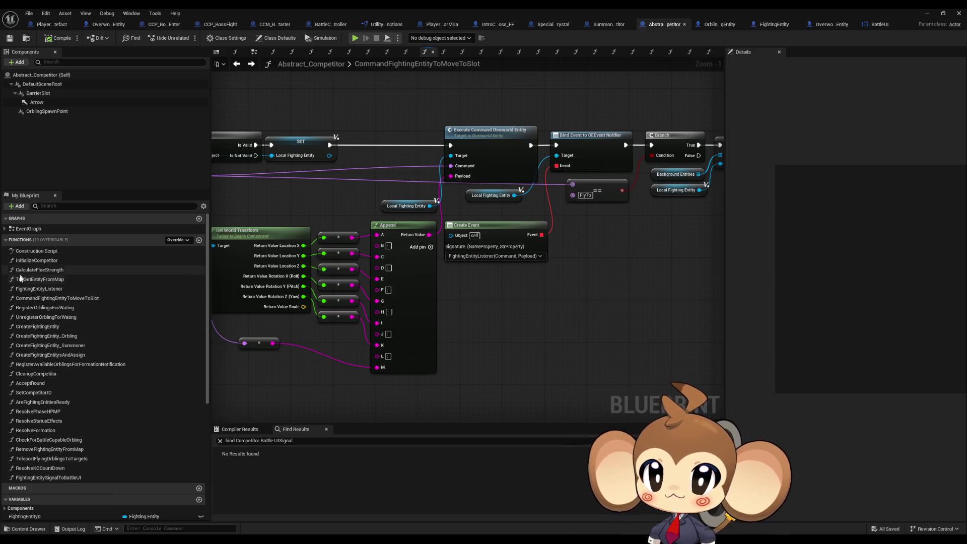
# - Browse FightingEntityListener and SummonerCompetitor, then return to the CommandFightingEntityToMoveToSlot graph
pyautogui.doubleClick(31, 289)
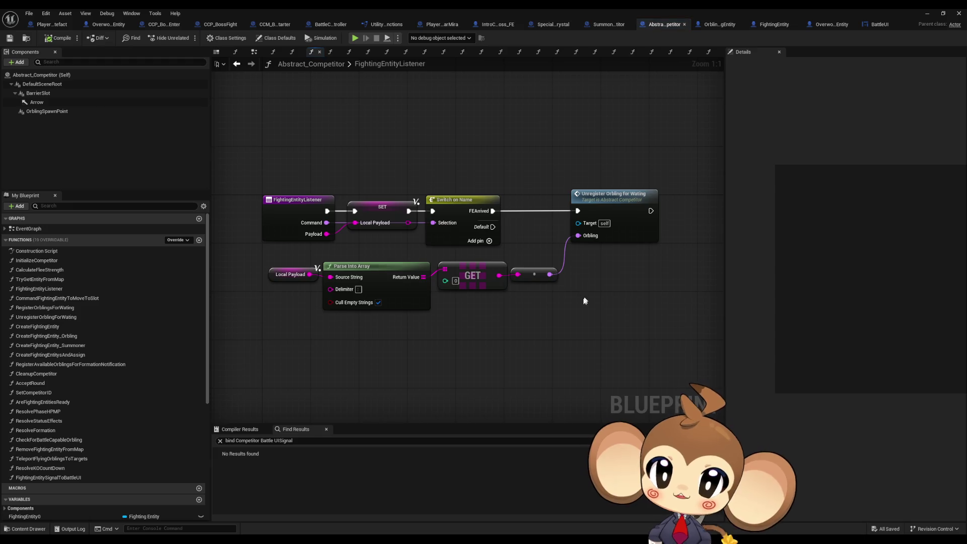
pyautogui.click(612, 196)
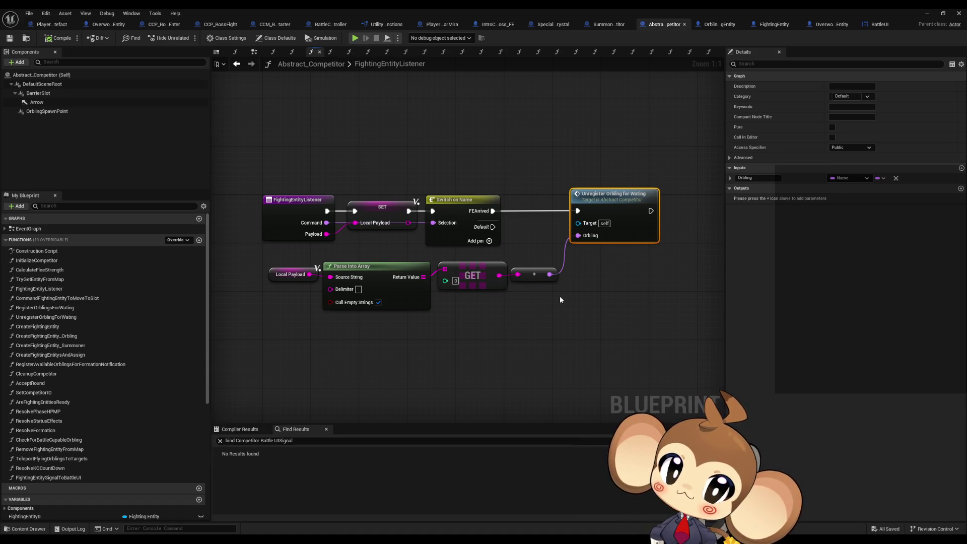
pyautogui.click(608, 24)
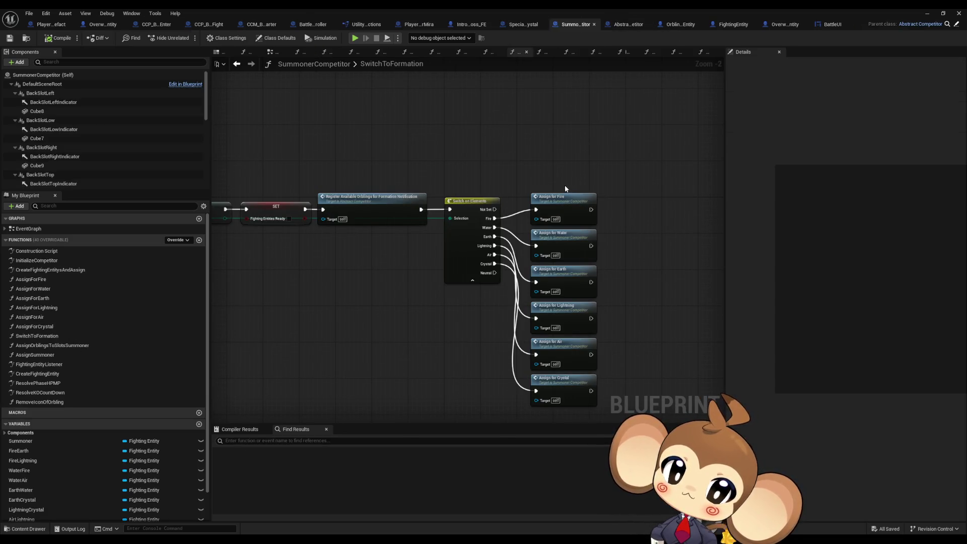
pyautogui.click(624, 25)
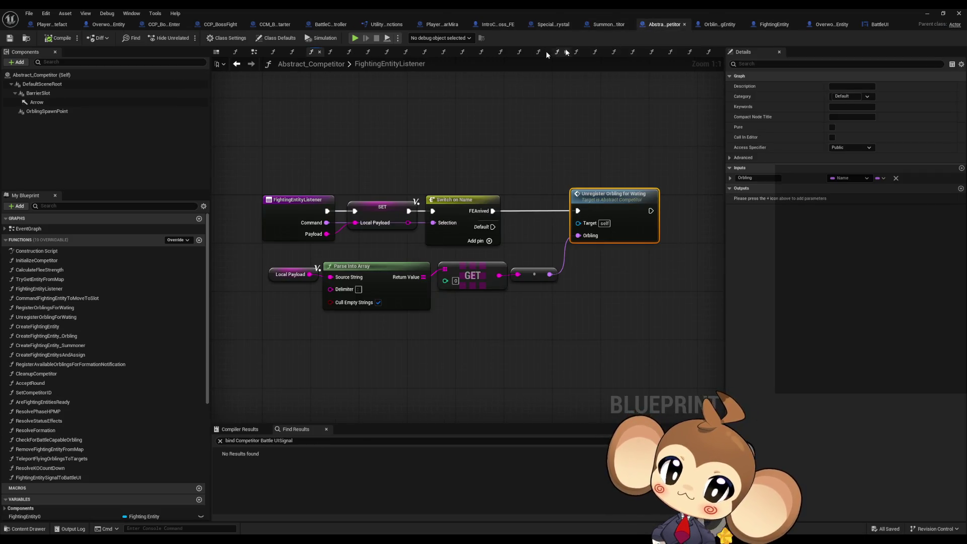
pyautogui.click(251, 64)
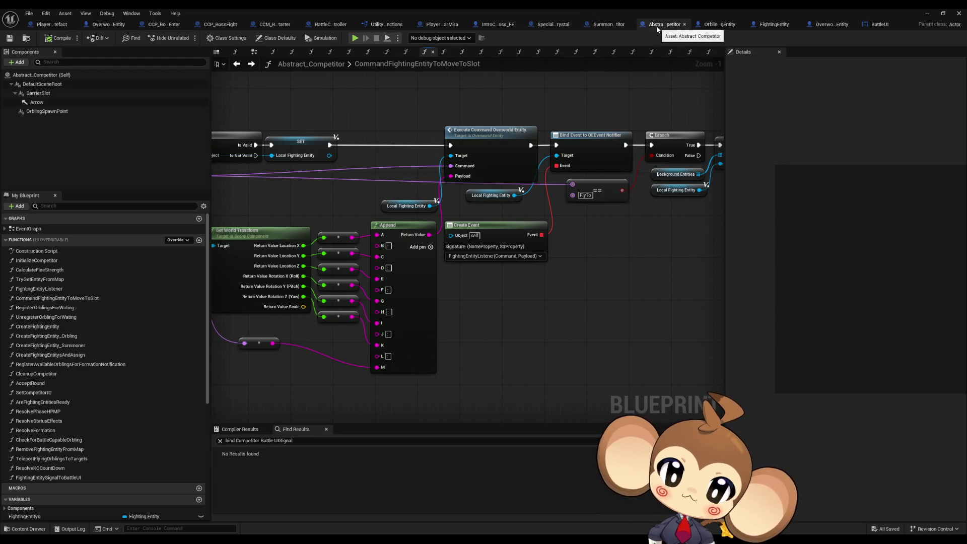
# - Inspect the Bind Event to OEEvent Notifier node, then open FightingEntityListener and UnregisterOrblingForWating
pyautogui.click(589, 151)
pyautogui.moveTo(678, 148)
pyautogui.mouseDown()
pyautogui.moveTo(602, 222)
pyautogui.moveTo(952, 223)
pyautogui.moveTo(962, 197)
pyautogui.moveTo(916, 214)
pyautogui.mouseUp()
pyautogui.moveTo(778, 207); pyautogui.dragTo(455, 219)
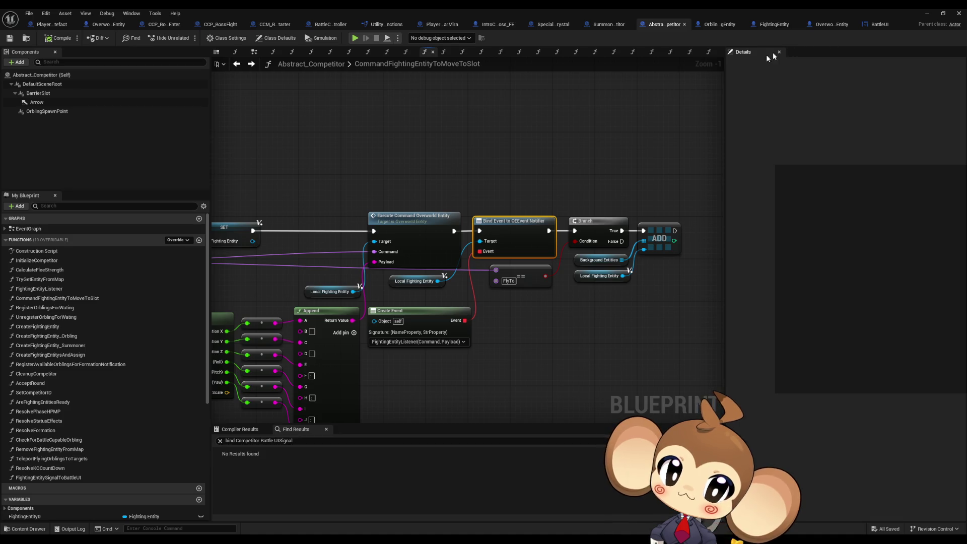
pyautogui.moveTo(611, 134); pyautogui.dragTo(627, 128)
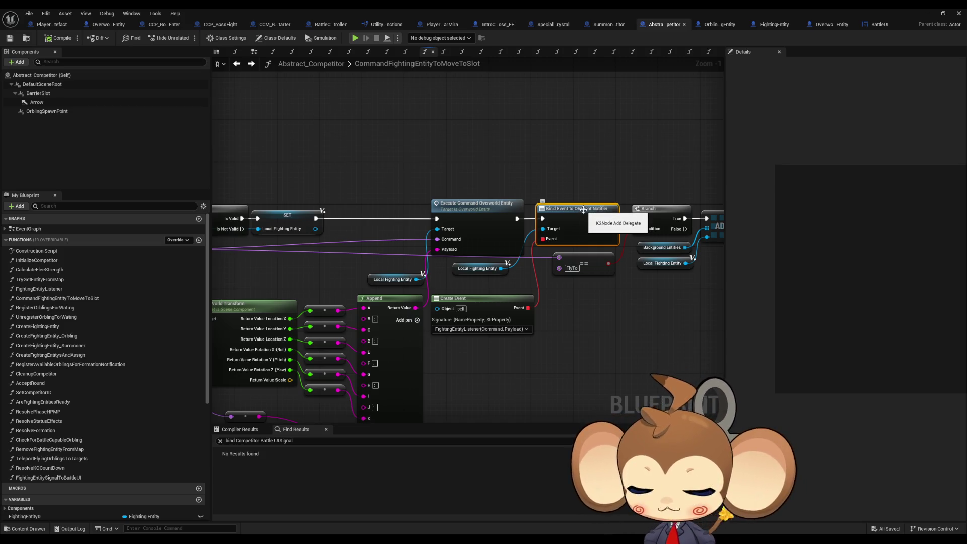
pyautogui.moveTo(611, 146); pyautogui.dragTo(554, 140)
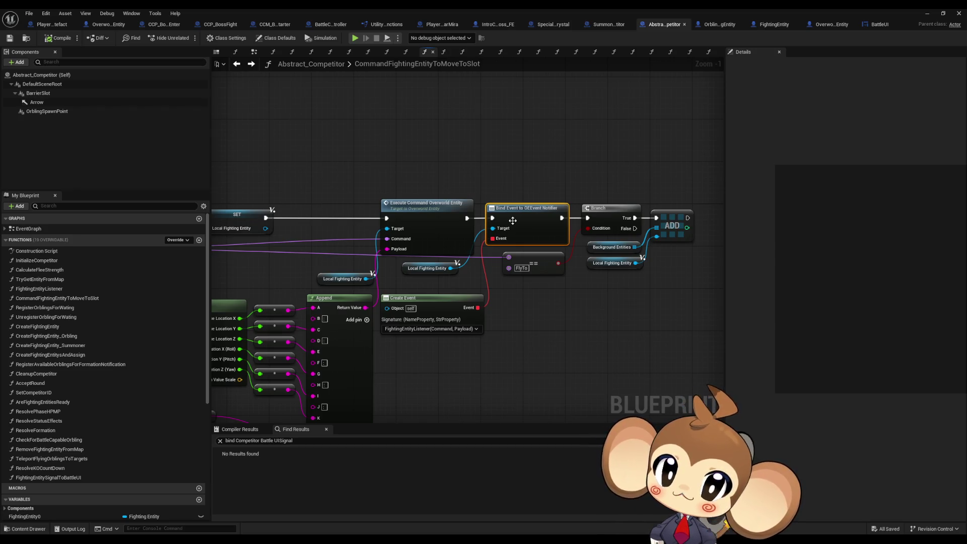
pyautogui.doubleClick(75, 289)
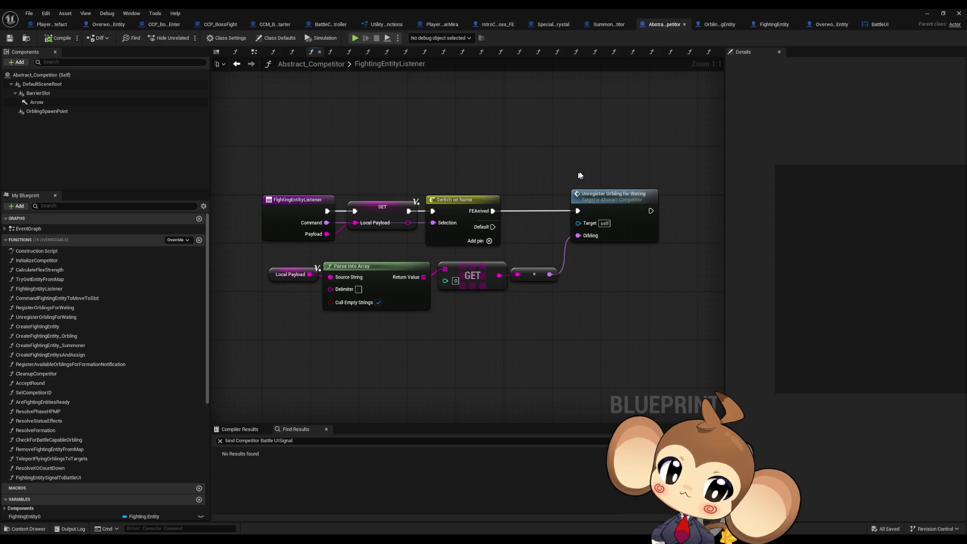
pyautogui.doubleClick(607, 205)
# - List every reference to the OrblingWatingList variable and step through each use
pyautogui.click(468, 234)
pyautogui.rightClick(467, 235)
pyautogui.moveTo(492, 306)
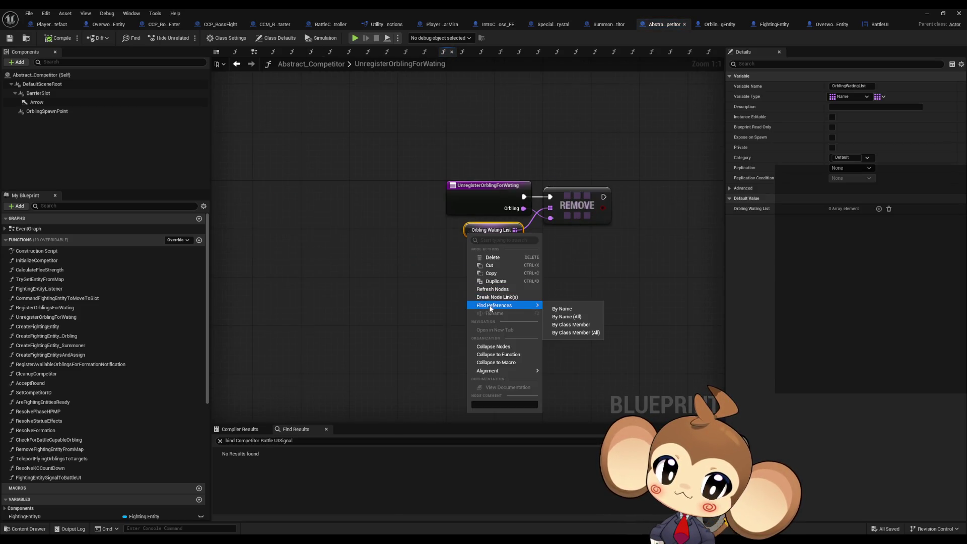
pyautogui.click(572, 324)
pyautogui.click(253, 461)
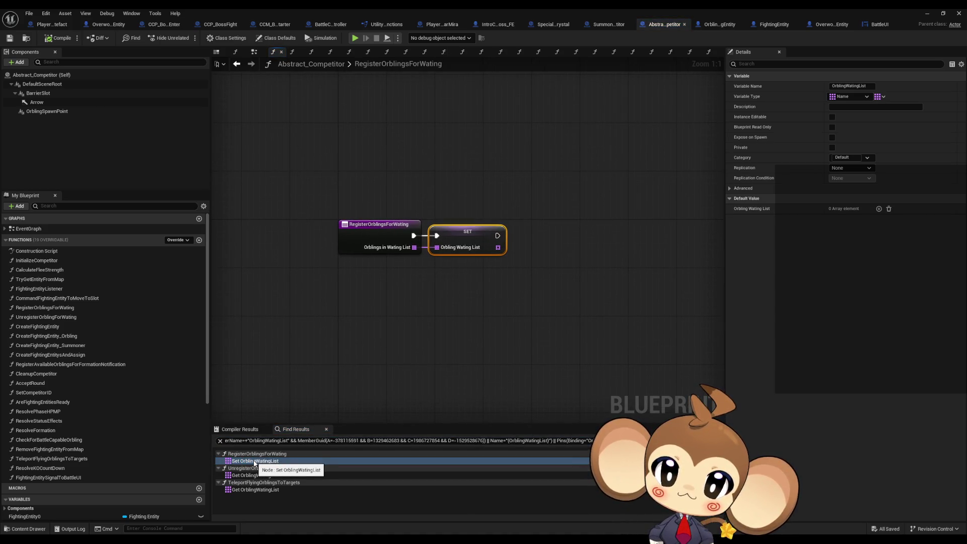
pyautogui.click(252, 475)
pyautogui.click(248, 490)
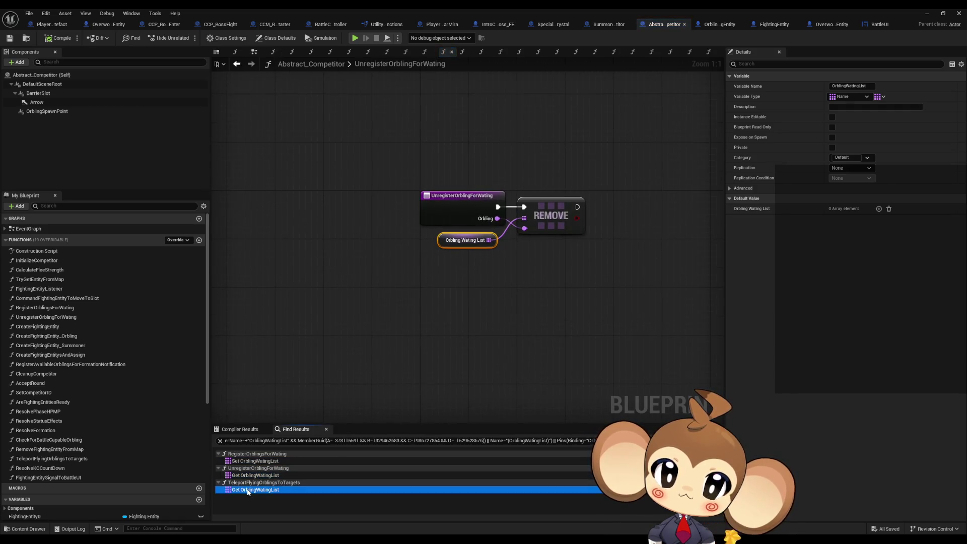
pyautogui.click(247, 462)
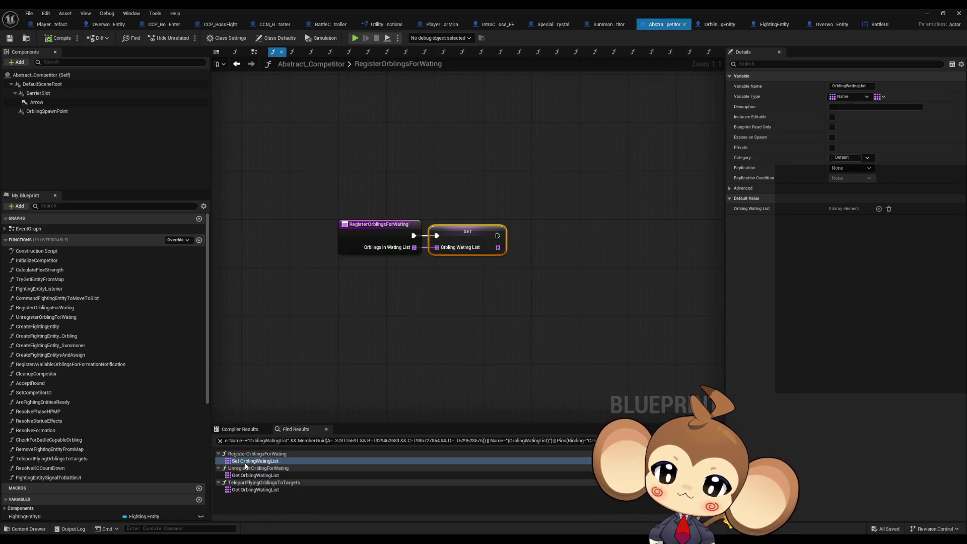
# - Find references to RegisterOrblingsForWating and jump to its call in RegisterAvailableOrblingsForFormationNotification
pyautogui.rightClick(393, 240)
pyautogui.moveTo(443, 317)
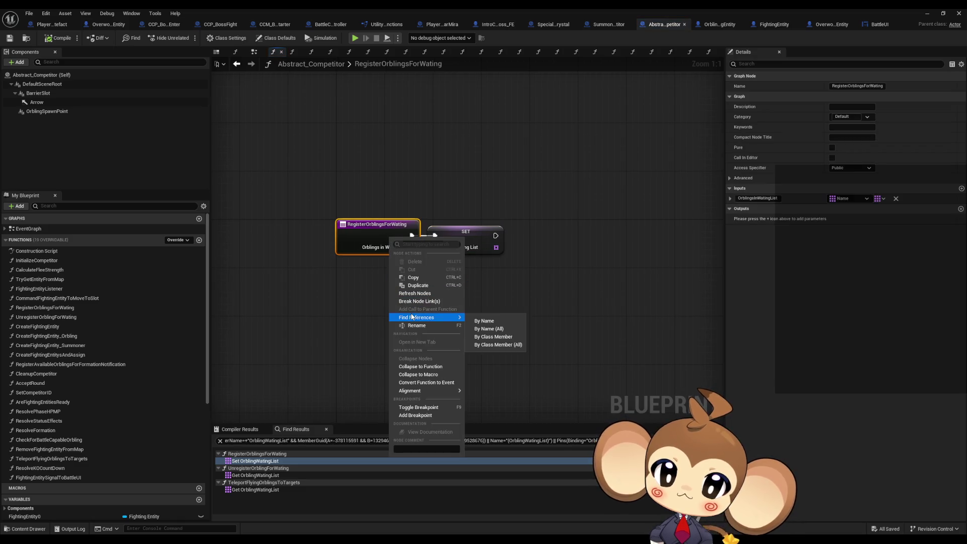
pyautogui.click(482, 337)
pyautogui.click(259, 483)
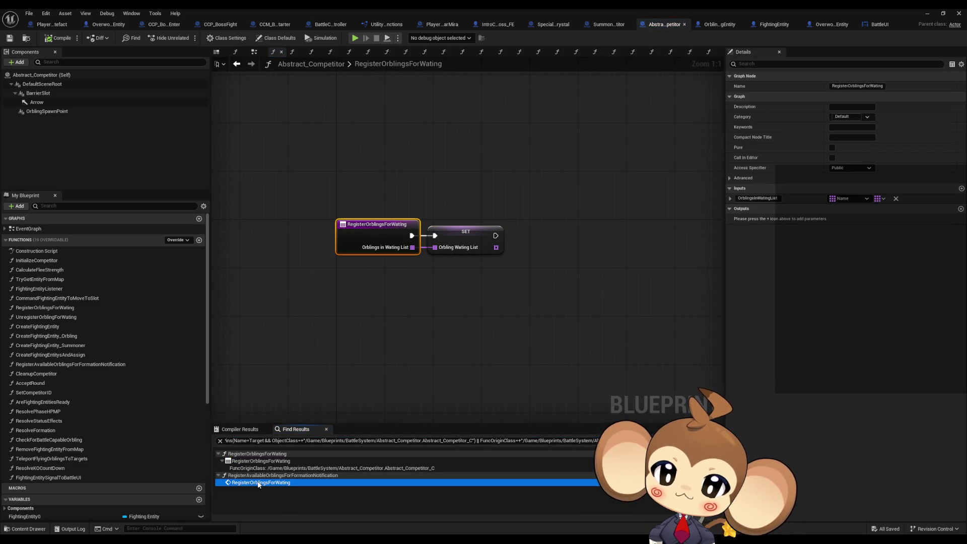
pyautogui.doubleClick(258, 483)
# - Inspect the Local Orblings and entry nodes, then find references to RegisterAvailableOrblingsForFormationNotification
pyautogui.click(420, 281)
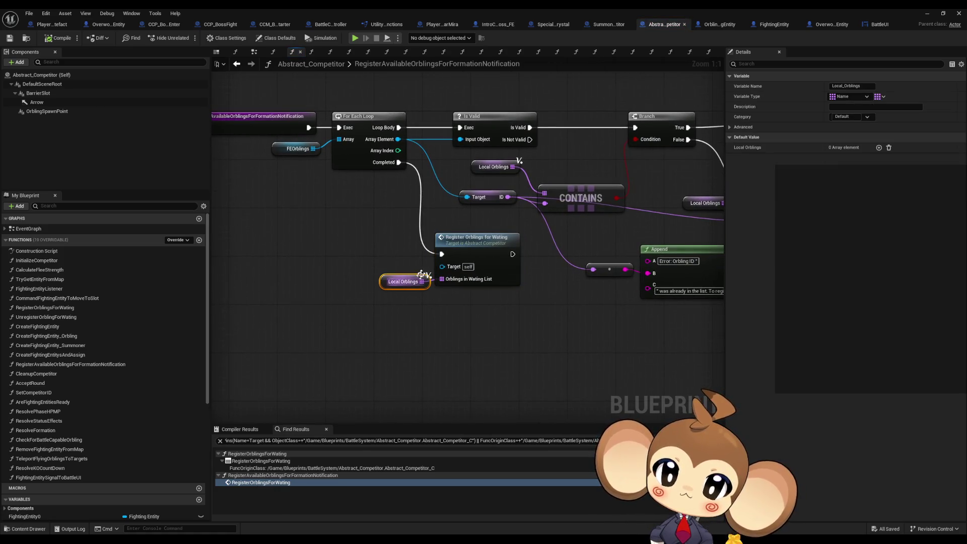
pyautogui.click(302, 167)
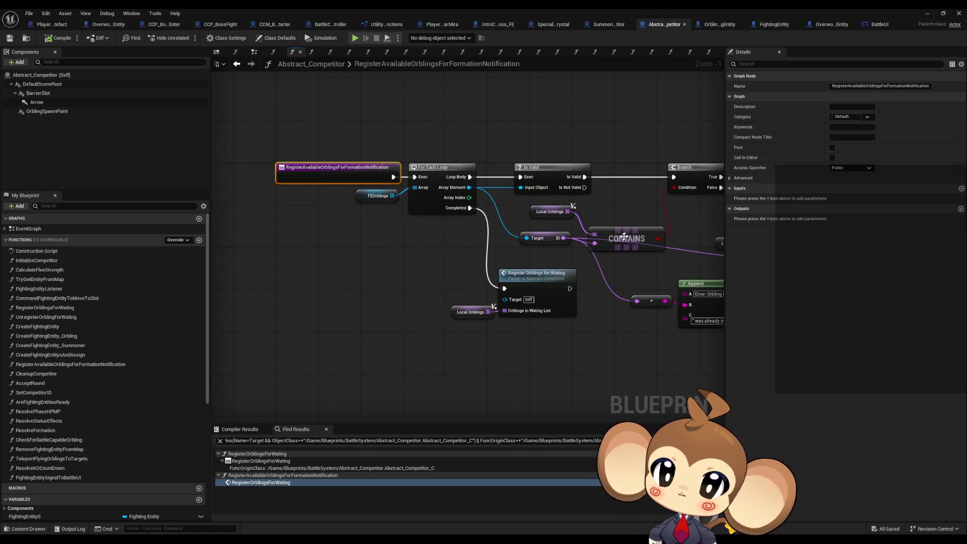
pyautogui.moveTo(591, 252)
pyautogui.mouseDown()
pyautogui.moveTo(271, 272)
pyautogui.moveTo(622, 277)
pyautogui.mouseUp()
pyautogui.rightClick(351, 183)
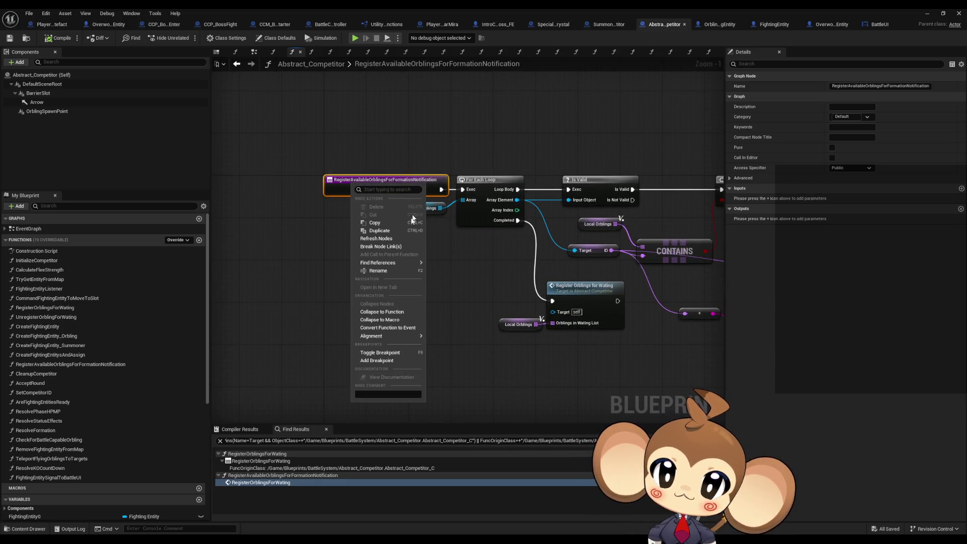
pyautogui.moveTo(418, 263)
pyautogui.click(454, 281)
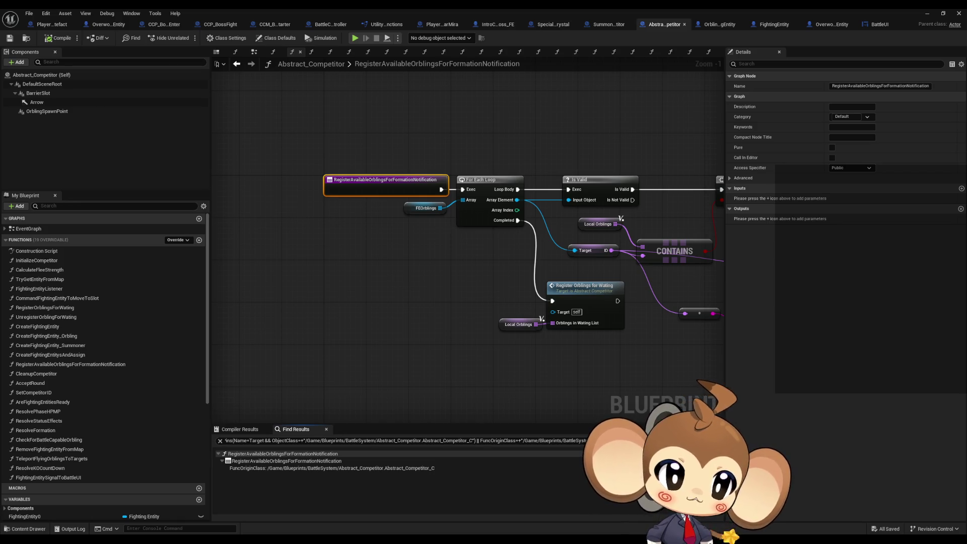
pyautogui.click(718, 440)
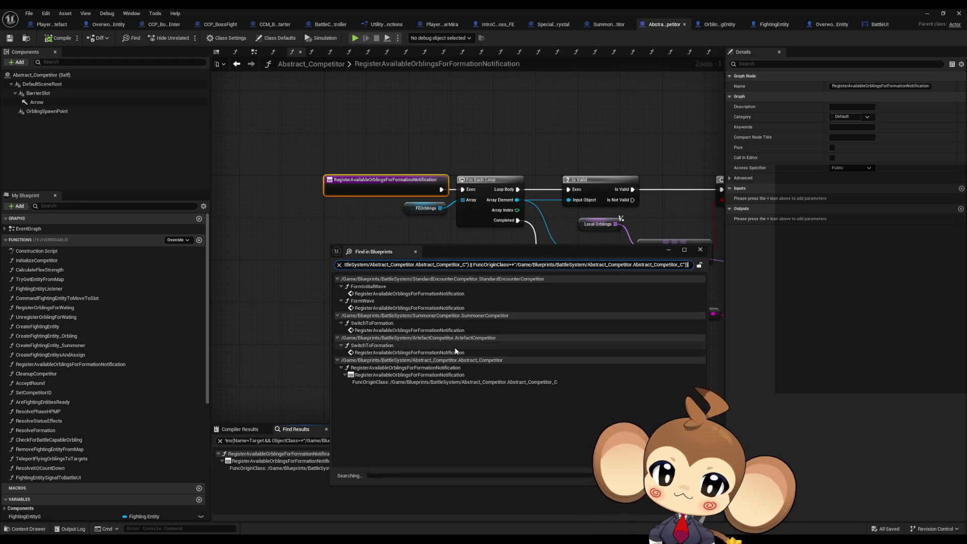
pyautogui.click(456, 331)
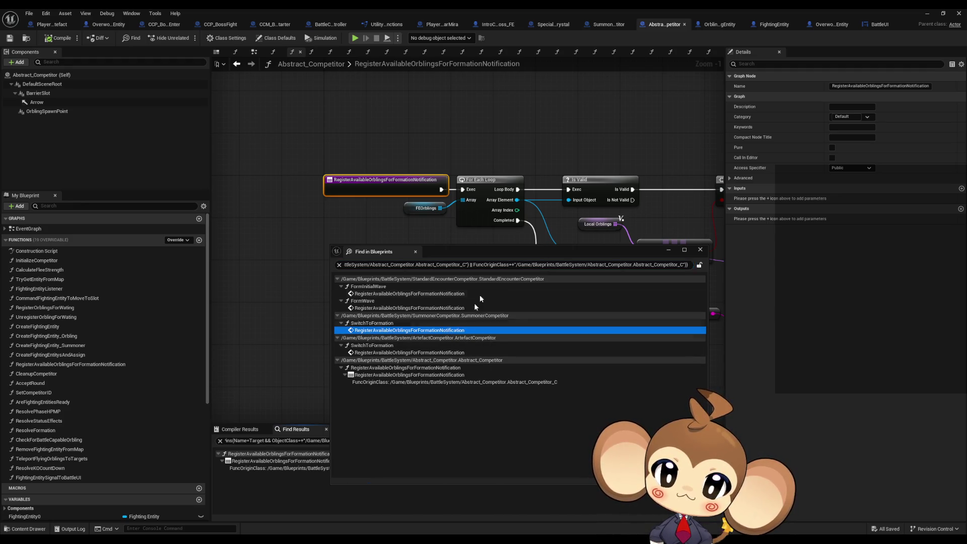
pyautogui.click(700, 249)
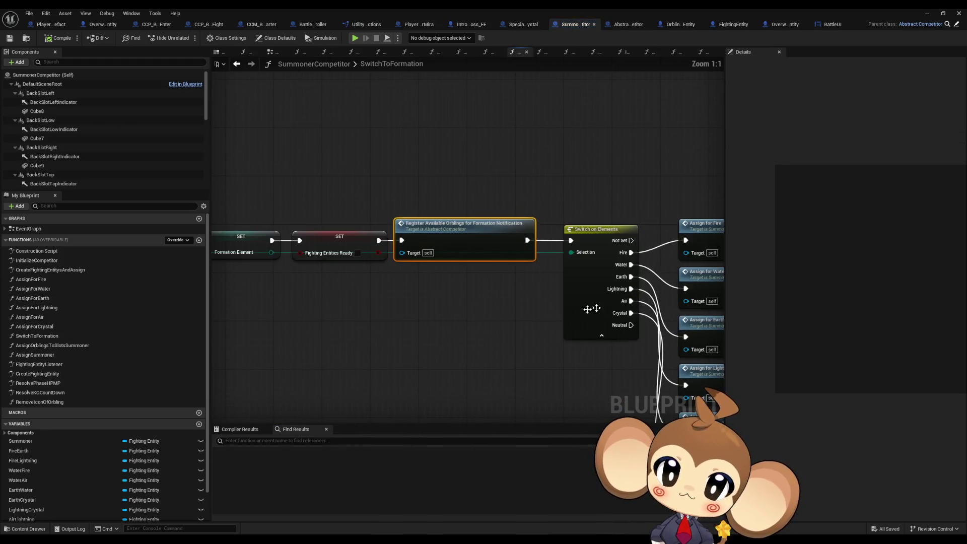
pyautogui.moveTo(426, 177); pyautogui.dragTo(490, 339)
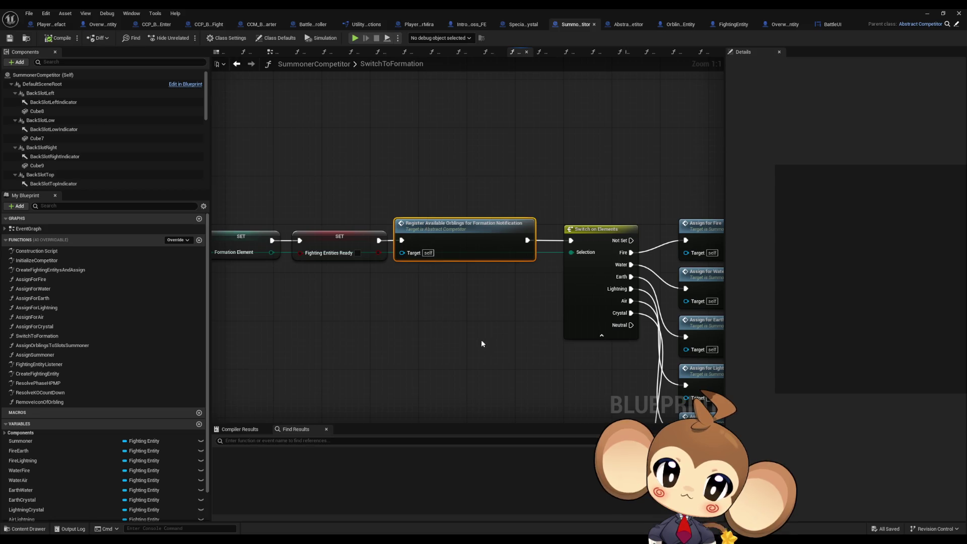
pyautogui.moveTo(410, 341); pyautogui.dragTo(570, 332)
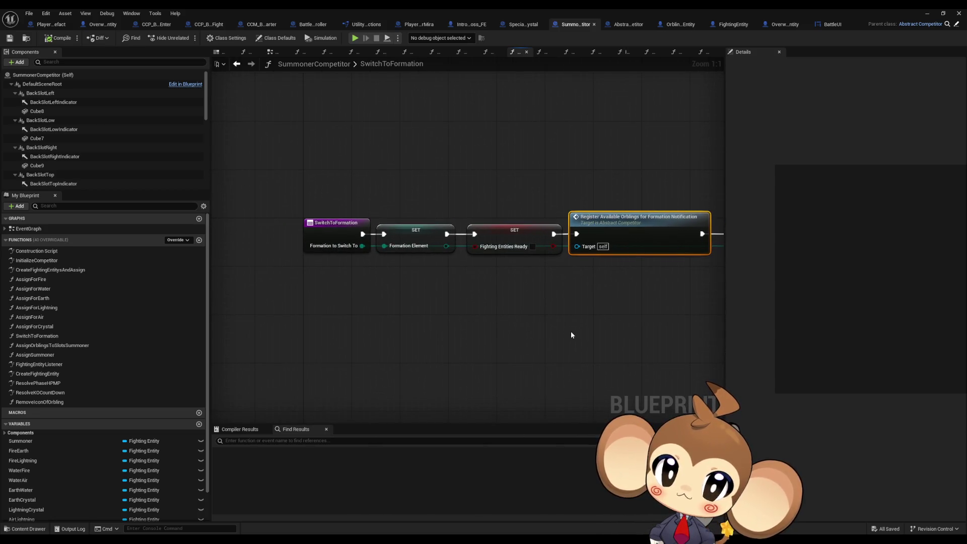
pyautogui.moveTo(576, 178); pyautogui.dragTo(479, 193)
pyautogui.moveTo(498, 142)
pyautogui.mouseDown()
pyautogui.moveTo(593, 321)
pyautogui.moveTo(471, 242)
pyautogui.moveTo(526, 290)
pyautogui.moveTo(509, 288)
pyautogui.mouseUp()
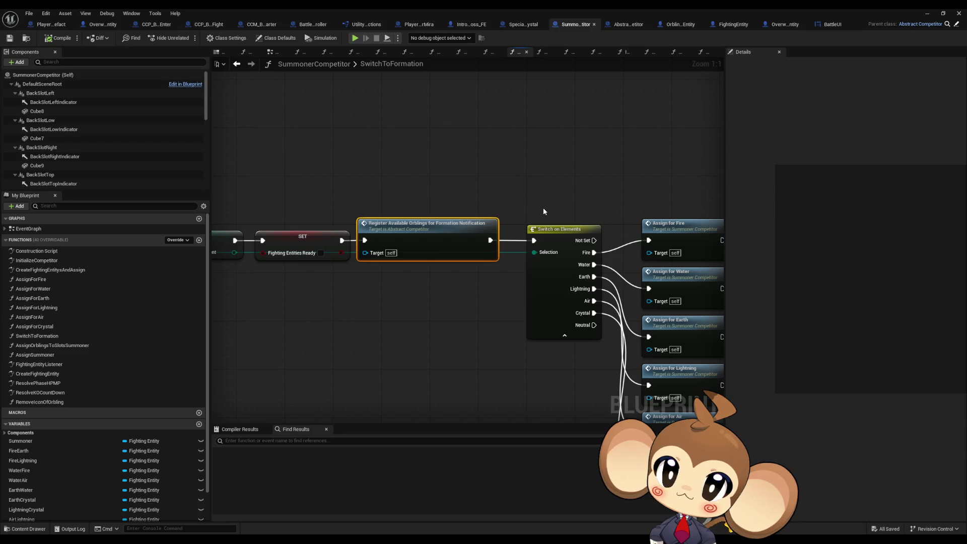
pyautogui.click(637, 24)
pyautogui.scroll(-2, 394, 235)
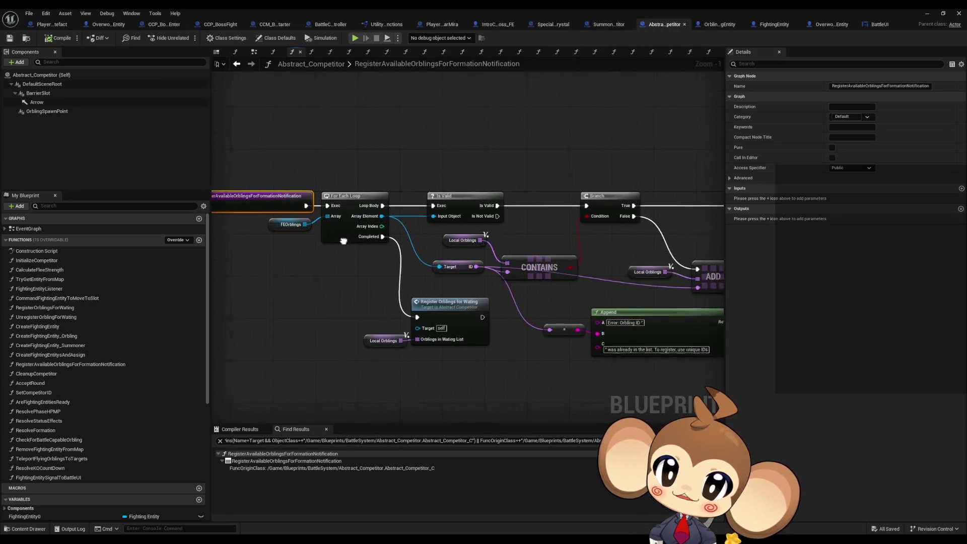
# - Review Abstract_Competitor's FightingEntityListener and UnregisterOrblingForWating, then open SummonerCompetitor's FightingEntityListener
pyautogui.click(68, 290)
pyautogui.doubleClick(68, 290)
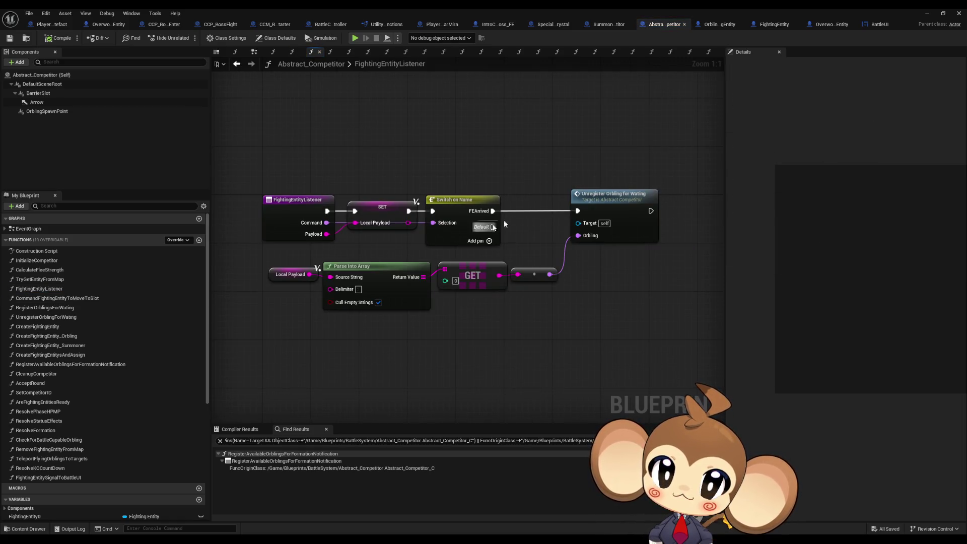
pyautogui.doubleClick(615, 213)
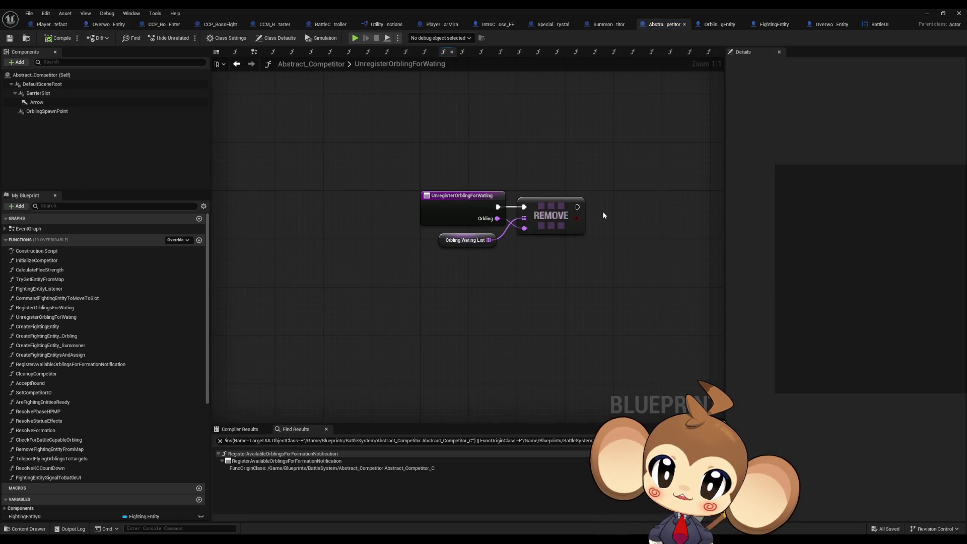
pyautogui.click(234, 64)
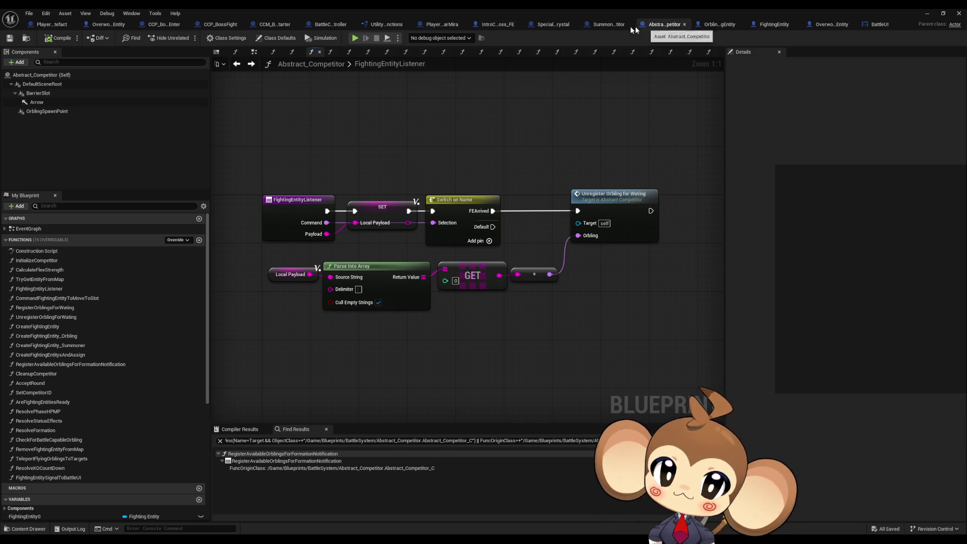
pyautogui.click(608, 26)
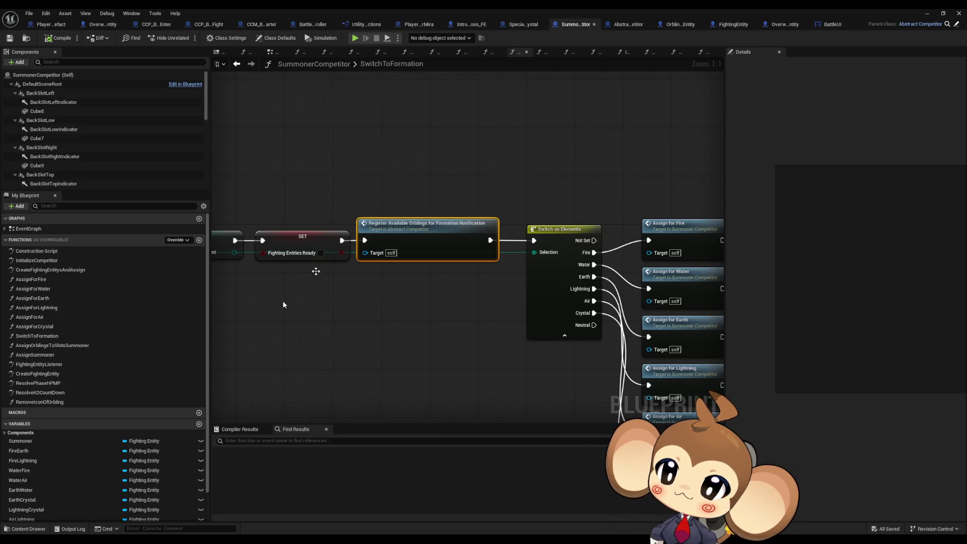
pyautogui.doubleClick(39, 364)
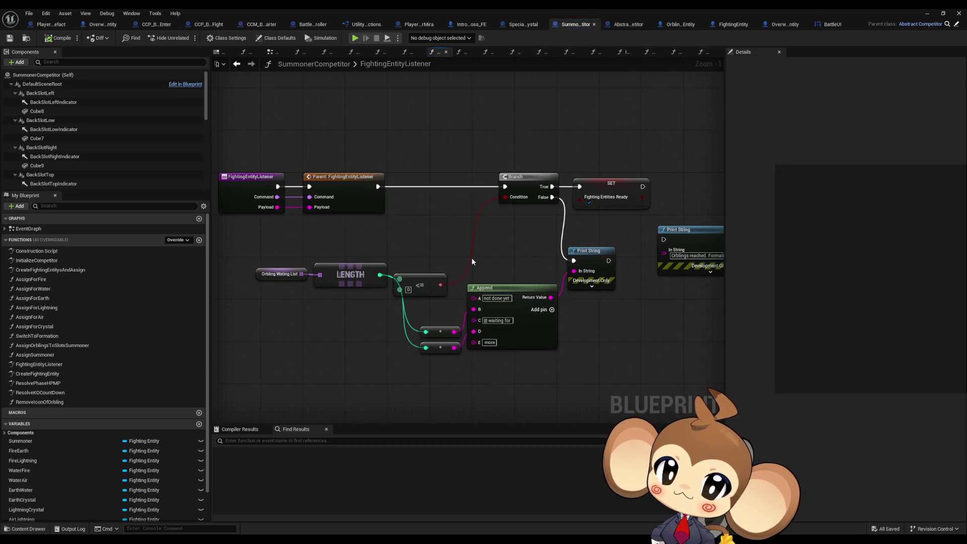
# - Inspect the SET Fighting Entities Ready and Orbling Waiting List nodes, then open AssignForCrystal
pyautogui.click(618, 187)
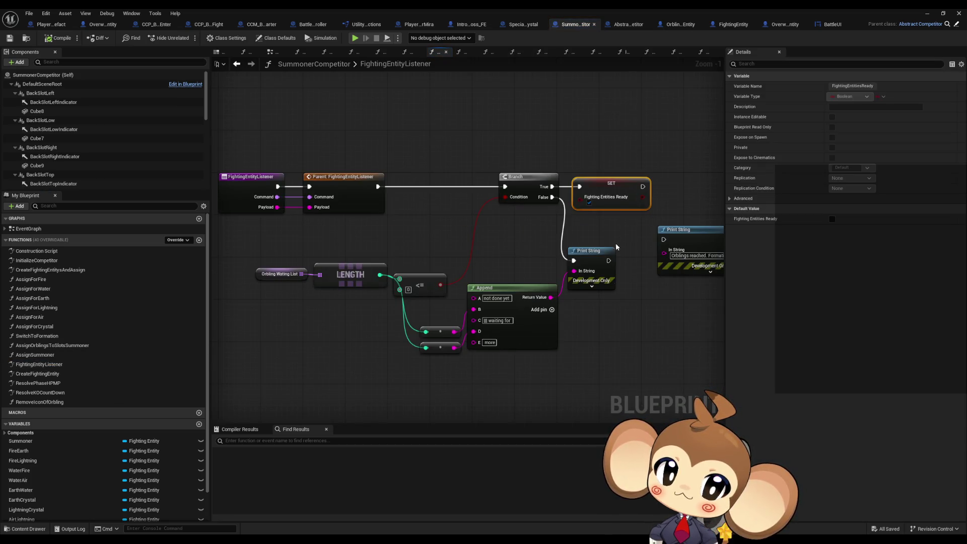
pyautogui.click(281, 274)
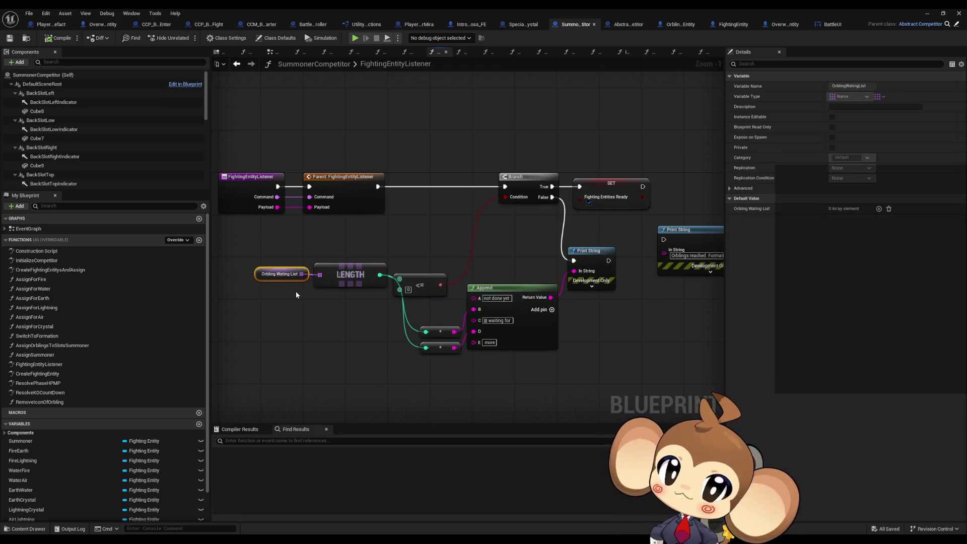
pyautogui.click(580, 197)
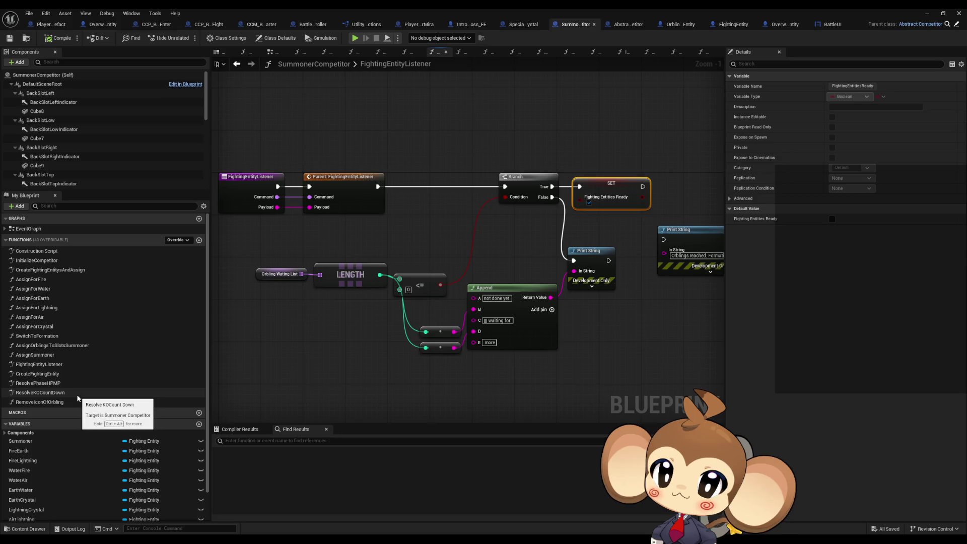
pyautogui.doubleClick(62, 328)
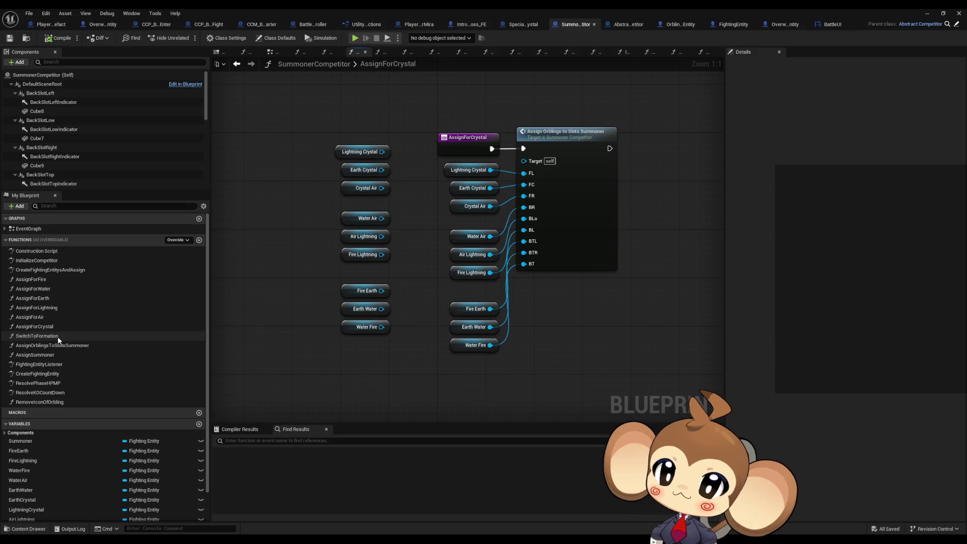
# - Open SwitchToFormation, AssignOrblingsToSlotsSummoner, AssignSummoner and FightingEntityListener, then jump to the parent version
pyautogui.doubleClick(58, 337)
pyautogui.scroll(-2, 379, 288)
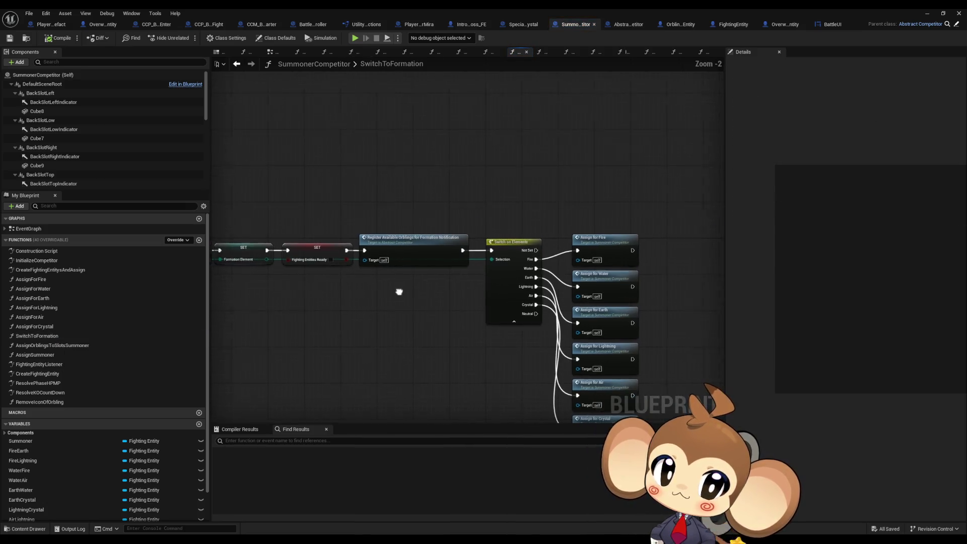
pyautogui.doubleClick(80, 347)
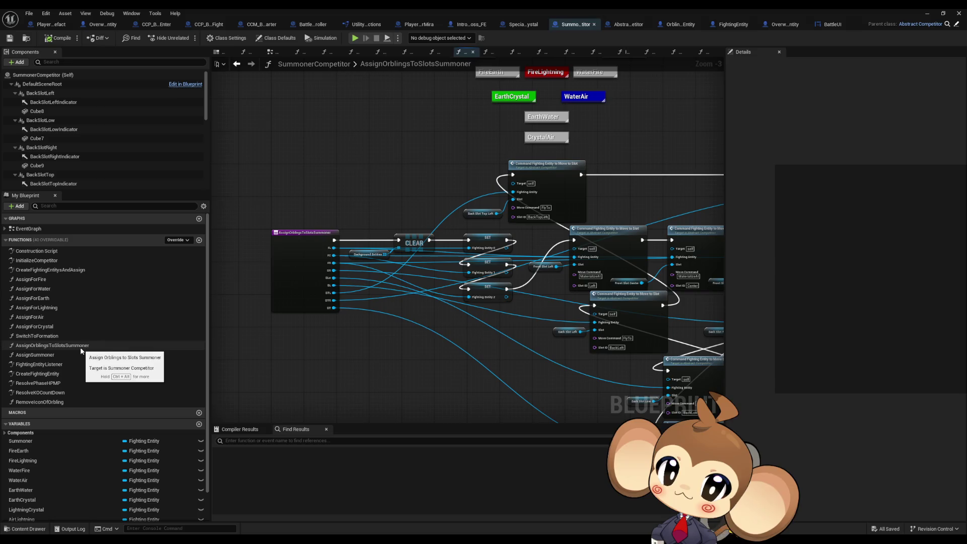
pyautogui.doubleClick(54, 354)
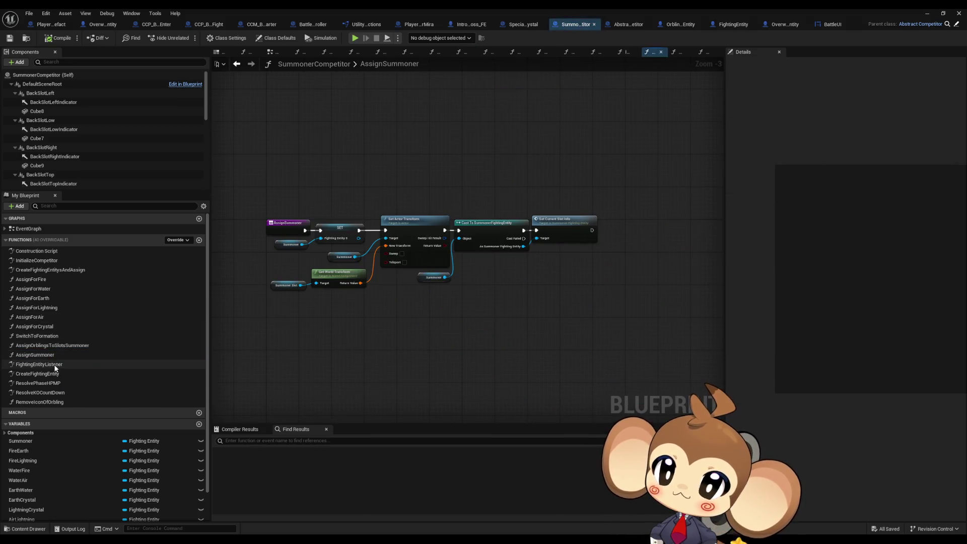
pyautogui.doubleClick(54, 364)
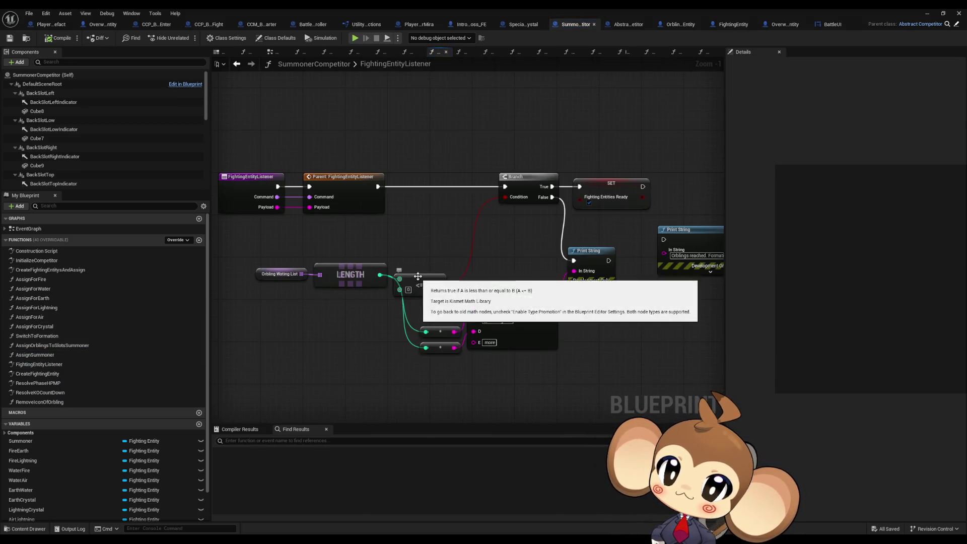
pyautogui.moveTo(416, 276); pyautogui.dragTo(361, 293)
pyautogui.doubleClick(290, 204)
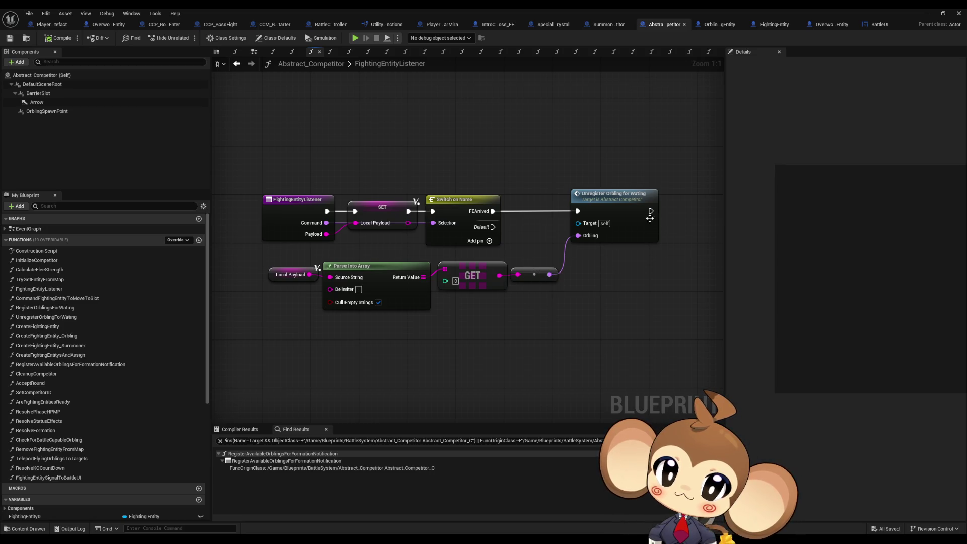
# - Open the UnregisterOrblingForWating function, then return to the SummonerCompetitor Blueprint
pyautogui.click(629, 205)
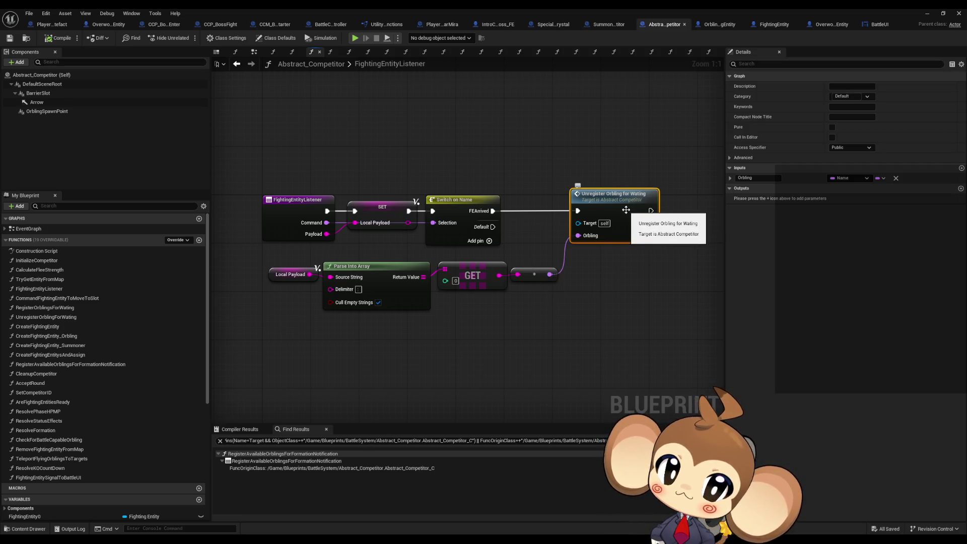
pyautogui.doubleClick(626, 210)
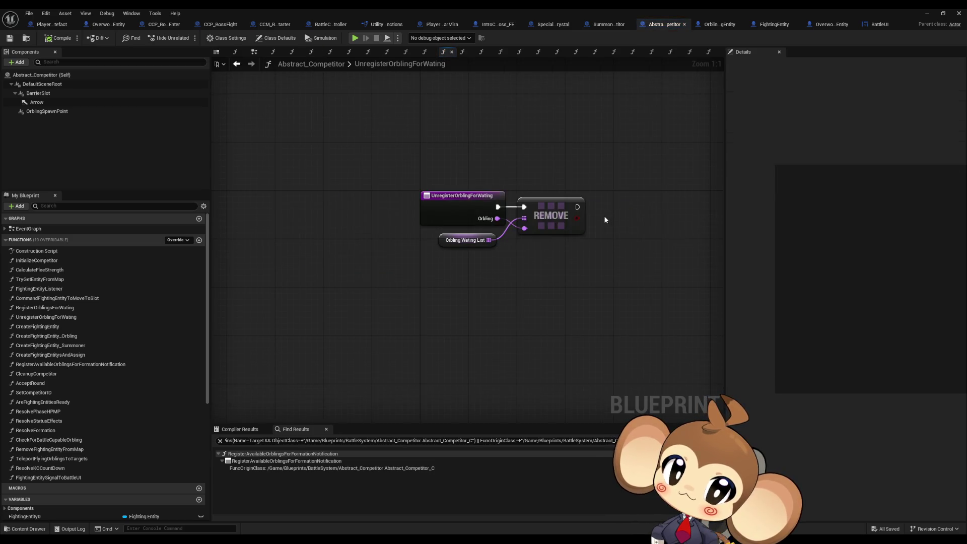
pyautogui.click(608, 26)
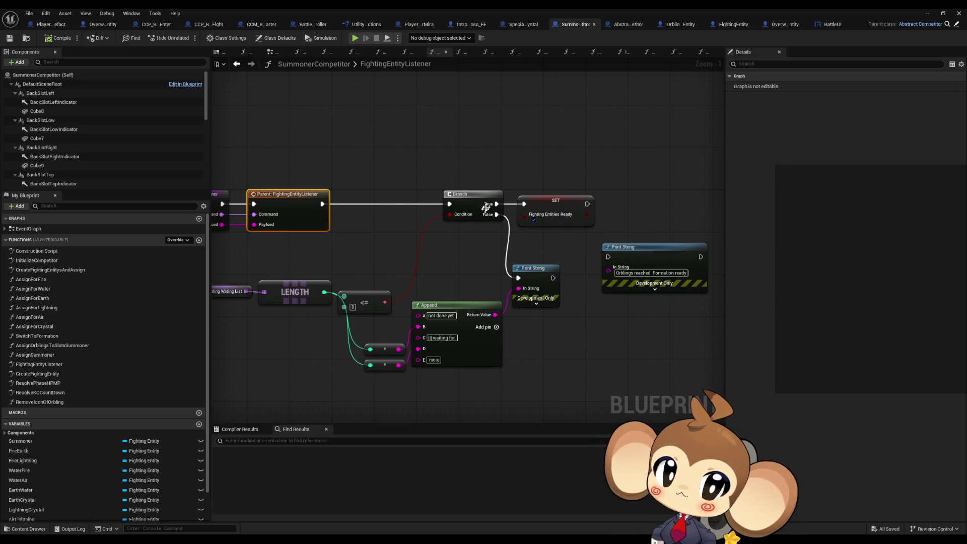
# - List every place FightingEntitiesReady is set and step through the SET nodes found
pyautogui.rightClick(558, 198)
pyautogui.rightClick(533, 201)
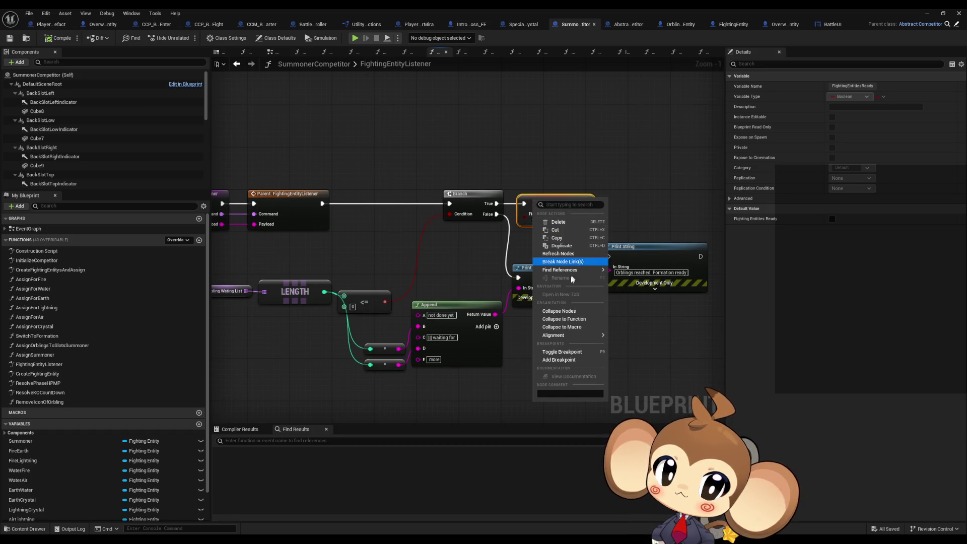
pyautogui.moveTo(574, 274)
pyautogui.click(634, 290)
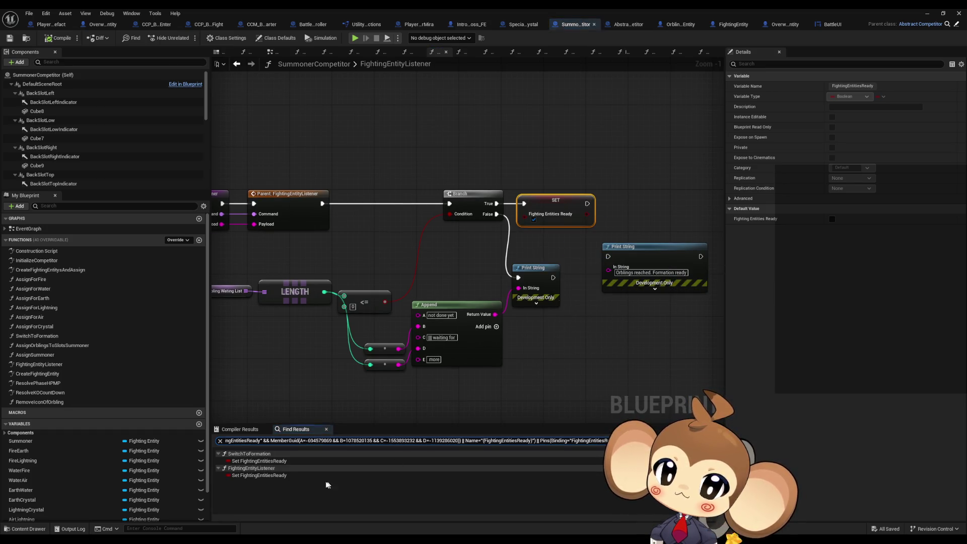
pyautogui.click(250, 477)
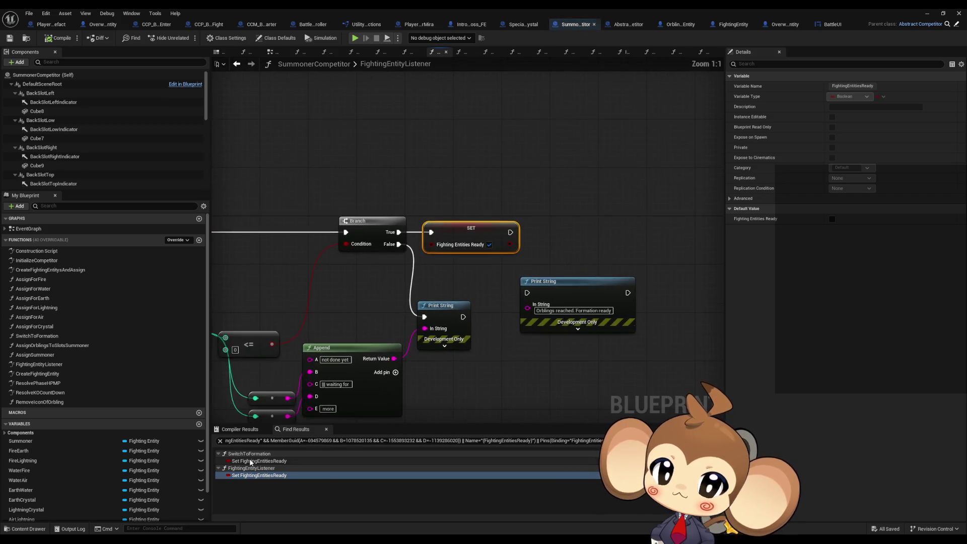
pyautogui.click(249, 461)
pyautogui.click(250, 476)
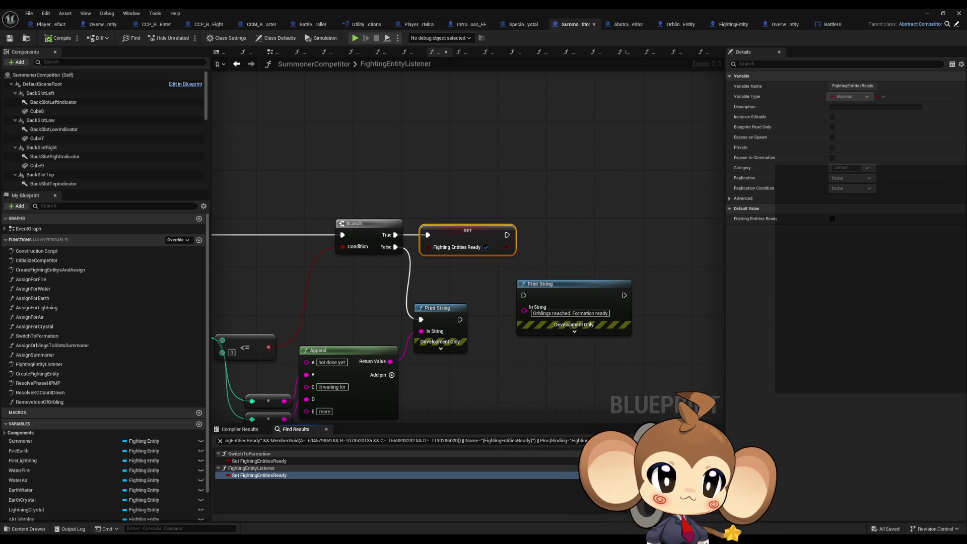
# - Collapse the IntroCrystal, StandardEncounterCompetitor and BossCompetitor result groups in the project-wide search
pyautogui.moveTo(486, 205); pyautogui.dragTo(483, 206)
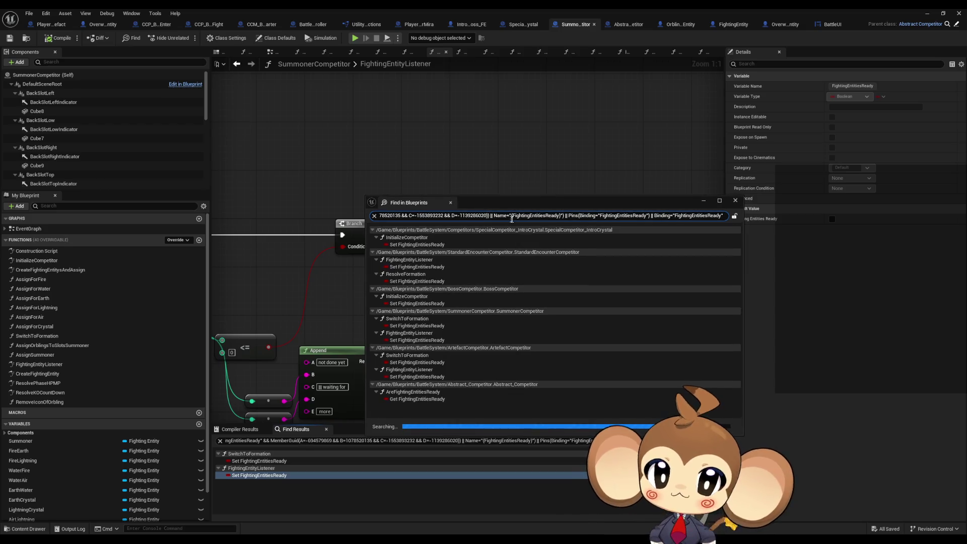
pyautogui.click(372, 230)
pyautogui.click(373, 238)
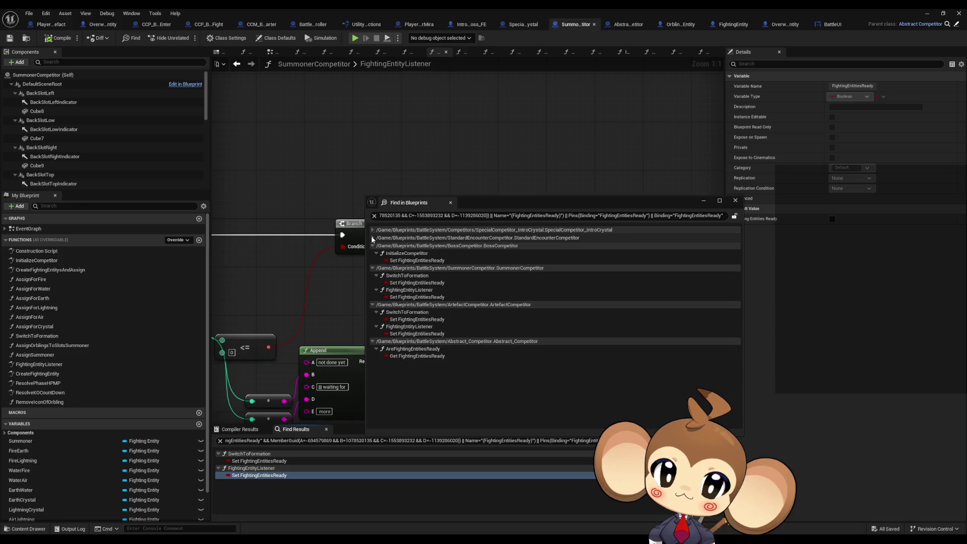
pyautogui.click(373, 246)
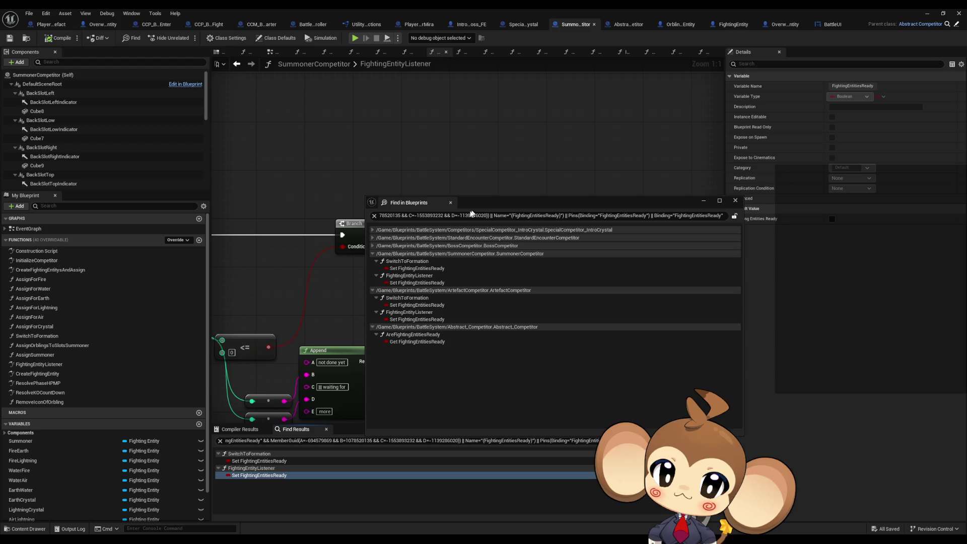
pyautogui.click(847, 220)
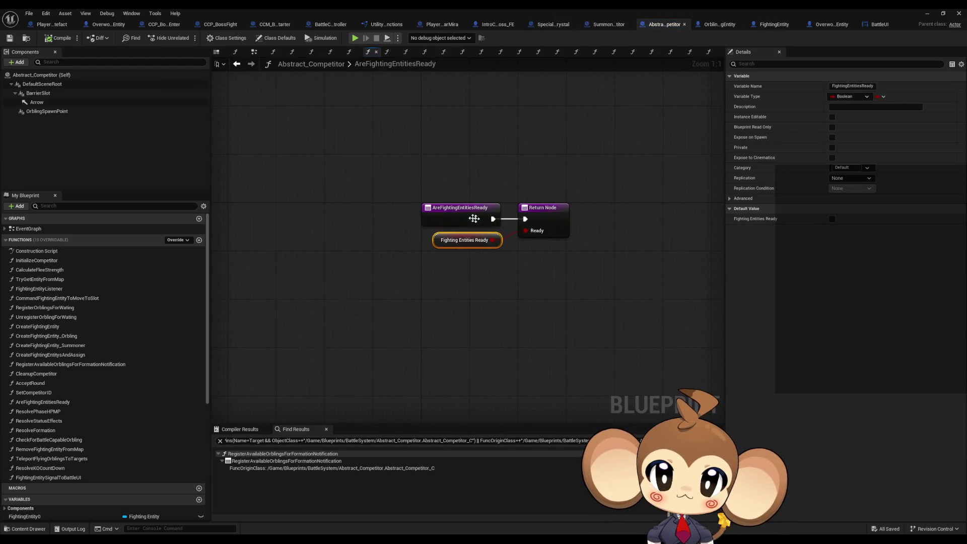
# - Find references to AreFightingEntitiesReady and AreFightingEntitiesOfCompetitorsReady, then go back to TryStartRound
pyautogui.rightClick(454, 216)
pyautogui.moveTo(493, 294)
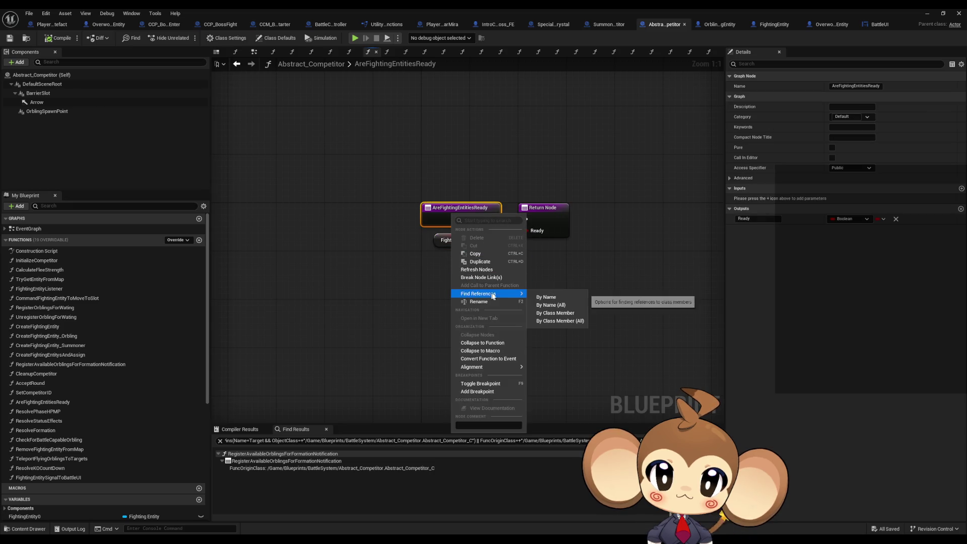
pyautogui.click(547, 324)
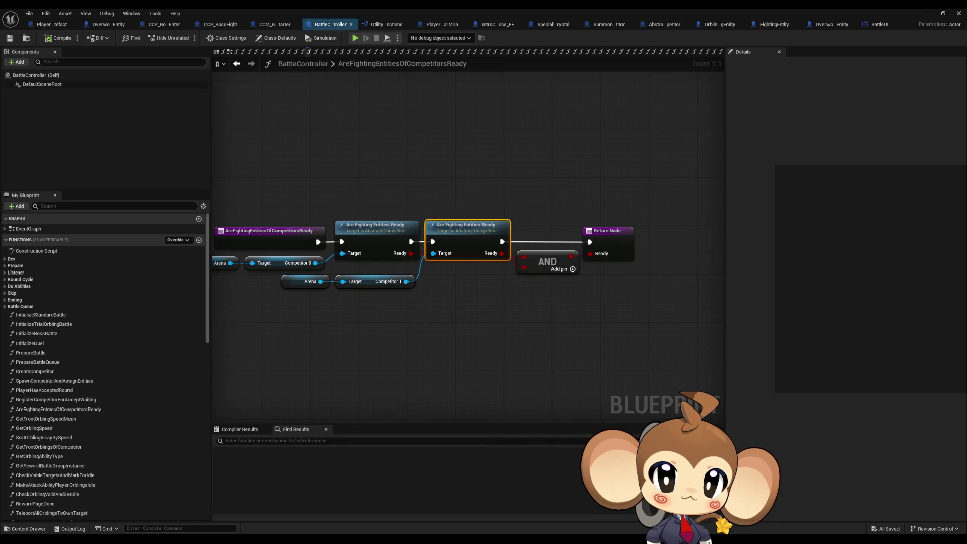
pyautogui.rightClick(285, 230)
pyautogui.moveTo(352, 313)
pyautogui.click(376, 342)
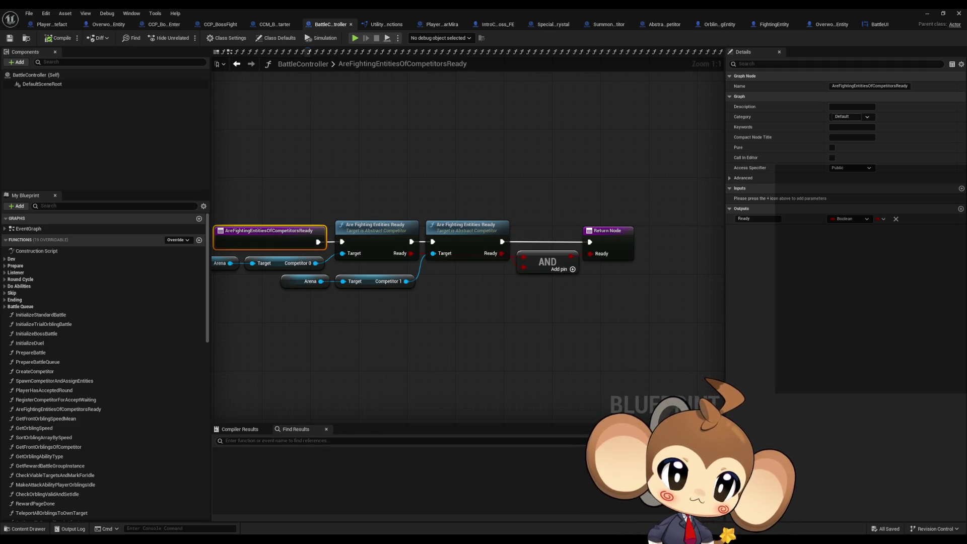
pyautogui.hotkey('alt', 'Left')
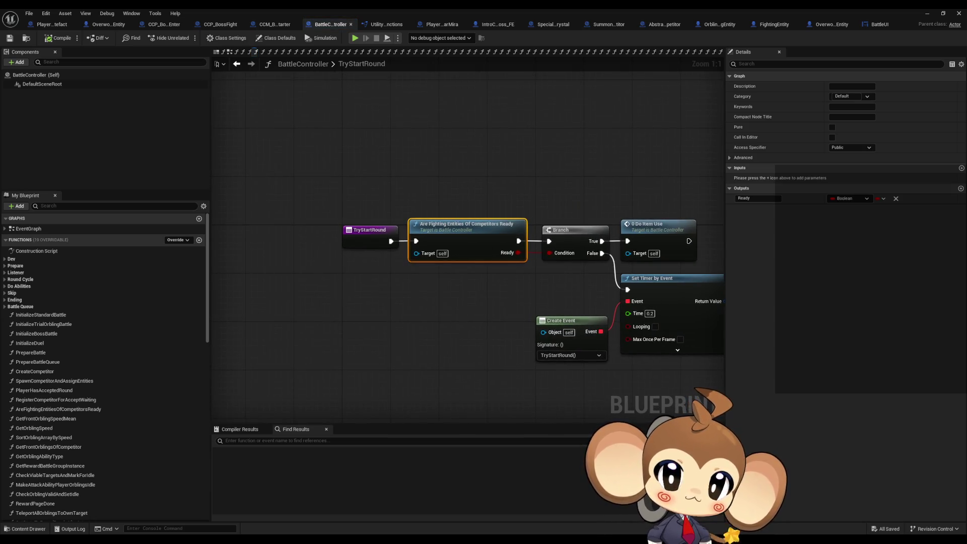
# - Find class-member references to TryStartRound and look over the Branch, Contains and Remove nodes
pyautogui.rightClick(359, 232)
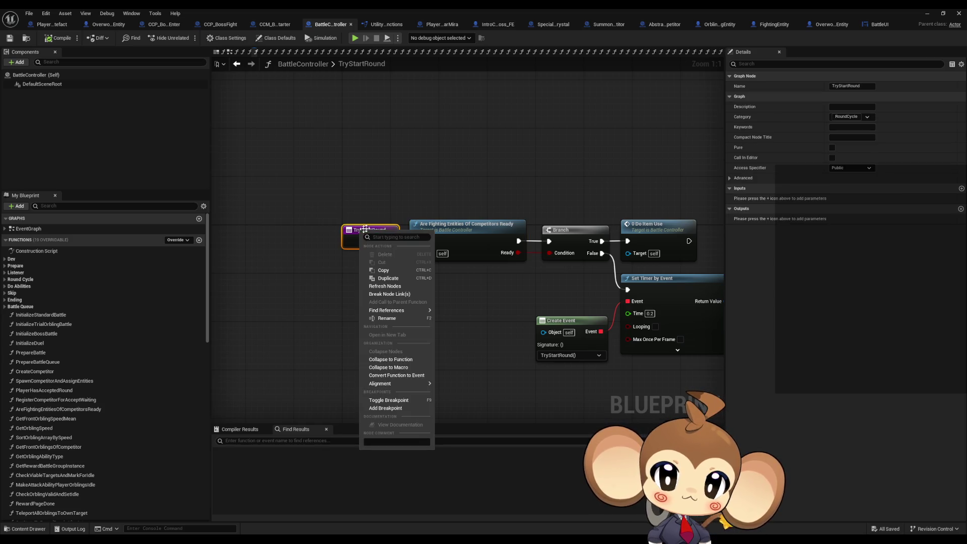
pyautogui.moveTo(383, 311)
pyautogui.click(470, 337)
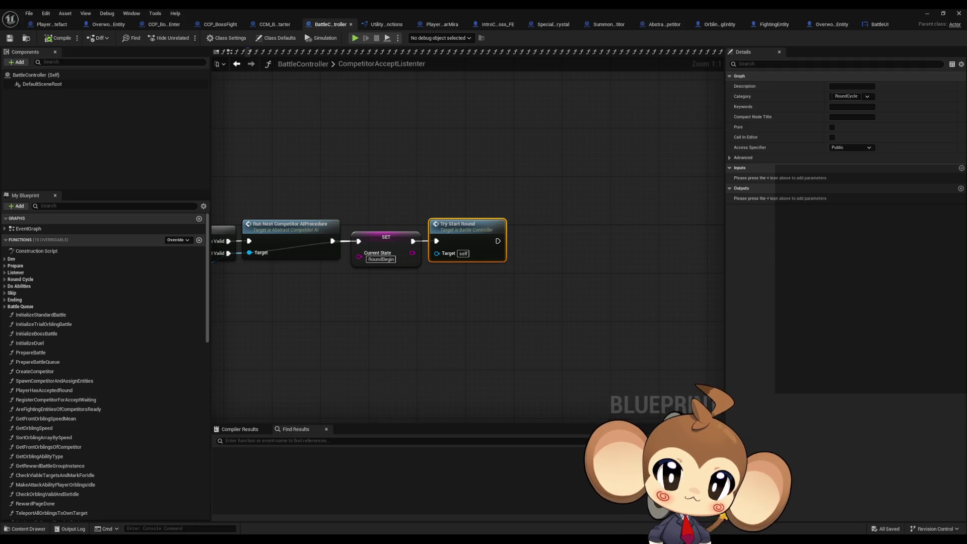
pyautogui.moveTo(491, 250); pyautogui.dragTo(695, 298)
pyautogui.scroll(-3, 685, 282)
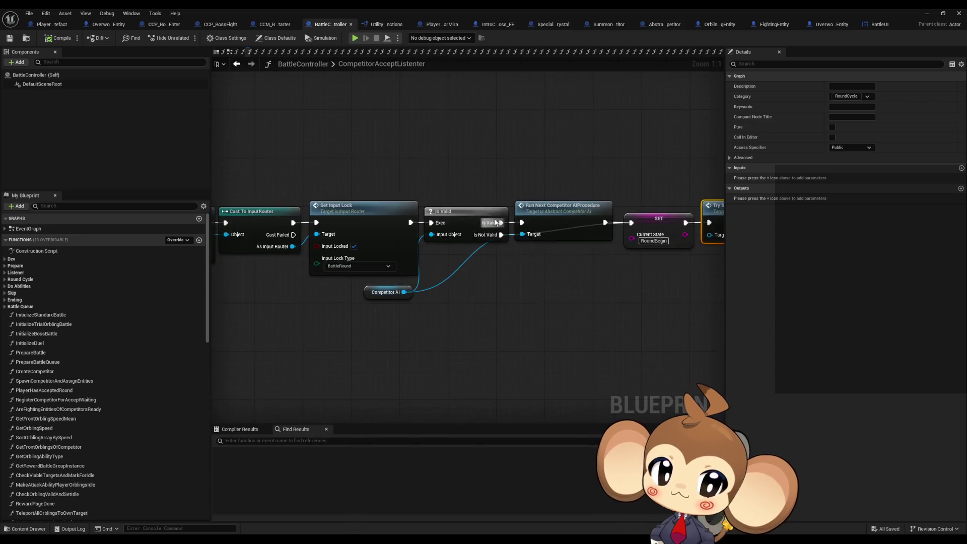
pyautogui.moveTo(666, 235); pyautogui.dragTo(966, 260)
pyautogui.moveTo(642, 263); pyautogui.dragTo(726, 270)
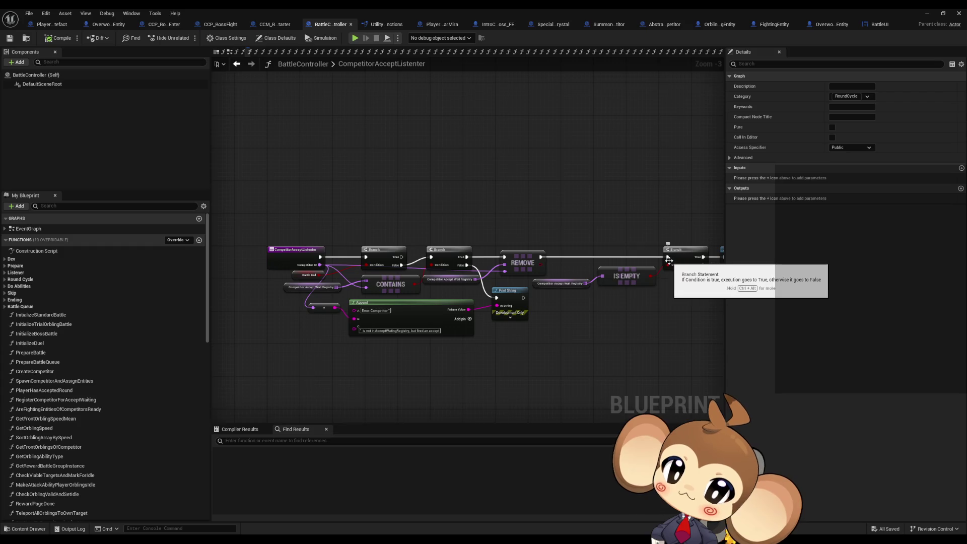
pyautogui.moveTo(669, 260); pyautogui.dragTo(180, 237)
pyautogui.scroll(3, 475, 260)
pyautogui.scroll(-3, 476, 260)
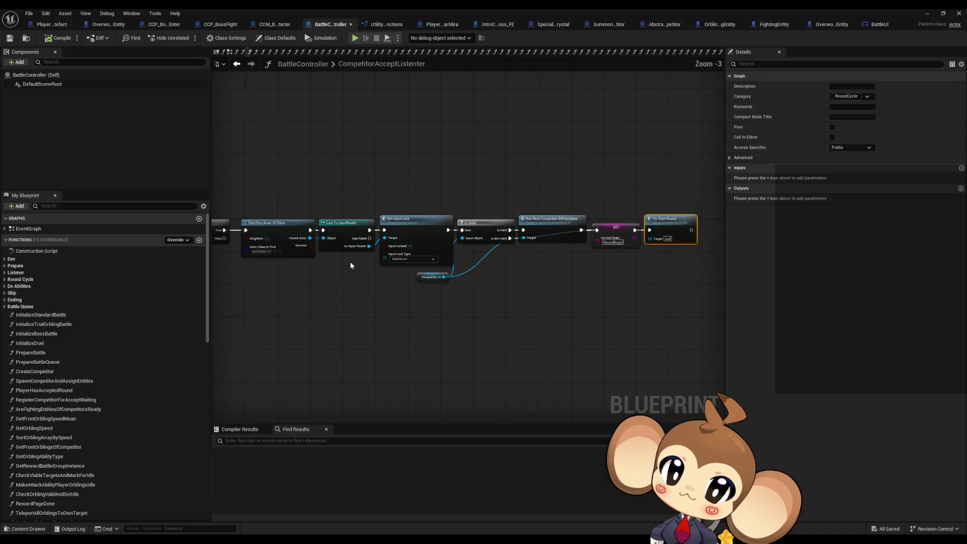
pyautogui.scroll(-2, 670, 296)
pyautogui.scroll(2, 605, 242)
# - Inspect the Set Input Lock and Run Next Competitor AIProcedure nodes
pyautogui.click(465, 254)
pyautogui.scroll(2, 551, 299)
pyautogui.moveTo(627, 301); pyautogui.dragTo(484, 303)
pyautogui.click(504, 267)
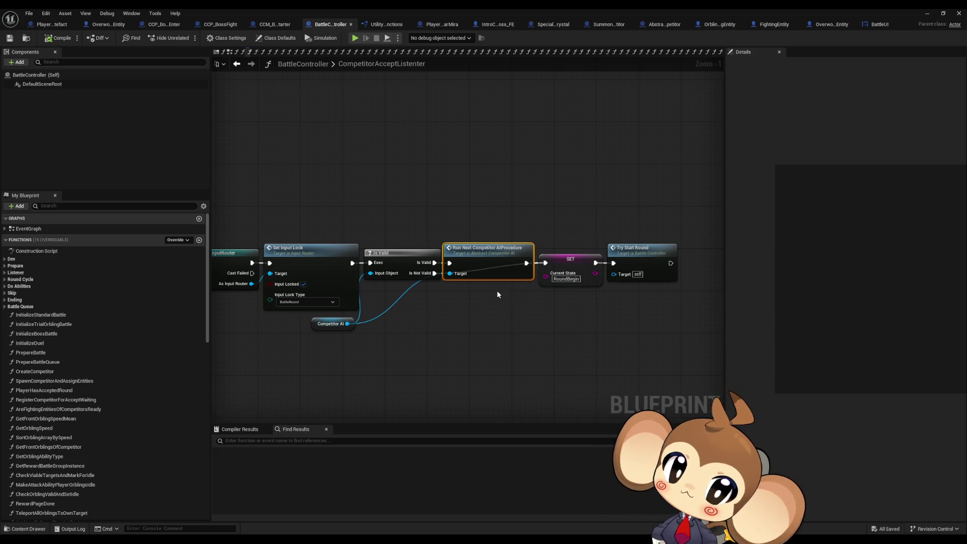
pyautogui.scroll(-4, 497, 290)
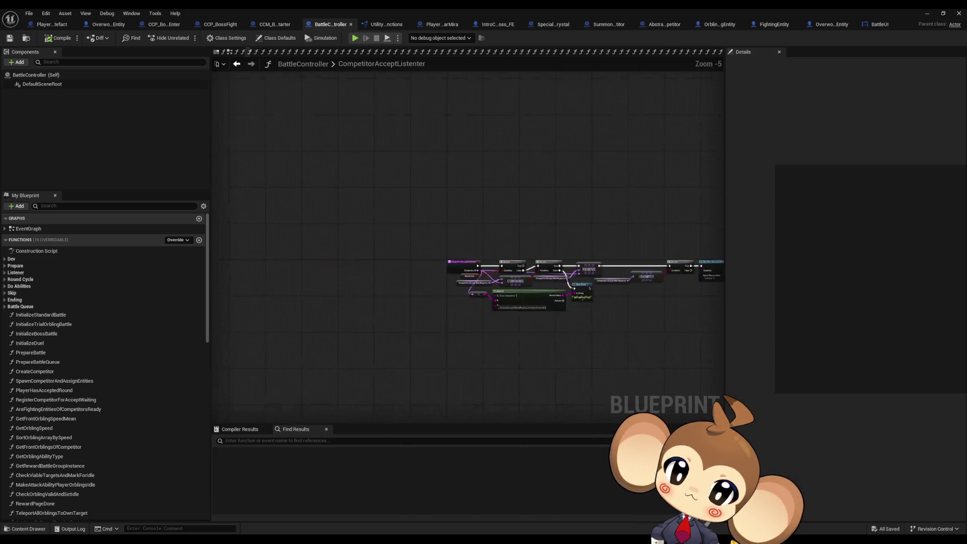
pyautogui.scroll(4, 483, 256)
# - Select the CompetitorAcceptListener entry node and look over the Cast, Set Input Lock and Try Start Round chain
pyautogui.click(392, 277)
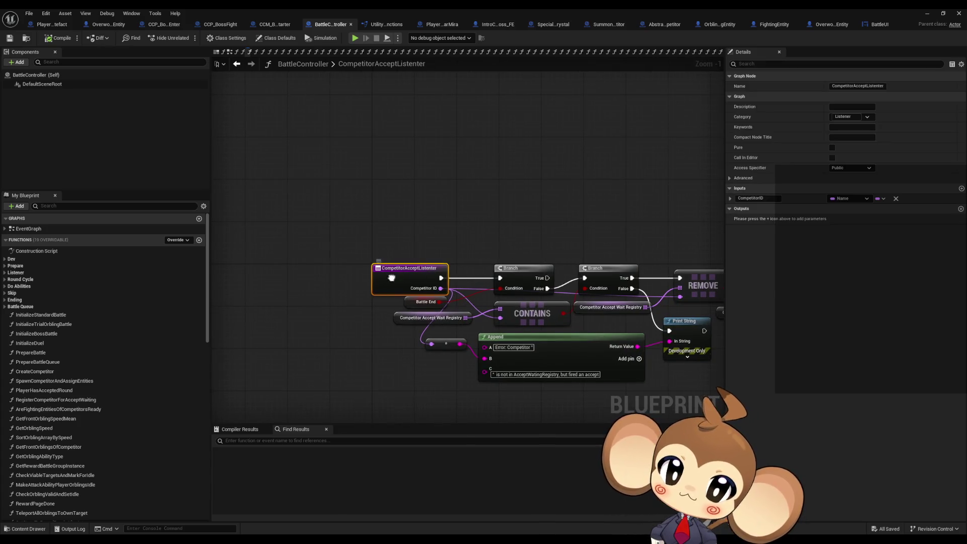
pyautogui.rightClick(392, 280)
pyautogui.moveTo(433, 358)
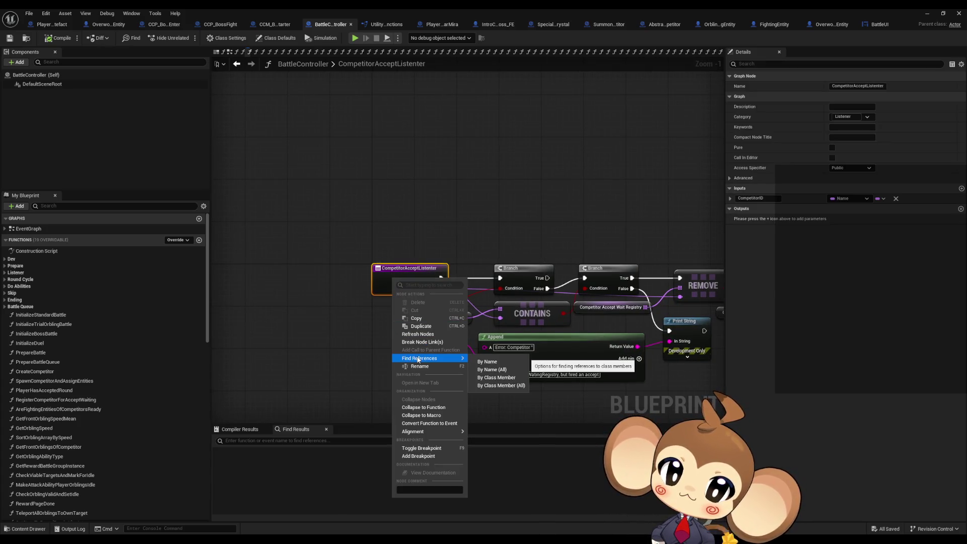
pyautogui.click(309, 340)
pyautogui.moveTo(453, 332); pyautogui.dragTo(308, 318)
pyautogui.moveTo(559, 315)
pyautogui.mouseDown()
pyautogui.moveTo(232, 272)
pyautogui.moveTo(251, 268)
pyautogui.mouseUp()
pyautogui.moveTo(557, 267); pyautogui.dragTo(313, 268)
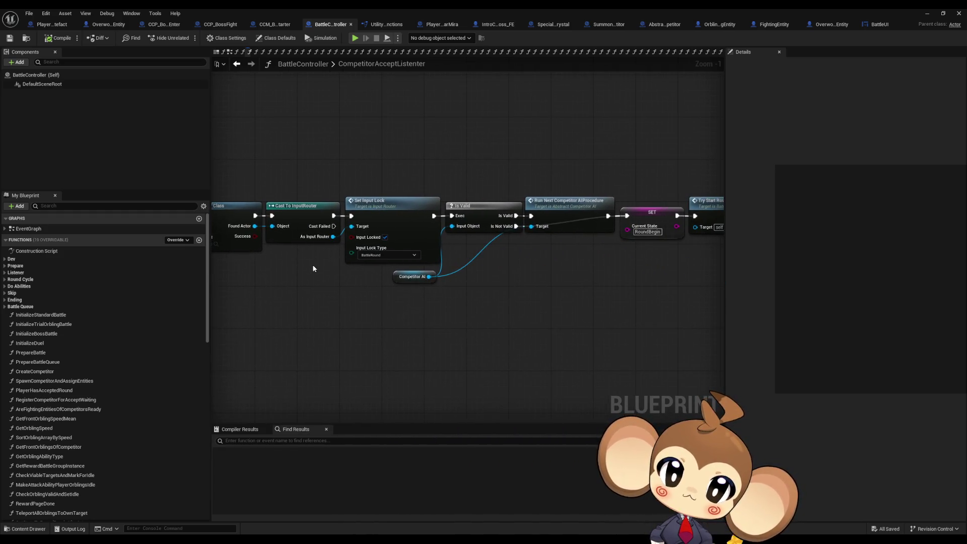
pyautogui.moveTo(451, 177); pyautogui.dragTo(301, 197)
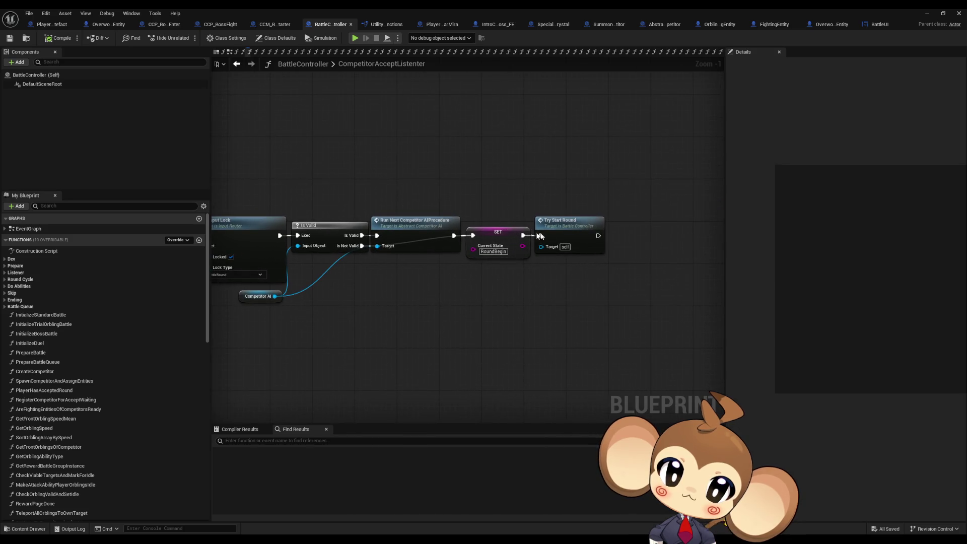
# - Open TryStartRound, inspect its readiness check, Do Item Use and timer nodes, then reopen it
pyautogui.doubleClick(565, 228)
pyautogui.moveTo(436, 183)
pyautogui.mouseDown()
pyautogui.moveTo(486, 285)
pyautogui.moveTo(367, 270)
pyautogui.mouseUp()
pyautogui.click(566, 237)
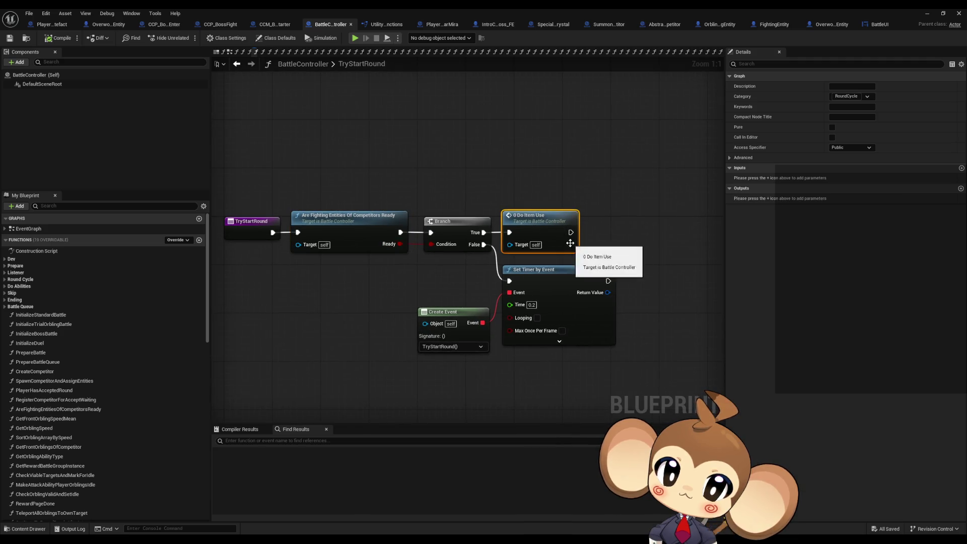
pyautogui.moveTo(388, 302); pyautogui.dragTo(533, 347)
pyautogui.moveTo(334, 278); pyautogui.dragTo(403, 297)
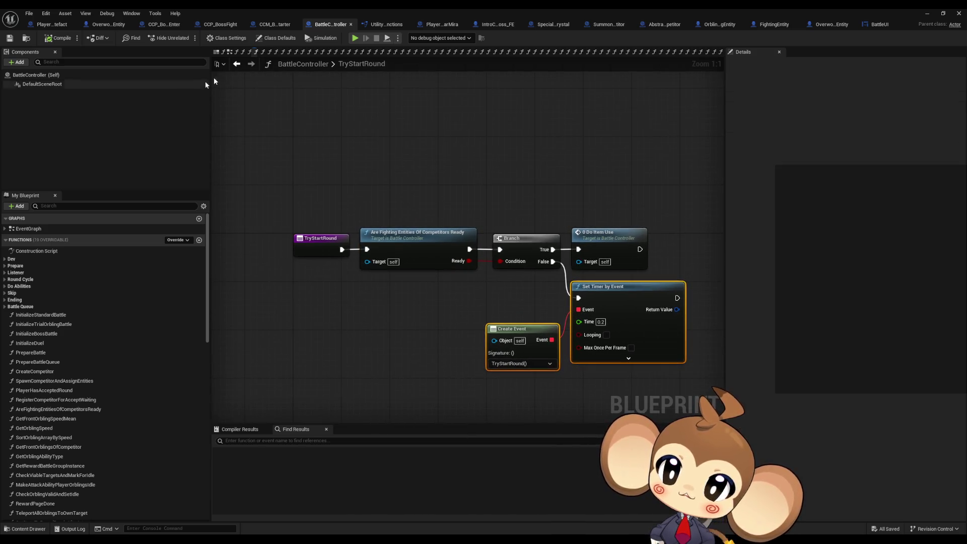
pyautogui.click(237, 64)
pyautogui.doubleClick(561, 236)
# - Follow AreFightingEntitiesOfCompetitorsReady into AreFightingEntitiesReady, step back to FightingEntityListener, then switch to BattleUI
pyautogui.click(435, 239)
pyautogui.doubleClick(435, 239)
pyautogui.click(364, 225)
pyautogui.doubleClick(364, 225)
pyautogui.click(236, 64)
pyautogui.click(236, 65)
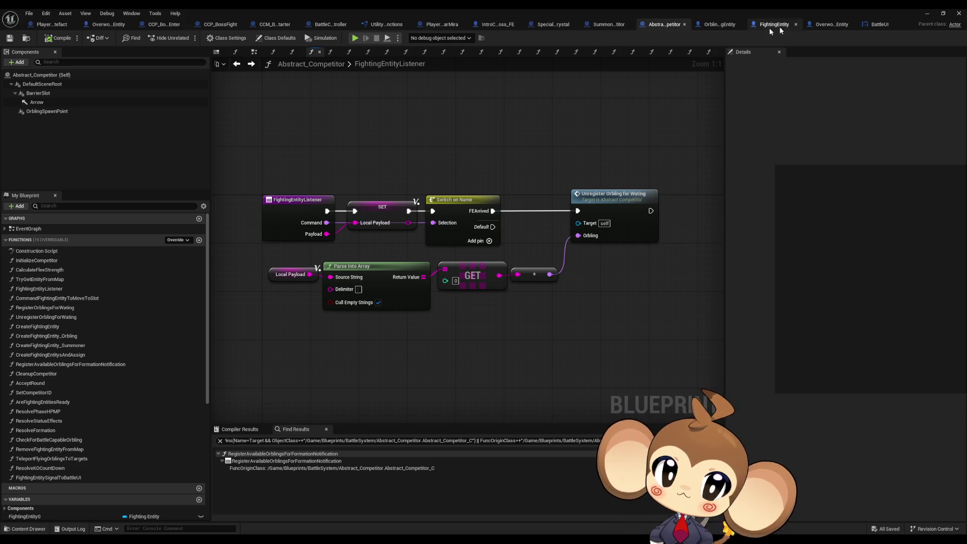
pyautogui.click(877, 26)
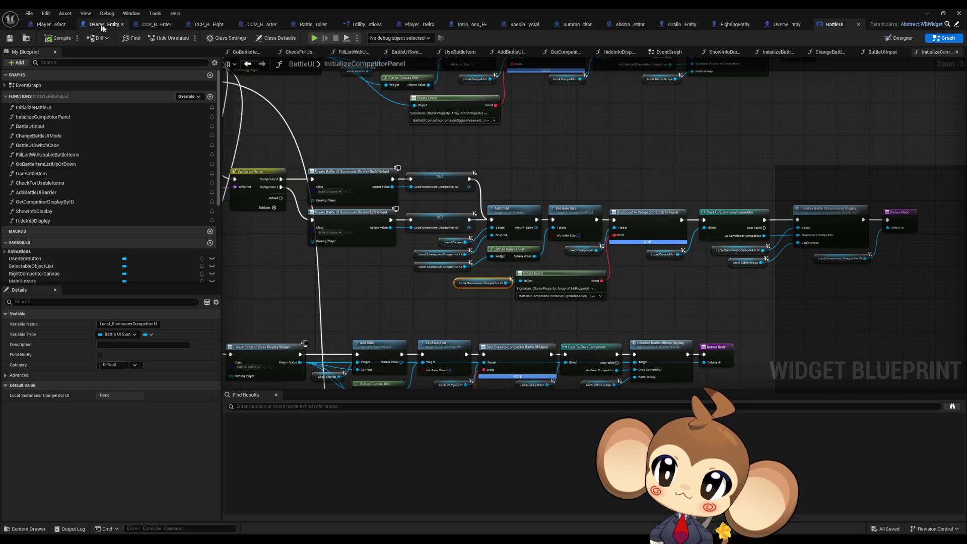
# - Switch to BattleController and close the three boss-fight Blueprint tabs, including CCP_BossFight
pyautogui.click(326, 28)
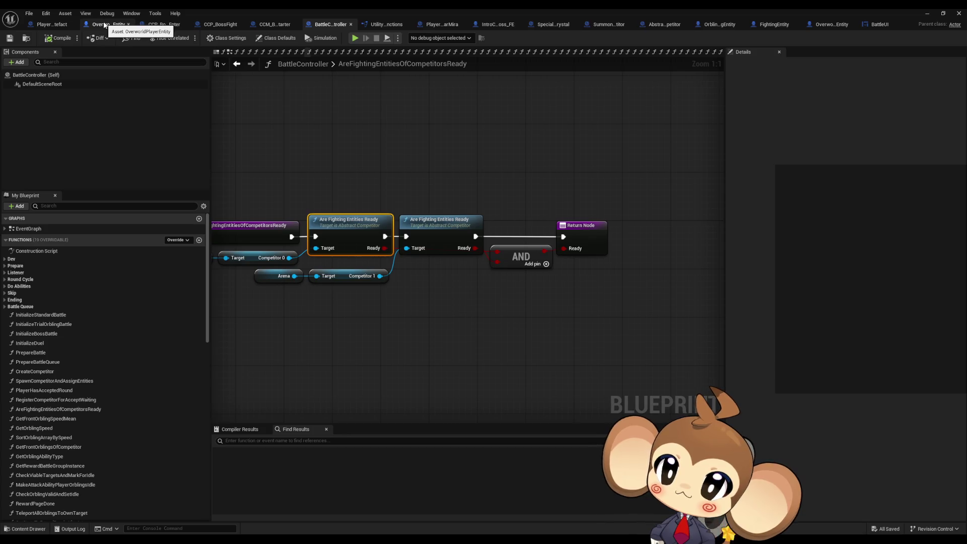
pyautogui.middleClick(162, 28)
pyautogui.middleClick(163, 29)
pyautogui.middleClick(163, 28)
# - Navigate back through TryStartRound and CompetitorAcceptListener to the SpawnCompetitorAndAssignEntities graph
pyautogui.moveTo(269, 182); pyautogui.dragTo(330, 180)
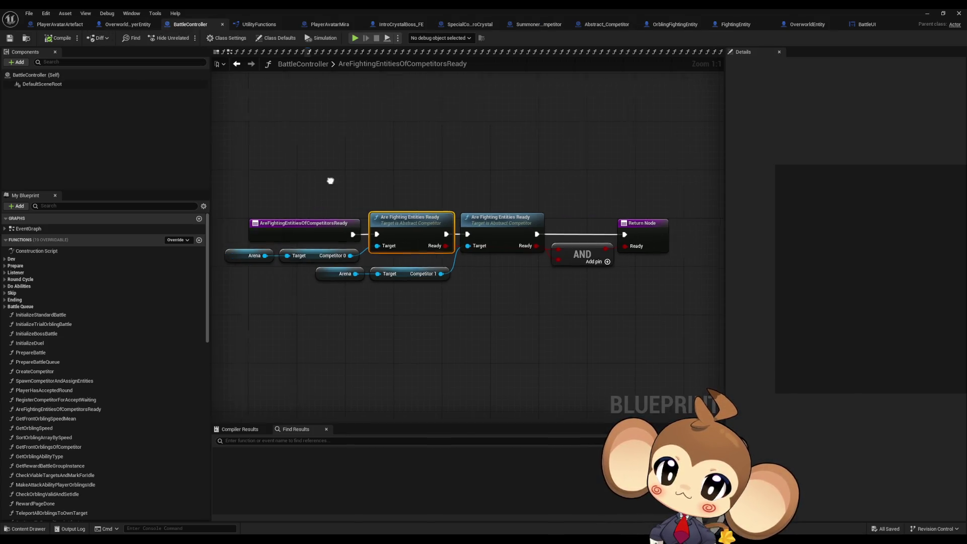
pyautogui.click(237, 64)
pyautogui.click(236, 64)
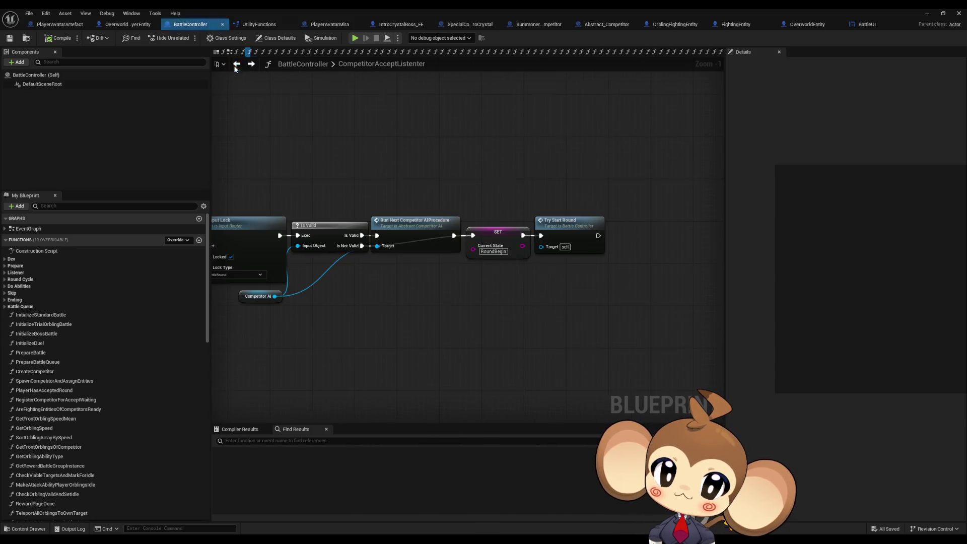
pyautogui.scroll(2, 557, 189)
pyautogui.moveTo(560, 219); pyautogui.dragTo(655, 224)
pyautogui.moveTo(454, 227); pyautogui.dragTo(540, 275)
pyautogui.moveTo(504, 231); pyautogui.dragTo(646, 233)
pyautogui.moveTo(403, 237); pyautogui.dragTo(509, 238)
pyautogui.rightClick(508, 238)
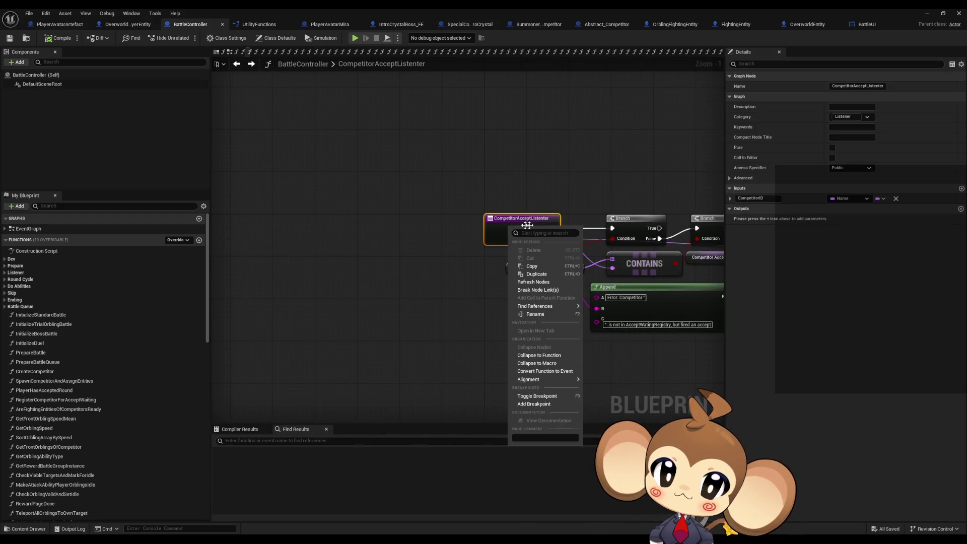
pyautogui.moveTo(554, 304)
pyautogui.click(602, 329)
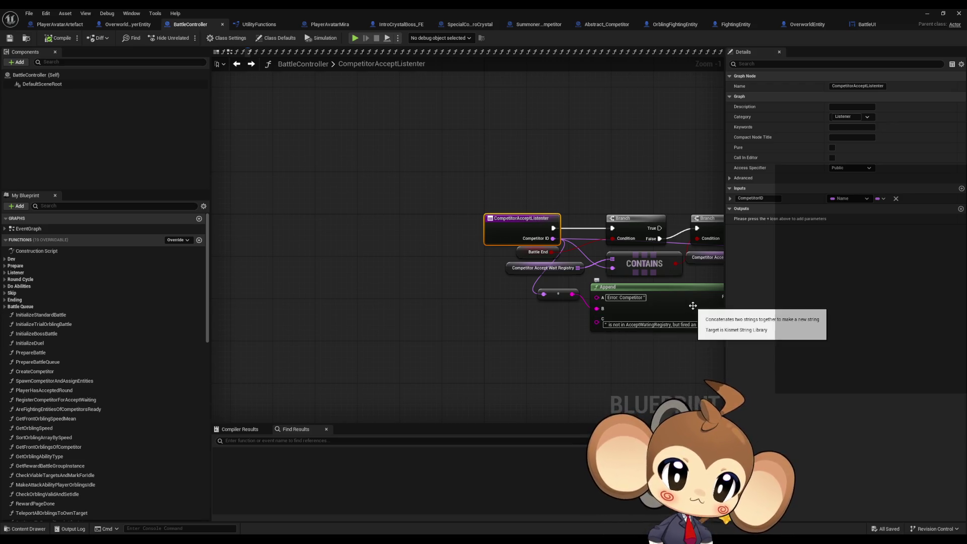
pyautogui.hotkey('alt', 'Left')
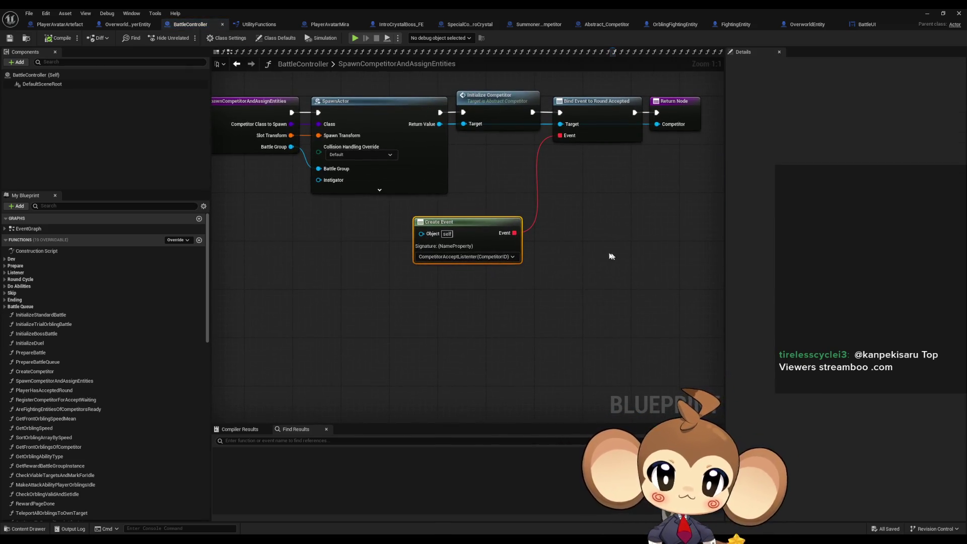
pyautogui.moveTo(544, 248); pyautogui.dragTo(586, 278)
# - Inspect the SpawnCompetitorAndAssignEntities entry and Bind Event to Round Accepted nodes, then return to SummonerCompetitor
pyautogui.click(286, 146)
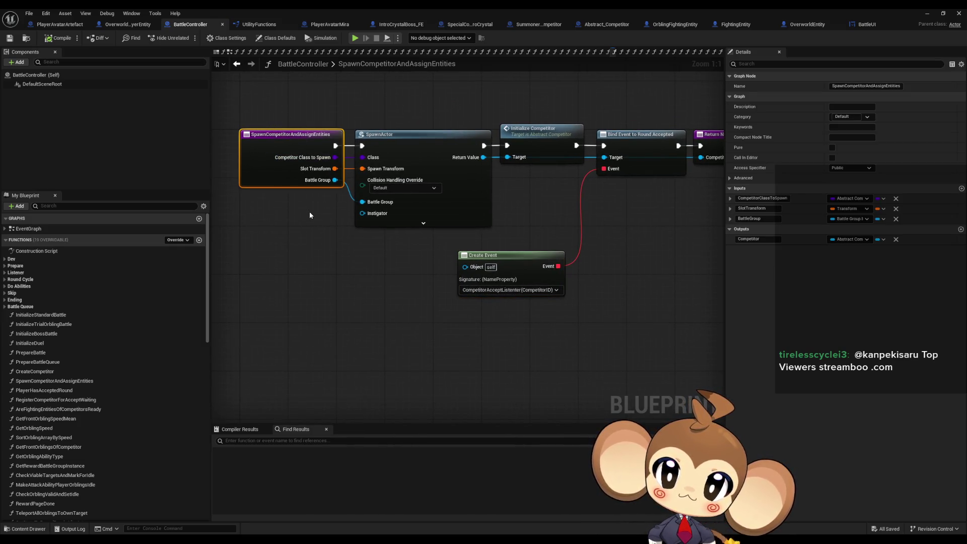
pyautogui.moveTo(385, 252); pyautogui.dragTo(648, 214)
pyautogui.moveTo(626, 105); pyautogui.dragTo(669, 218)
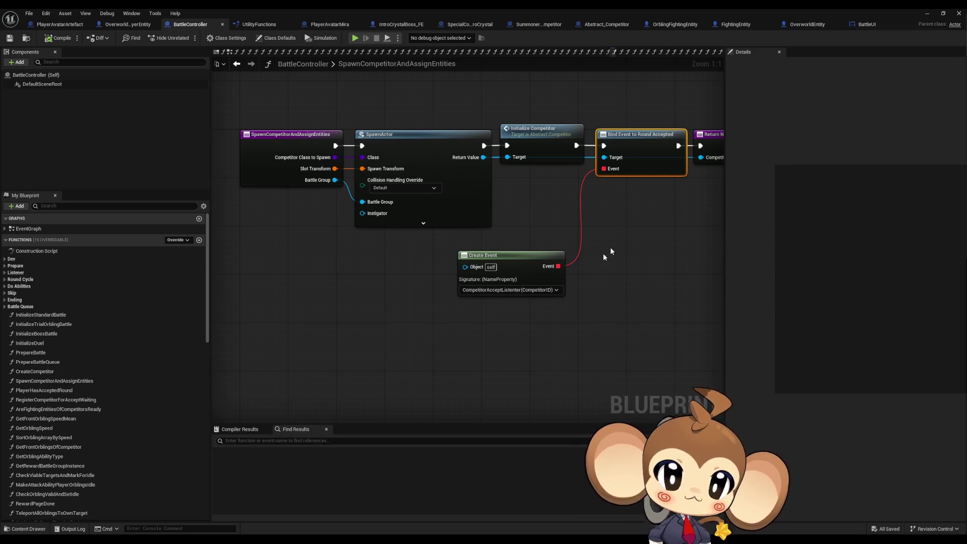
pyautogui.click(586, 281)
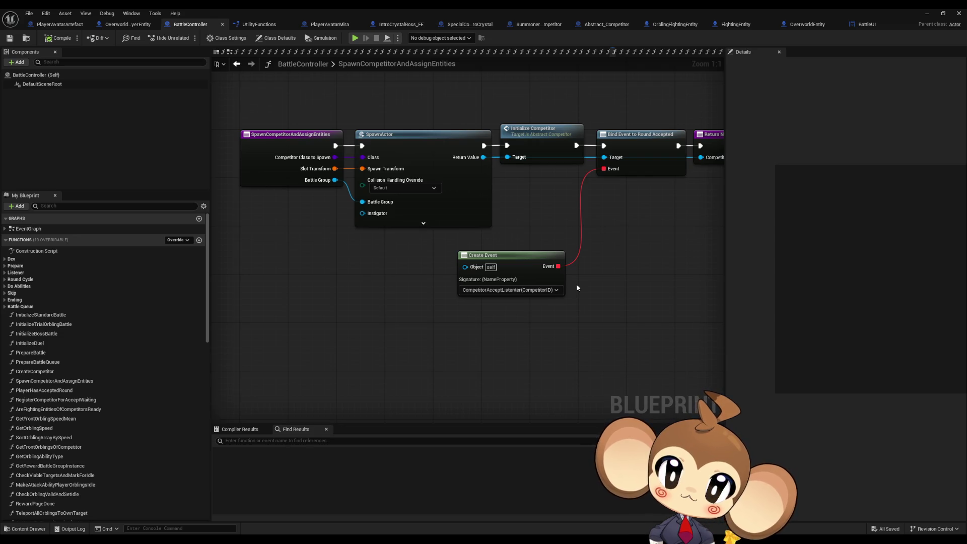
pyautogui.moveTo(635, 250)
pyautogui.mouseDown()
pyautogui.moveTo(604, 262)
pyautogui.moveTo(569, 302)
pyautogui.mouseUp()
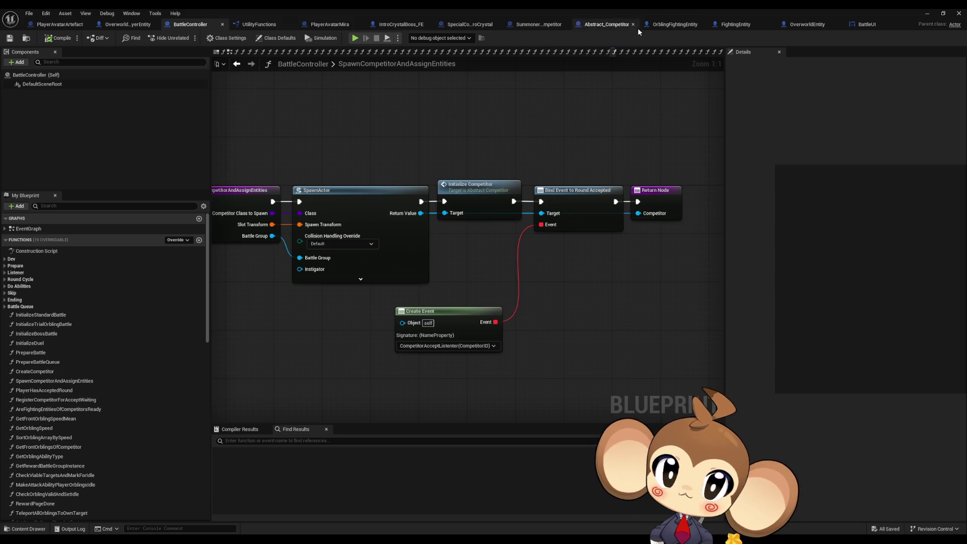
pyautogui.click(537, 25)
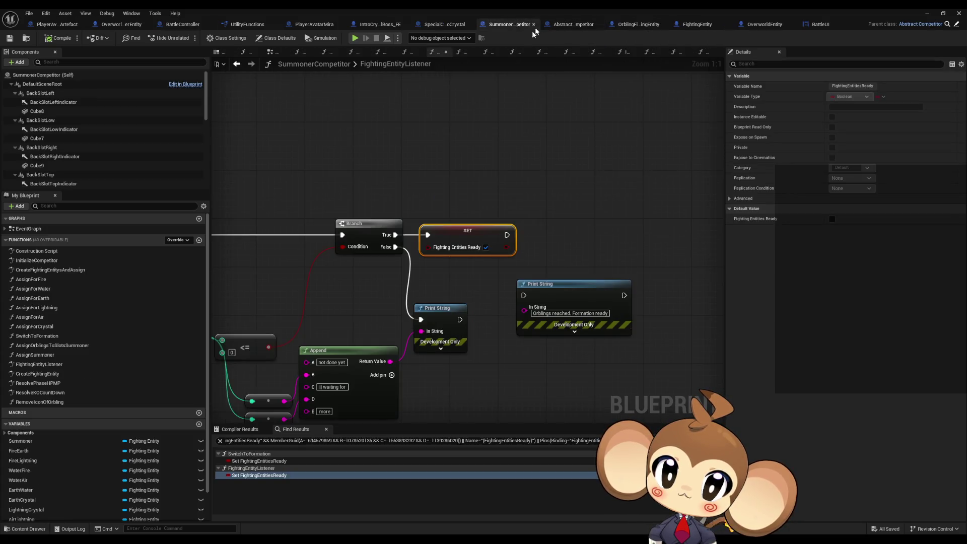
# - List all class-member references to SwitchToFormation and follow them to InputRouter's BattleInputPressed graph
pyautogui.doubleClick(41, 336)
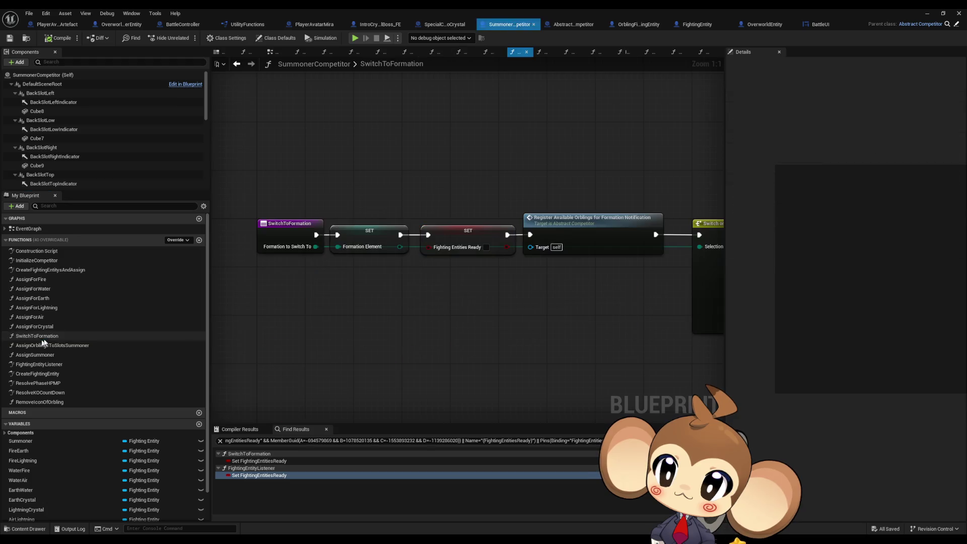
pyautogui.rightClick(272, 235)
pyautogui.moveTo(302, 314)
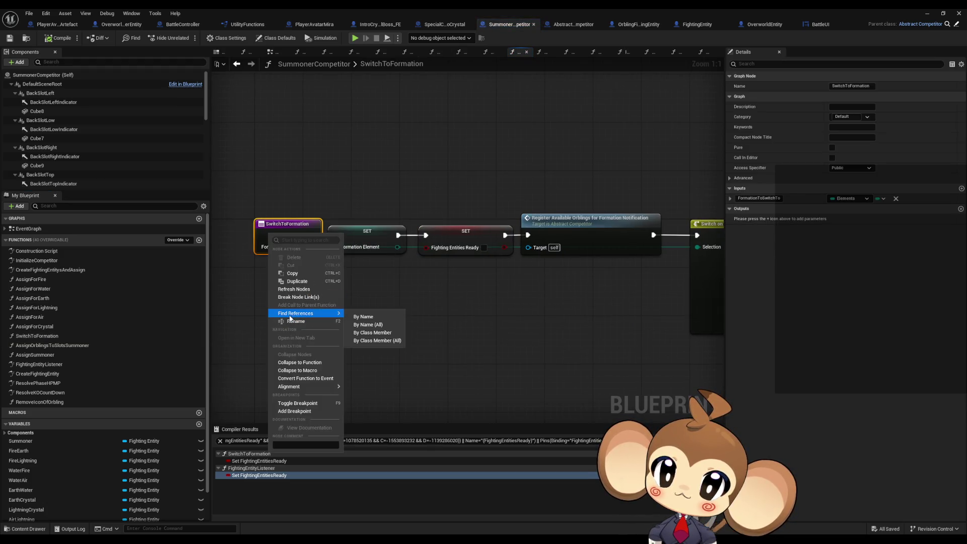
pyautogui.click(368, 340)
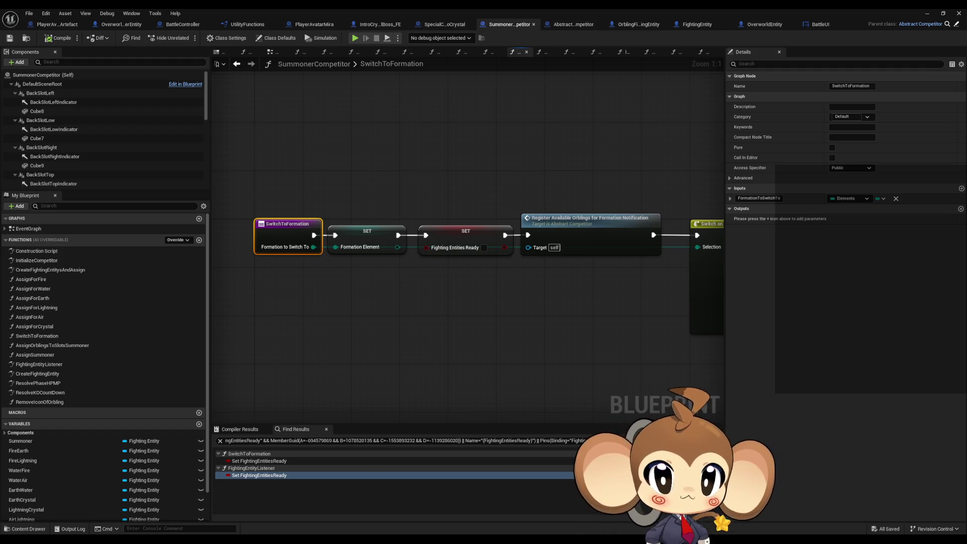
pyautogui.hotkey('alt', 'Left')
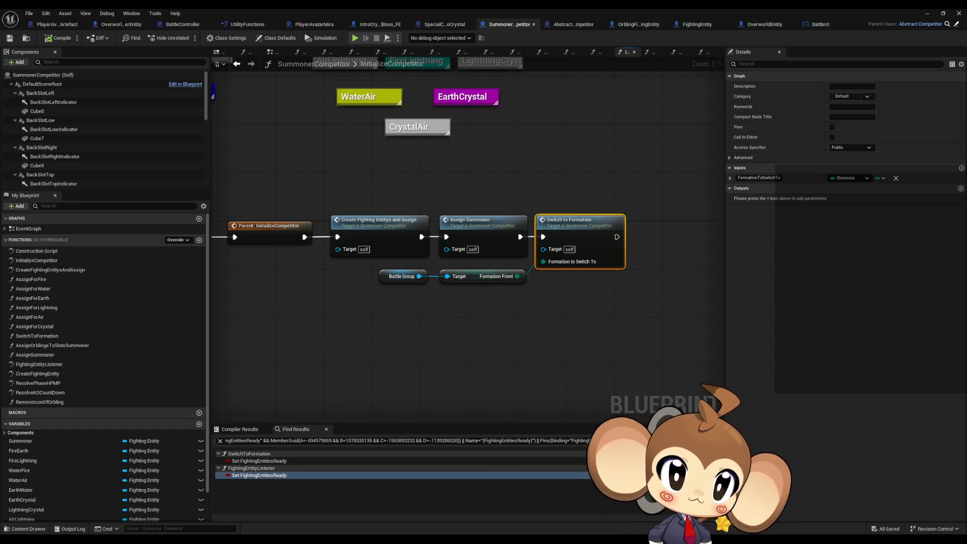
pyautogui.hotkey('alt', 'Left')
pyautogui.scroll(-4, 598, 301)
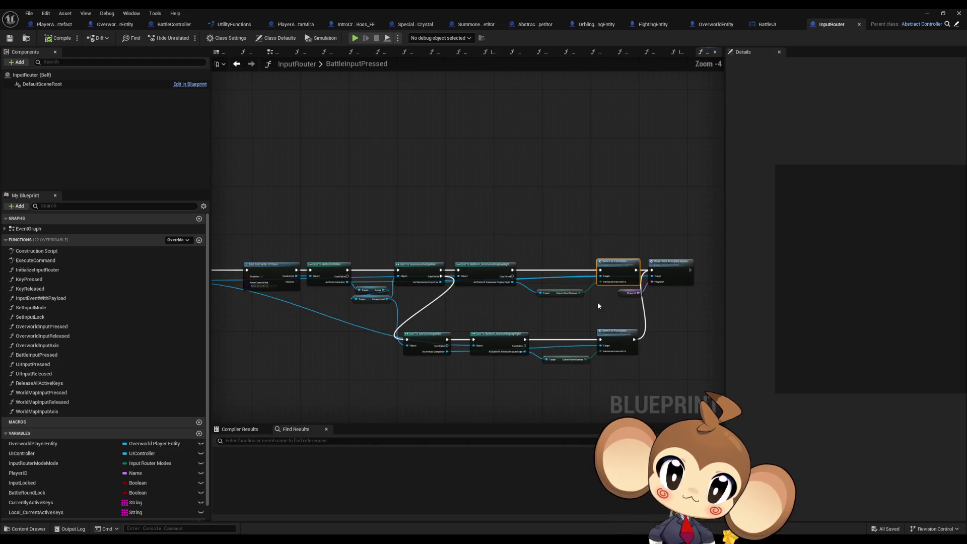
# - Inspect the Switch to Formation and Player Has Accepted Round calls, then open PlayerHasAcceptedRound in BattleController
pyautogui.scroll(4, 645, 229)
pyautogui.click(667, 274)
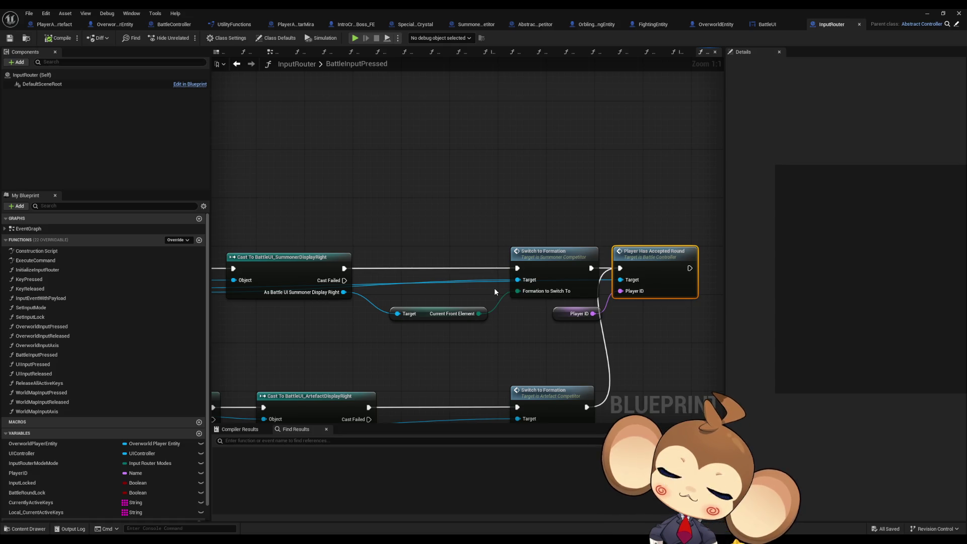
pyautogui.scroll(-2, 482, 290)
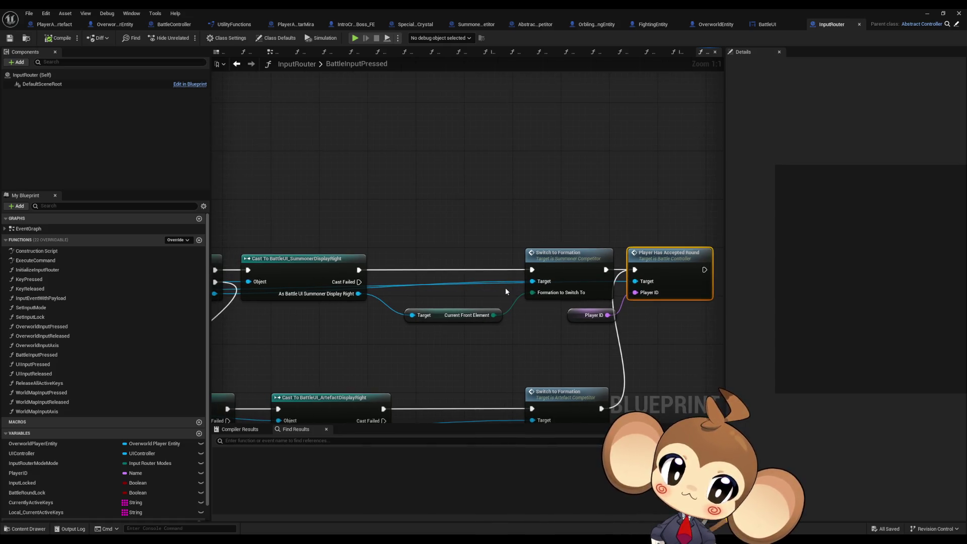
pyautogui.scroll(-1, 505, 288)
pyautogui.moveTo(619, 292); pyautogui.dragTo(856, 287)
pyautogui.scroll(4, 458, 259)
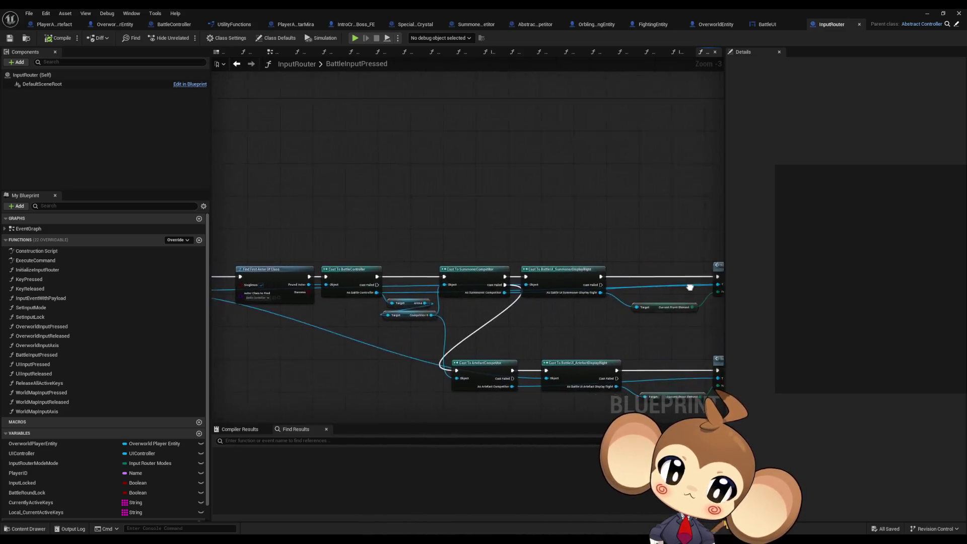
pyautogui.click(458, 259)
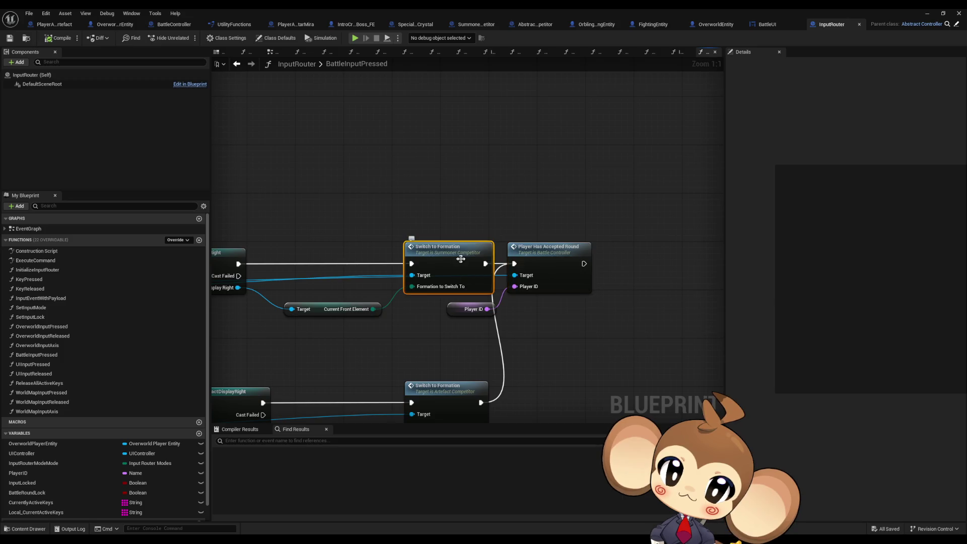
pyautogui.click(544, 259)
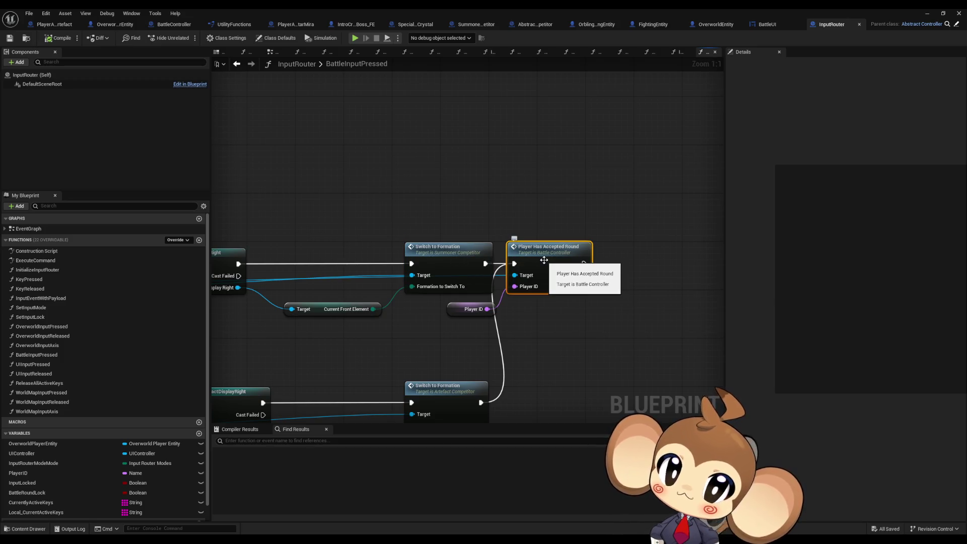
pyautogui.doubleClick(545, 259)
pyautogui.moveTo(445, 272); pyautogui.dragTo(487, 260)
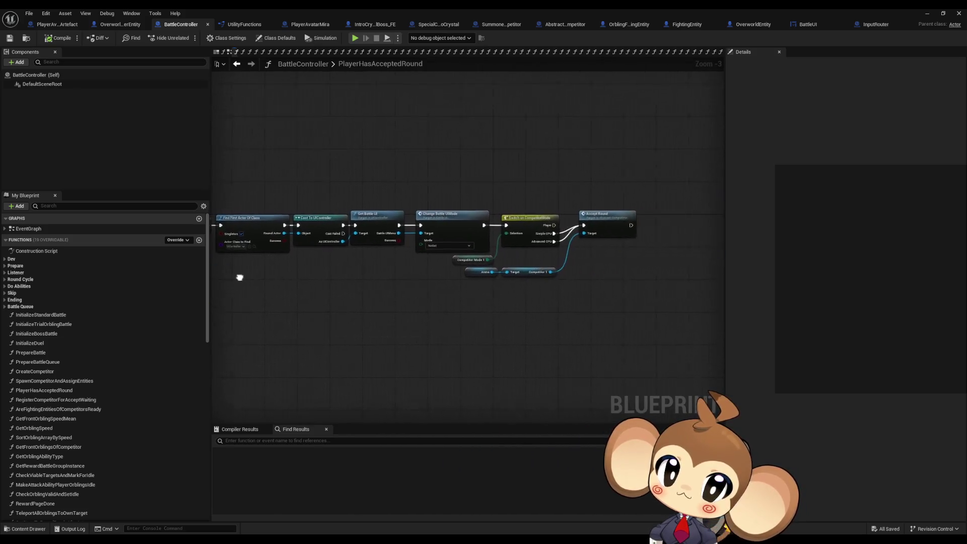
# - Check the AcceptRound function in Abstract_Competitor, then go to SummonerCompetitor's SwitchToFormation graph
pyautogui.scroll(3, 633, 208)
pyautogui.click(633, 208)
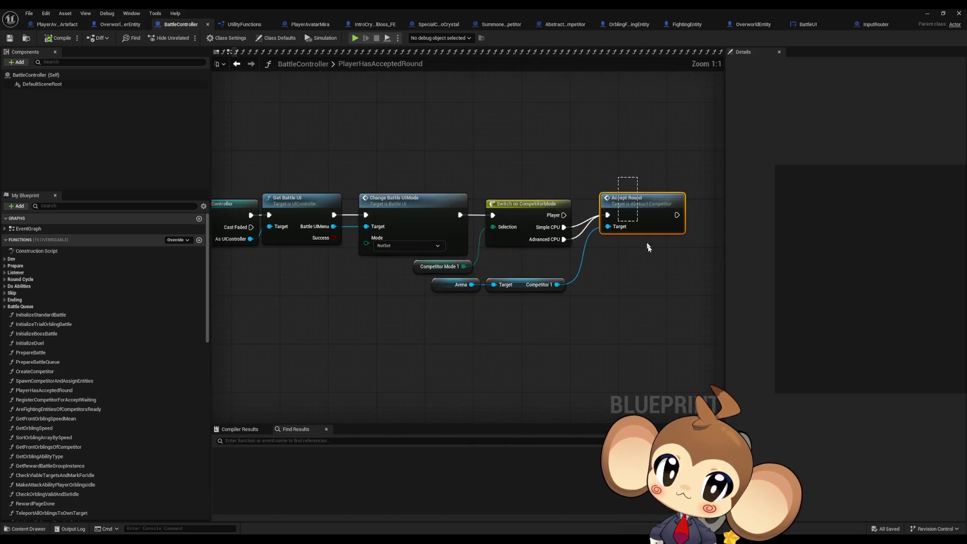
pyautogui.doubleClick(632, 208)
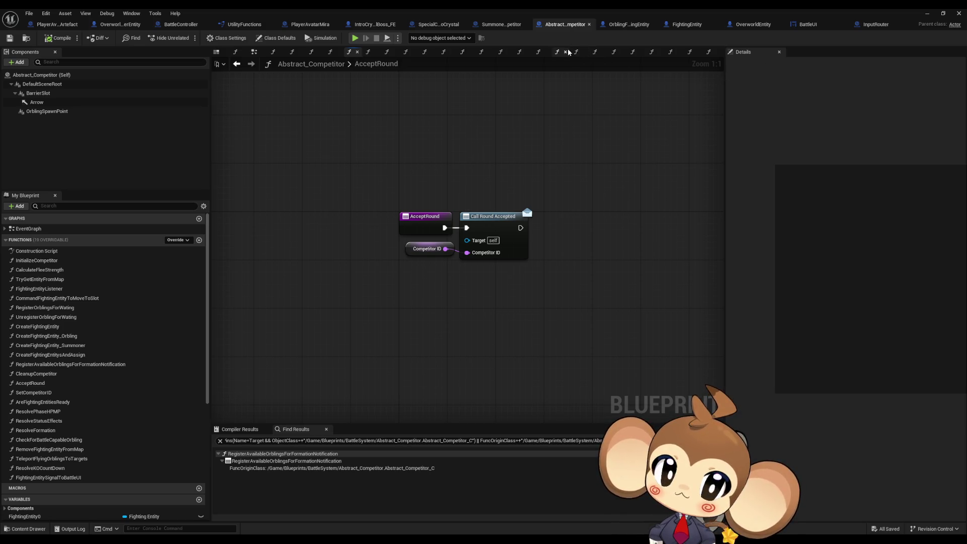
pyautogui.click(502, 24)
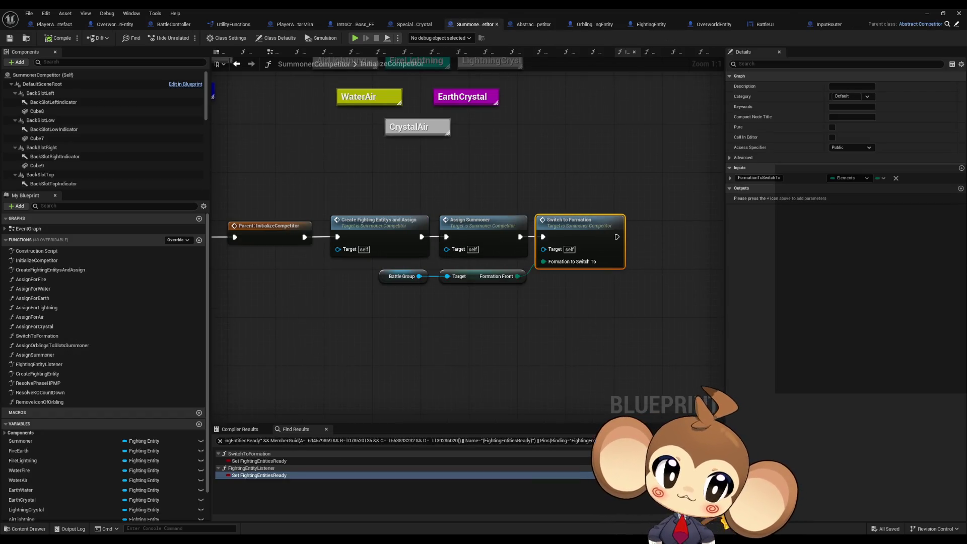
pyautogui.doubleClick(554, 243)
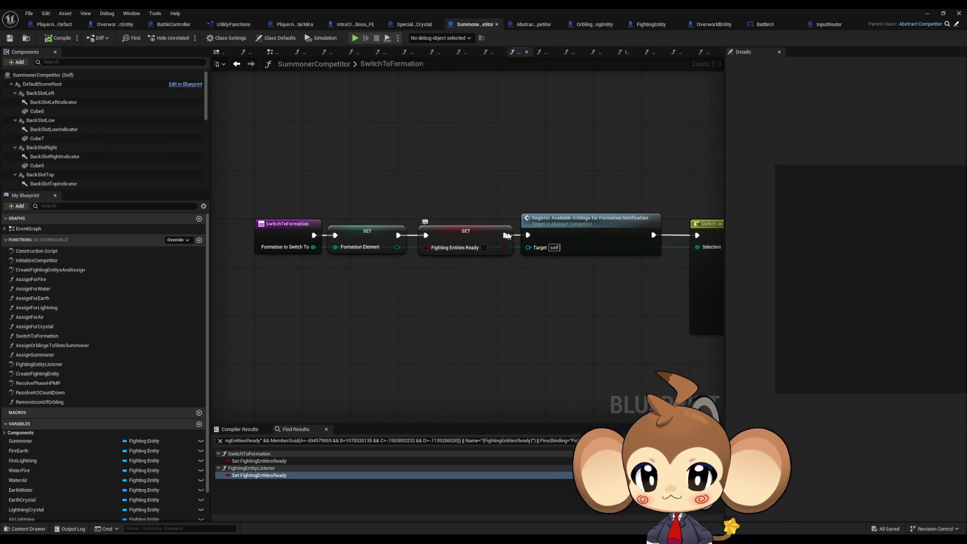
# - Frame the SwitchToFormation entry node and its Switch on Elements formation logic
pyautogui.scroll(-1, 504, 301)
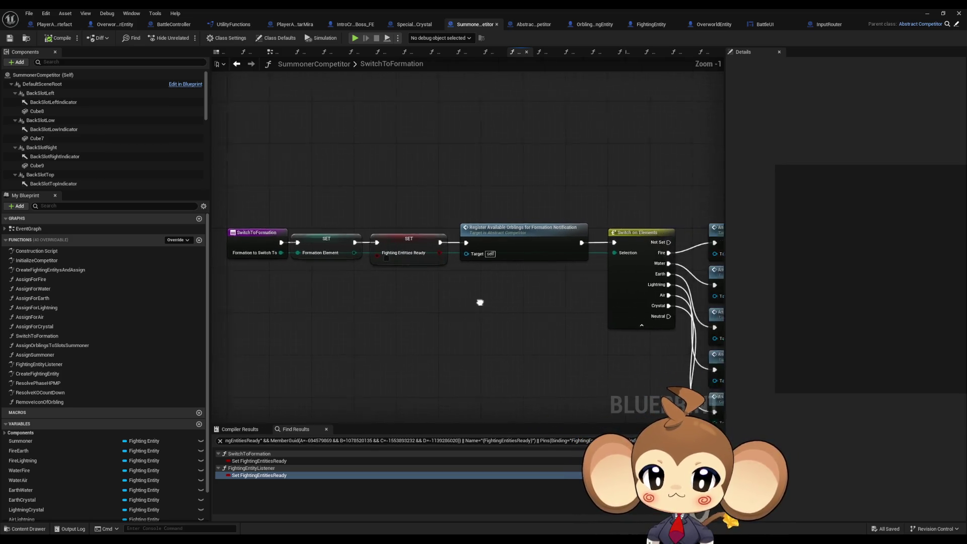
pyautogui.moveTo(395, 215)
pyautogui.mouseDown()
pyautogui.moveTo(534, 196)
pyautogui.moveTo(536, 176)
pyautogui.mouseUp()
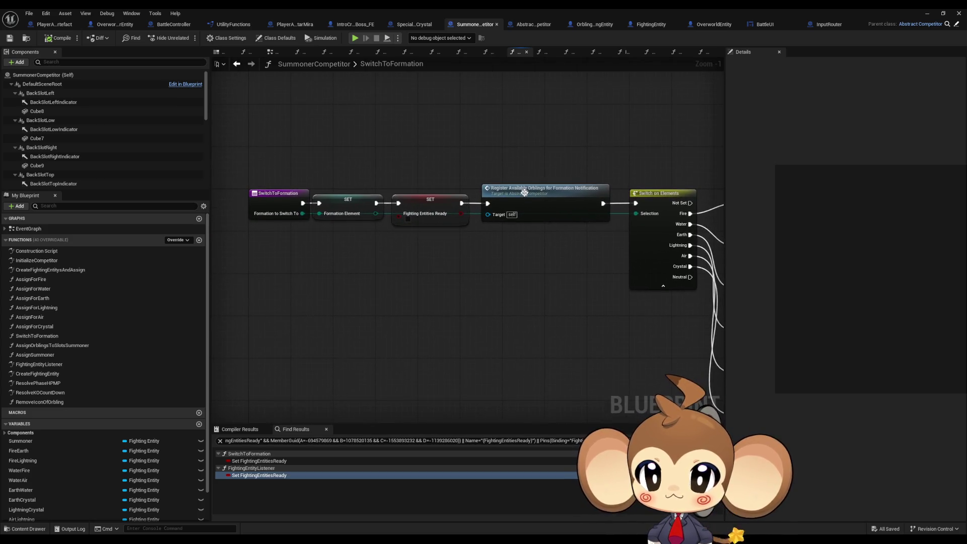
pyautogui.moveTo(522, 254); pyautogui.dragTo(496, 268)
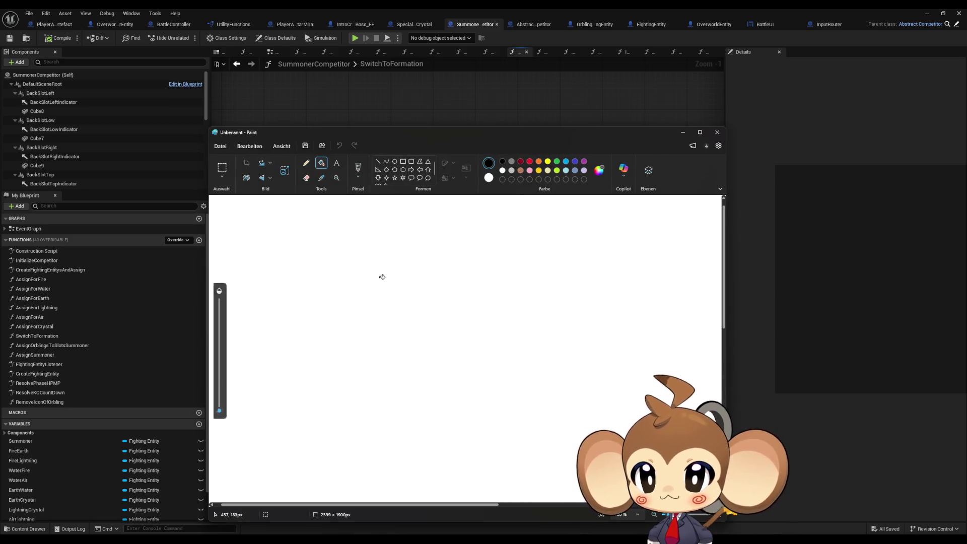
# - Fill the Paint canvas black and set up the Pencil with a small stroke size
pyautogui.click(382, 277)
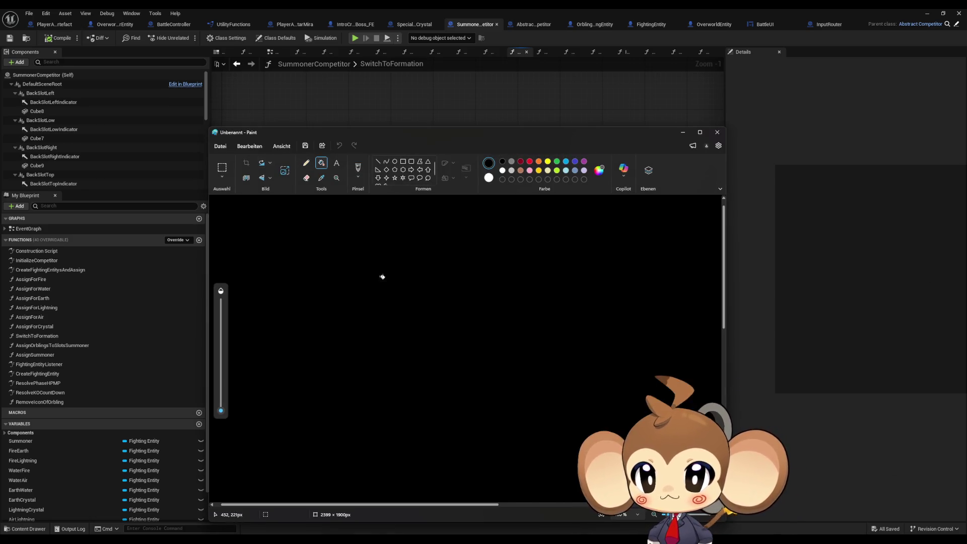
pyautogui.click(305, 163)
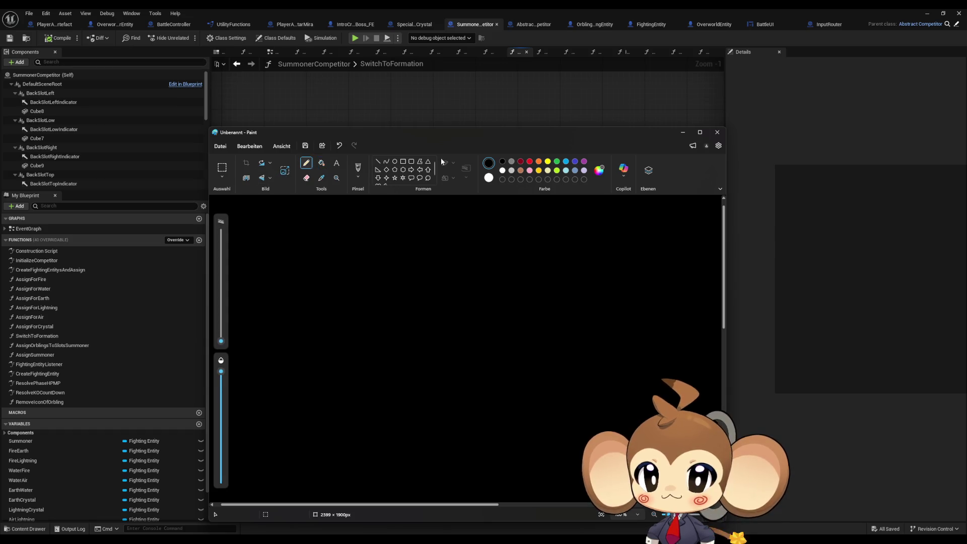
pyautogui.moveTo(403, 131); pyautogui.dragTo(511, 219)
pyautogui.moveTo(328, 428); pyautogui.dragTo(328, 423)
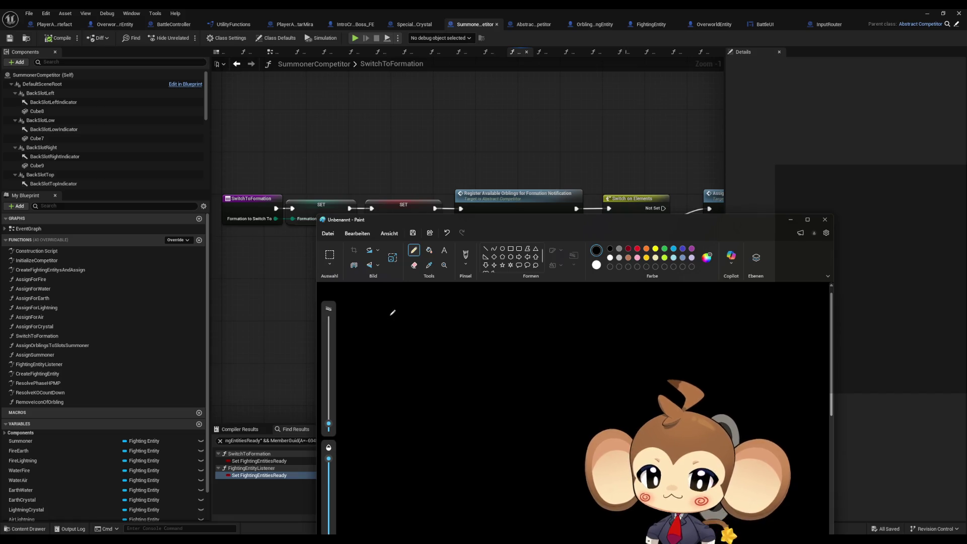
# - Handwrite 'ChildActor Summ Comp' and begin a 'Switch formation' note on the canvas
pyautogui.moveTo(382, 303)
pyautogui.mouseDown()
pyautogui.moveTo(367, 310)
pyautogui.moveTo(414, 326)
pyautogui.moveTo(445, 297)
pyautogui.moveTo(443, 327)
pyautogui.moveTo(471, 327)
pyautogui.moveTo(470, 316)
pyautogui.mouseUp()
pyautogui.moveTo(483, 316); pyautogui.dragTo(486, 327)
pyautogui.moveTo(481, 313)
pyautogui.mouseDown()
pyautogui.moveTo(585, 320)
pyautogui.moveTo(582, 330)
pyautogui.moveTo(621, 314)
pyautogui.moveTo(623, 333)
pyautogui.moveTo(635, 322)
pyautogui.moveTo(673, 333)
pyautogui.mouseUp()
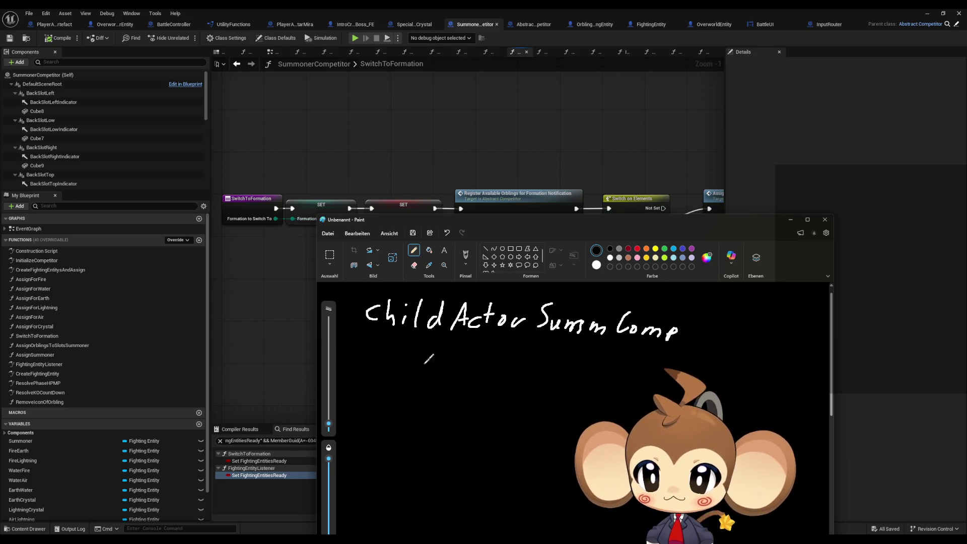
pyautogui.moveTo(373, 353)
pyautogui.mouseDown()
pyautogui.moveTo(365, 377)
pyautogui.moveTo(402, 365)
pyautogui.mouseUp()
pyautogui.click(410, 360)
pyautogui.moveTo(409, 369)
pyautogui.mouseDown()
pyautogui.moveTo(409, 380)
pyautogui.moveTo(450, 381)
pyautogui.moveTo(473, 369)
pyautogui.mouseUp()
pyautogui.moveTo(482, 370); pyautogui.dragTo(505, 375)
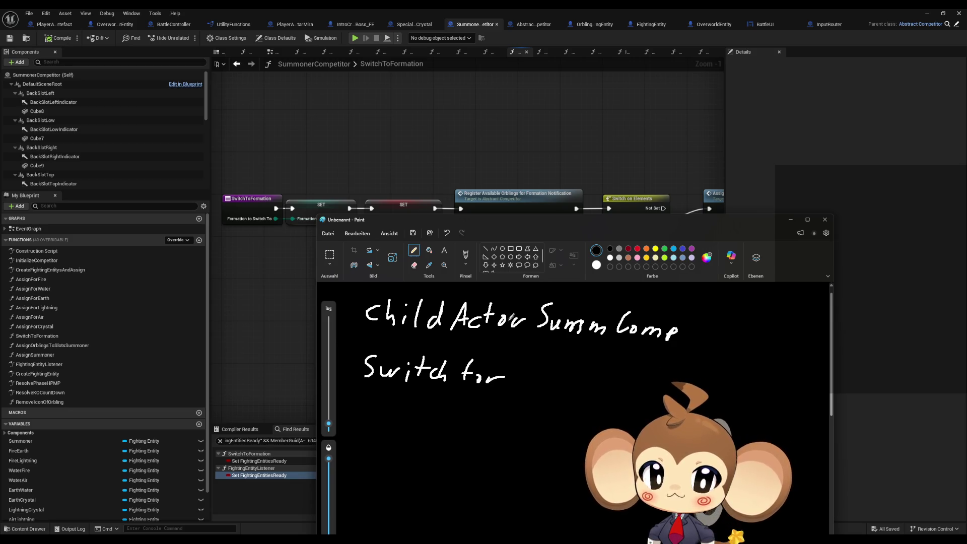
# - Reposition Paint, return to Unreal and bring the Assign for nodes fully into view
pyautogui.moveTo(501, 225); pyautogui.dragTo(542, 321)
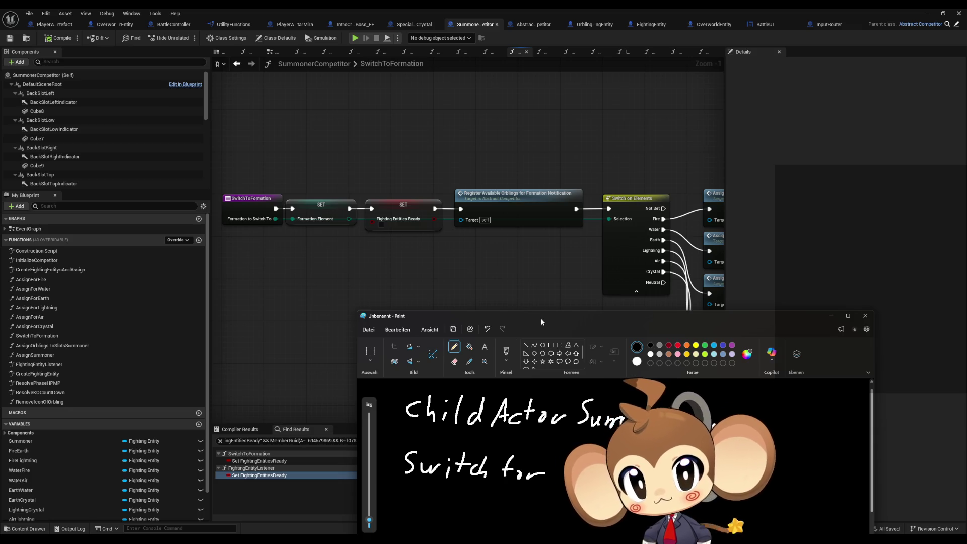
pyautogui.moveTo(540, 318); pyautogui.dragTo(529, 252)
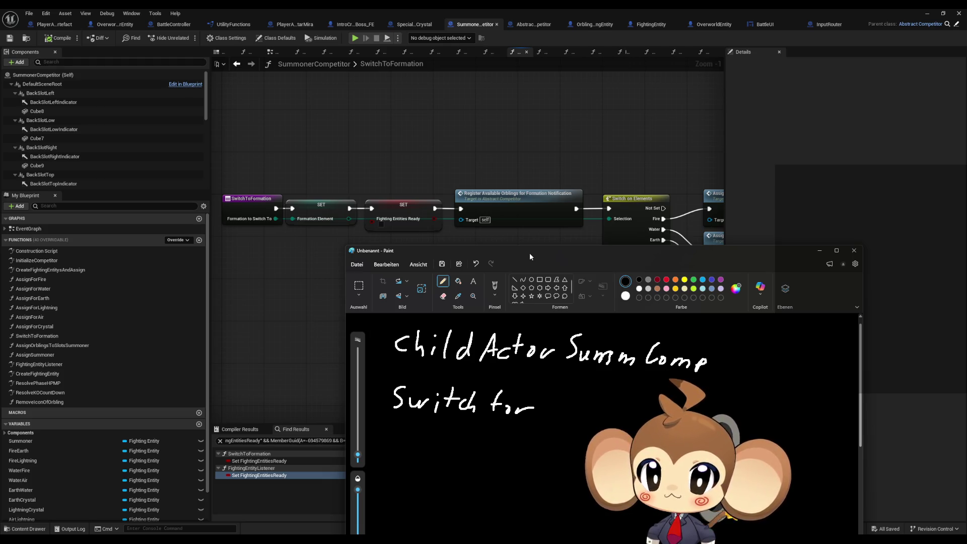
pyautogui.hotkey('alt', 'Tab')
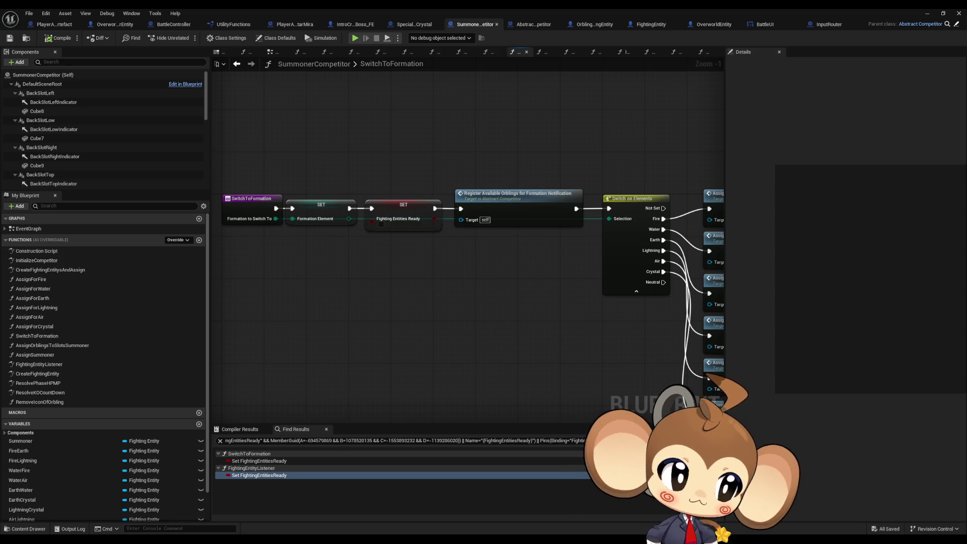
pyautogui.moveTo(568, 277); pyautogui.dragTo(414, 281)
# - Open SummonerCompetitor's FightingEntityListener graph and frame its entry and LENGTH nodes
pyautogui.moveTo(296, 275); pyautogui.dragTo(353, 275)
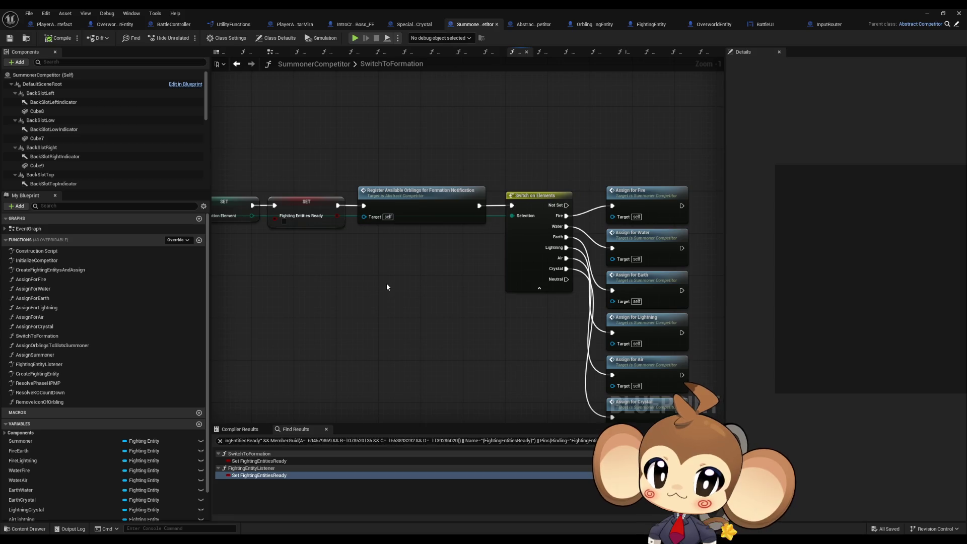
pyautogui.doubleClick(39, 364)
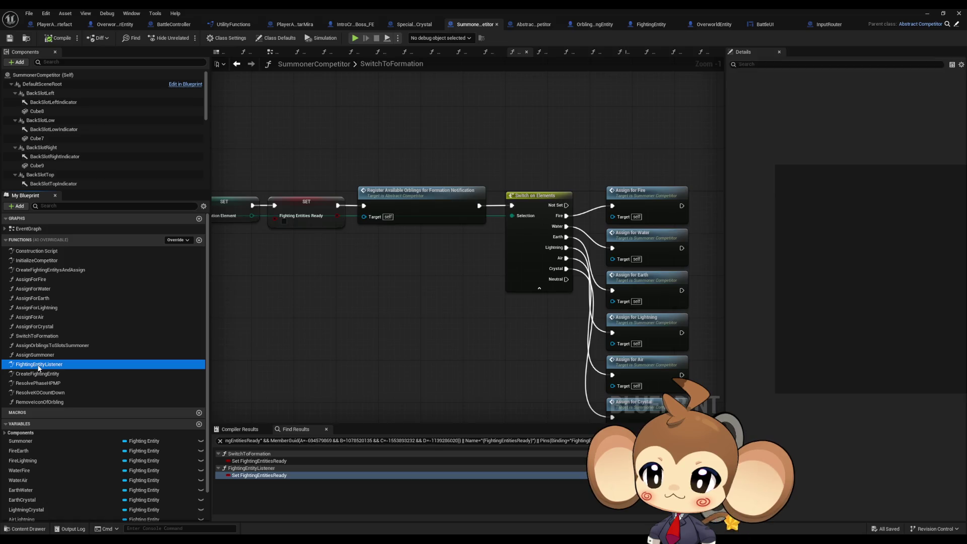
pyautogui.scroll(-1, 619, 270)
pyautogui.moveTo(618, 270); pyautogui.dragTo(515, 284)
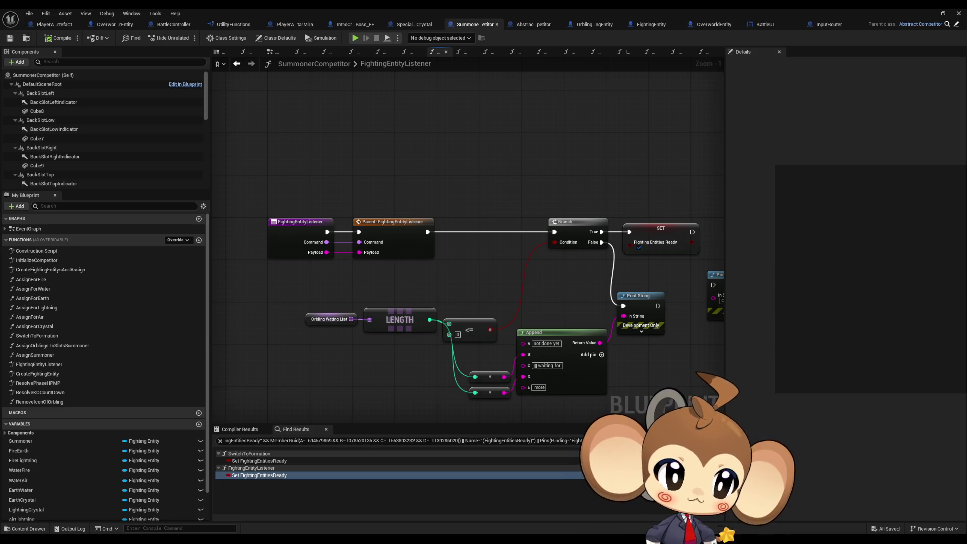
pyautogui.hotkey('alt', 'Tab')
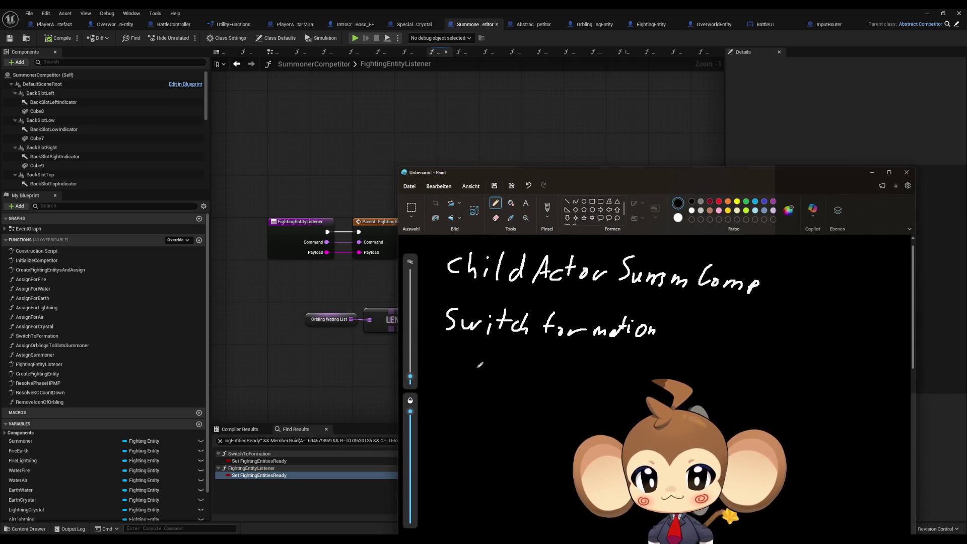
# - Add 'Rotate' and 'Fighting Listener' lines to the Paint notes, then slide Paint off the graph
pyautogui.moveTo(449, 356)
pyautogui.mouseDown()
pyautogui.moveTo(469, 370)
pyautogui.moveTo(484, 353)
pyautogui.moveTo(481, 365)
pyautogui.moveTo(500, 376)
pyautogui.moveTo(515, 359)
pyautogui.moveTo(527, 378)
pyautogui.mouseUp()
pyautogui.rightClick(728, 174)
pyautogui.moveTo(619, 172)
pyautogui.mouseDown()
pyautogui.moveTo(917, 170)
pyautogui.moveTo(802, 137)
pyautogui.mouseUp()
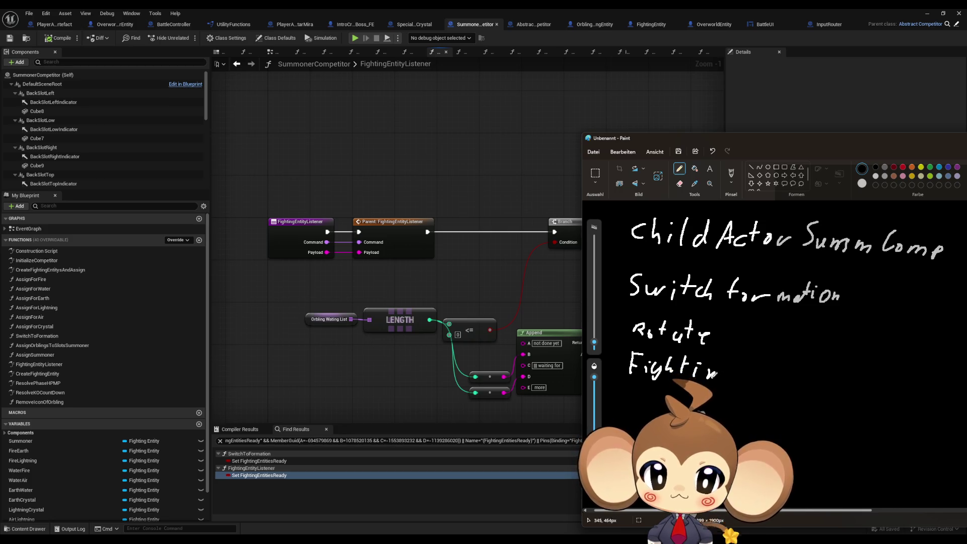
pyautogui.moveTo(748, 375)
pyautogui.mouseDown()
pyautogui.moveTo(781, 378)
pyautogui.moveTo(785, 353)
pyautogui.moveTo(801, 378)
pyautogui.moveTo(851, 383)
pyautogui.mouseUp()
pyautogui.click(796, 281)
pyautogui.moveTo(747, 146); pyautogui.dragTo(966, 146)
pyautogui.moveTo(555, 232); pyautogui.dragTo(461, 211)
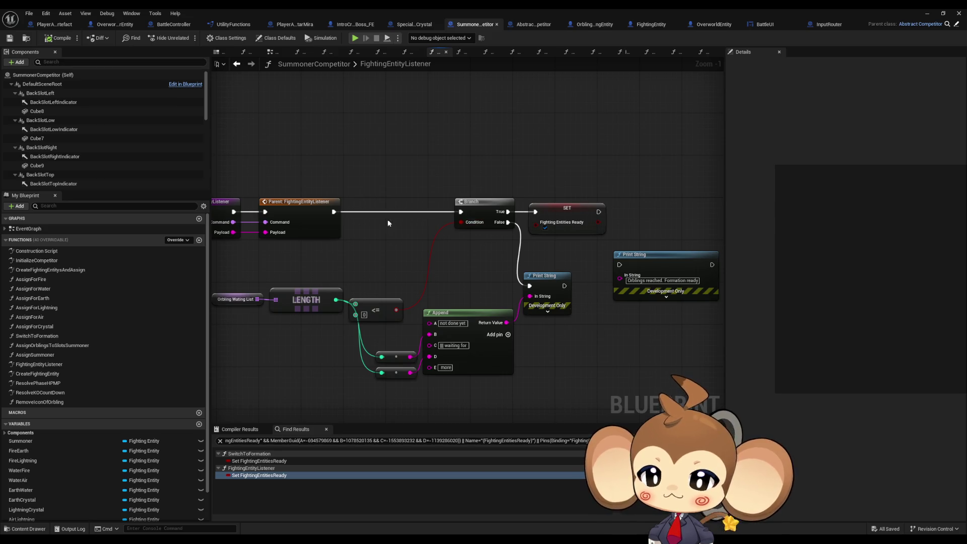
# - Inspect the parent FightingEntityListener in Abstract_Competitor, then switch to OrblingFightingEntity's FlyTo graph
pyautogui.moveTo(388, 223); pyautogui.dragTo(436, 226)
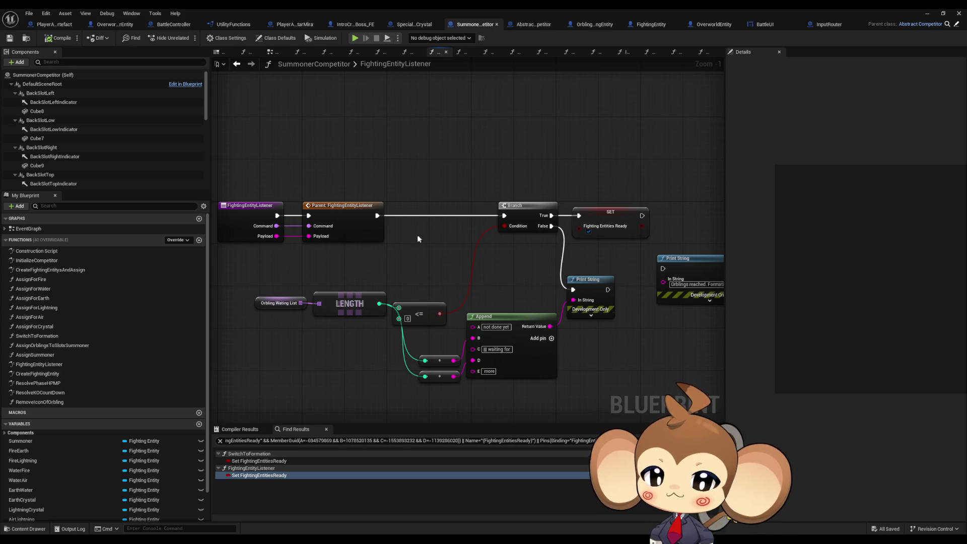
pyautogui.doubleClick(363, 226)
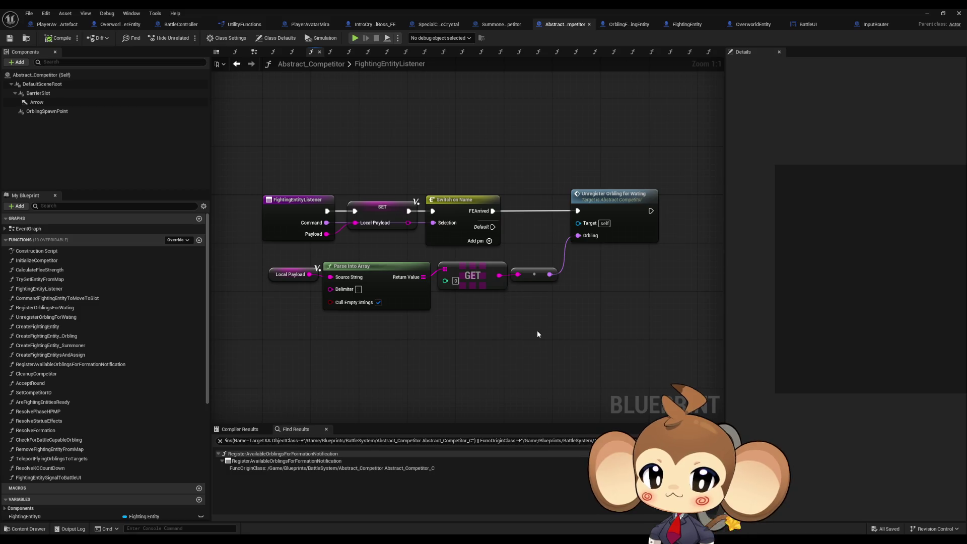
pyautogui.click(627, 29)
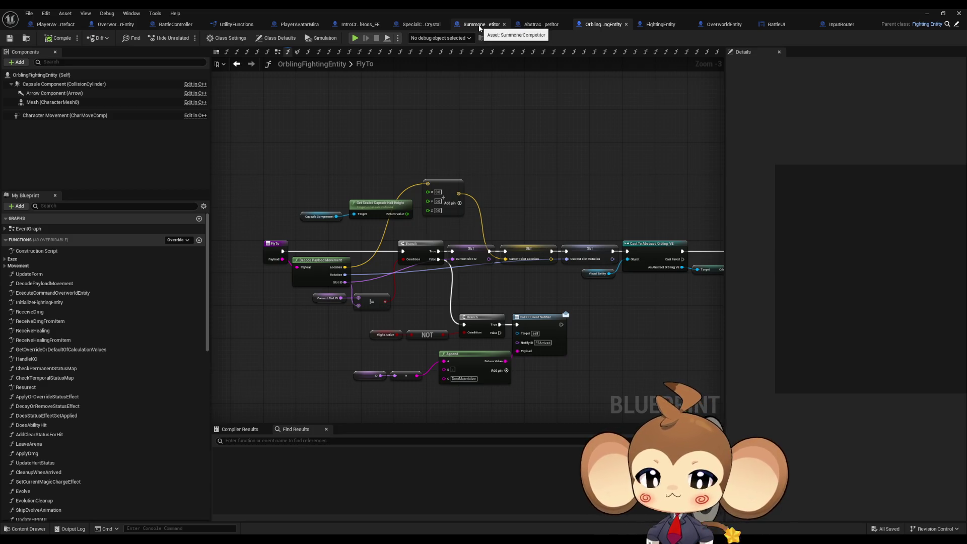
# - In SummonerCompetitor, open AssignForFire and inspect its Assign Orblings to Slots Summoner node
pyautogui.click(480, 28)
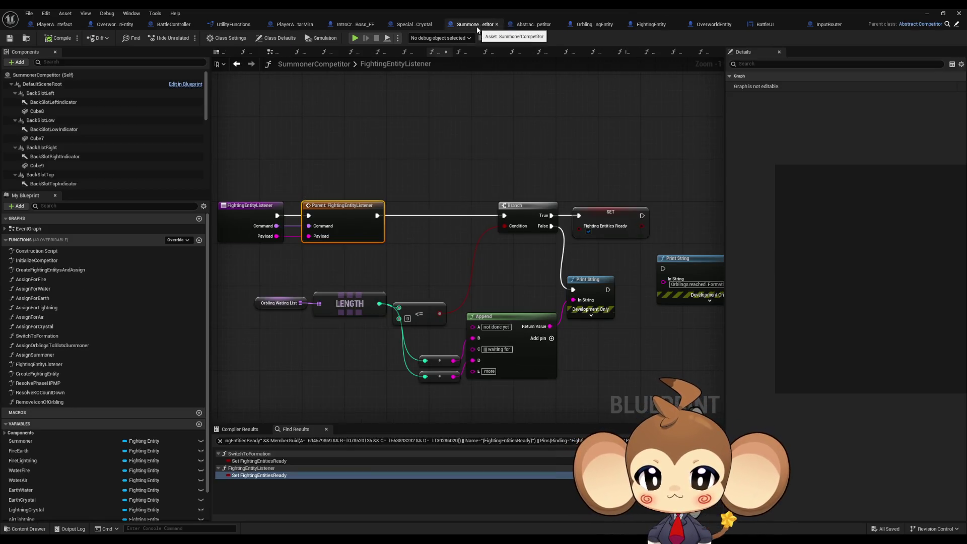
pyautogui.doubleClick(49, 282)
pyautogui.click(559, 159)
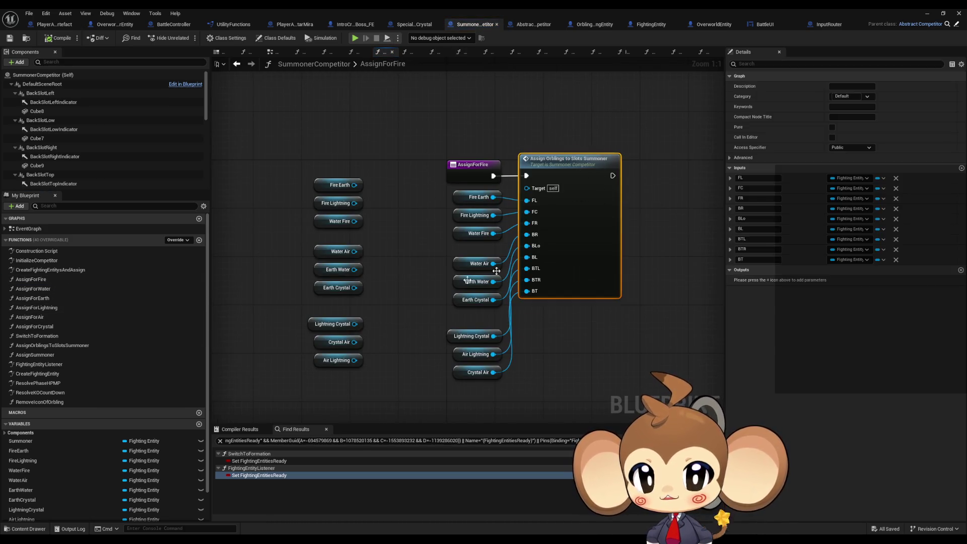
# - Review SwitchToFormation's entry and SET nodes, then open the InitializeCompetitor graph
pyautogui.doubleClick(31, 336)
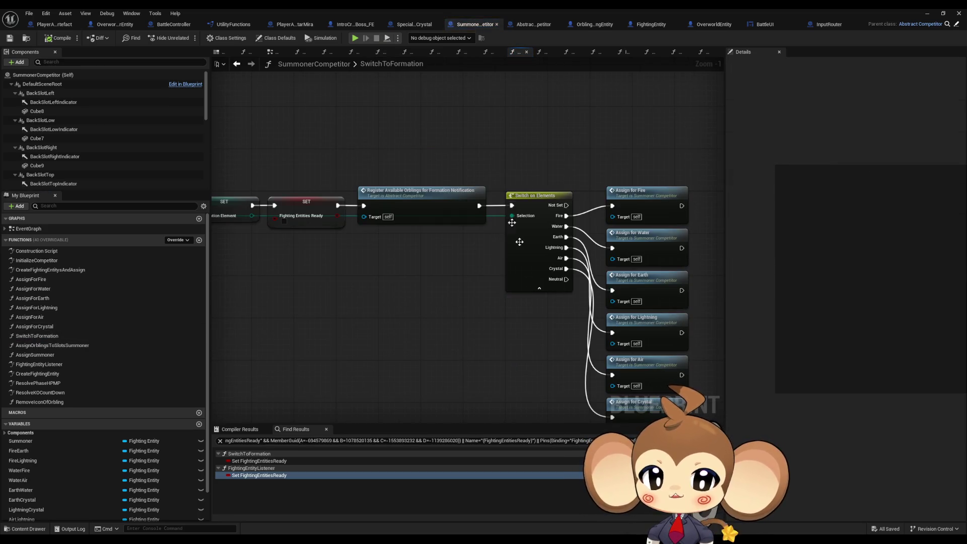
pyautogui.moveTo(495, 339); pyautogui.dragTo(396, 352)
pyautogui.scroll(-1, 374, 292)
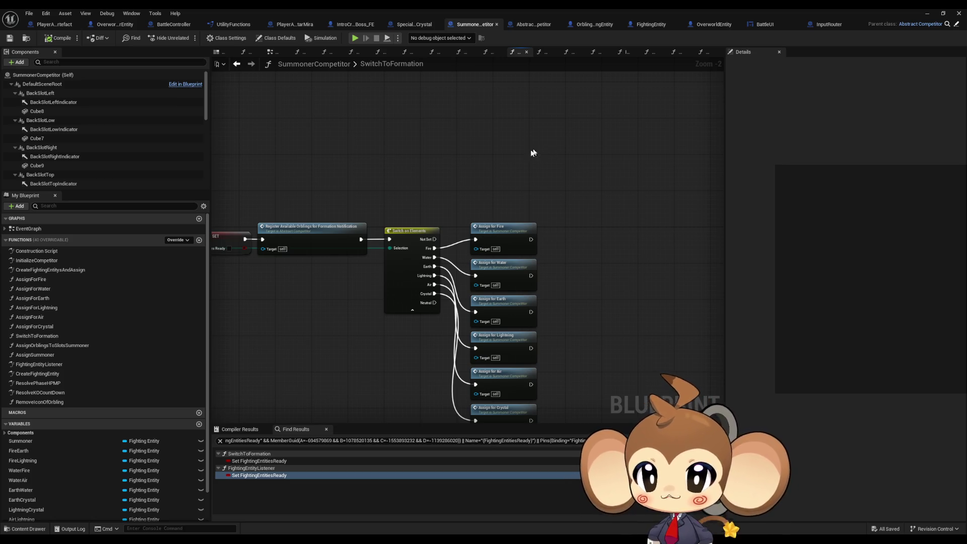
pyautogui.scroll(-1, 493, 181)
pyautogui.moveTo(493, 181); pyautogui.dragTo(554, 174)
pyautogui.moveTo(371, 283)
pyautogui.mouseDown()
pyautogui.moveTo(443, 270)
pyautogui.moveTo(459, 280)
pyautogui.mouseUp()
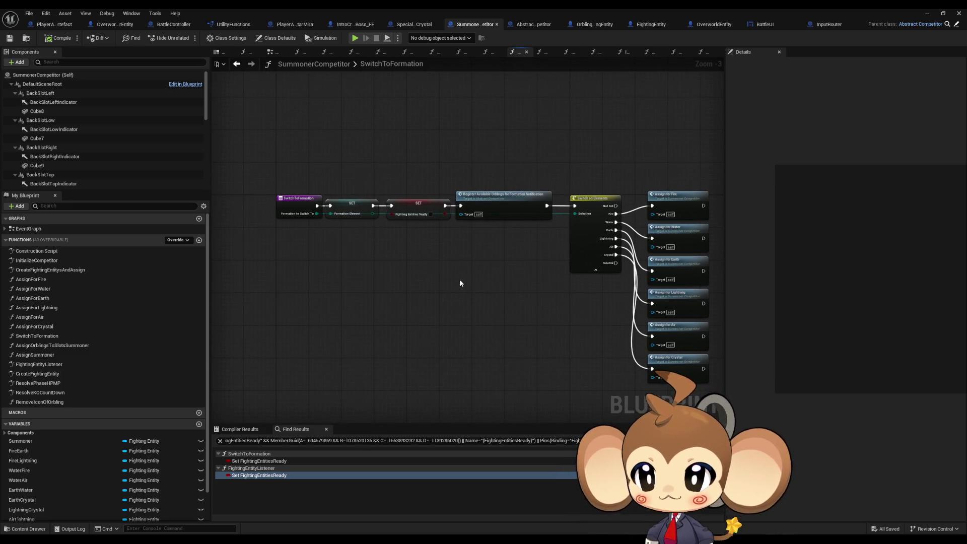
pyautogui.doubleClick(37, 261)
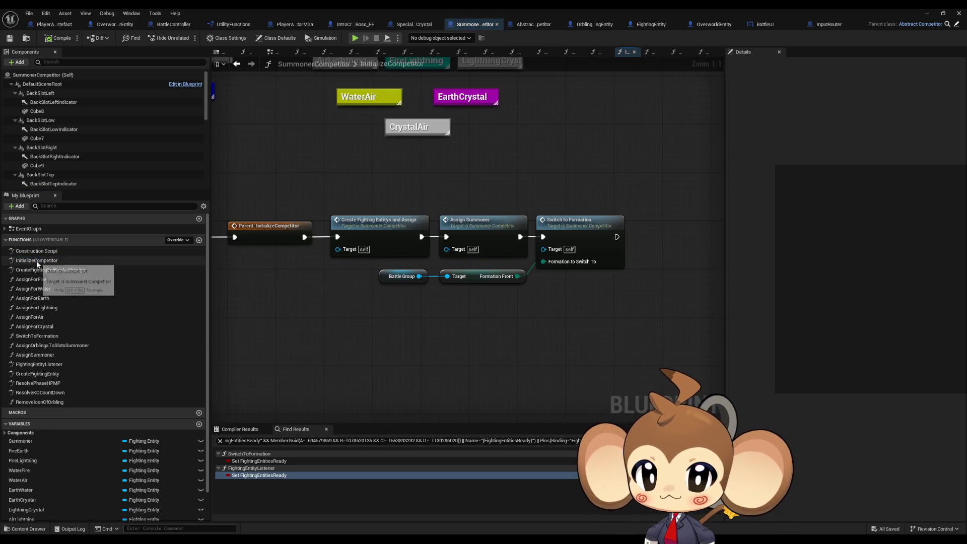
# - Inspect the Create Fighting Entitys and Assign and Switch to Formation nodes in InitializeCompetitor
pyautogui.click(380, 227)
pyautogui.moveTo(373, 250)
pyautogui.mouseDown()
pyautogui.moveTo(431, 251)
pyautogui.moveTo(450, 240)
pyautogui.mouseUp()
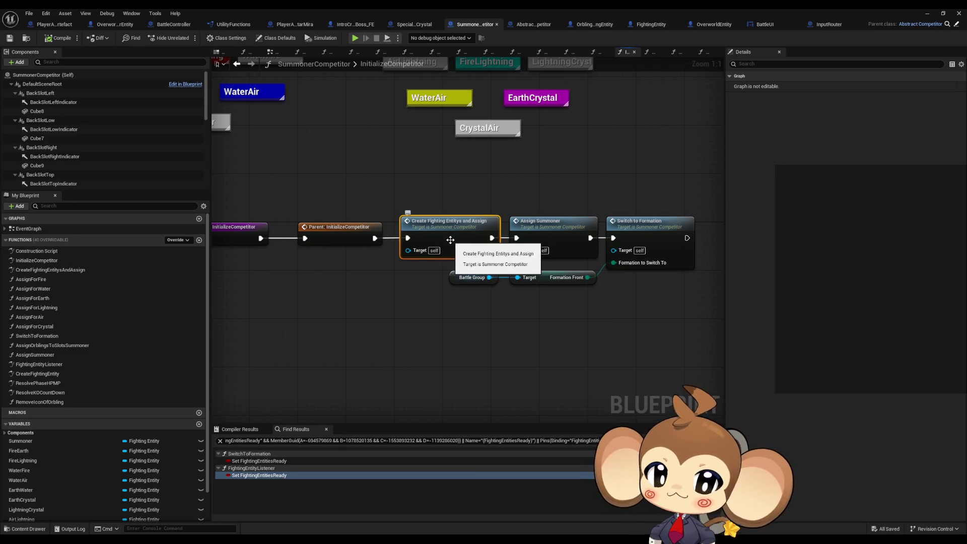
pyautogui.click(640, 238)
pyautogui.click(463, 239)
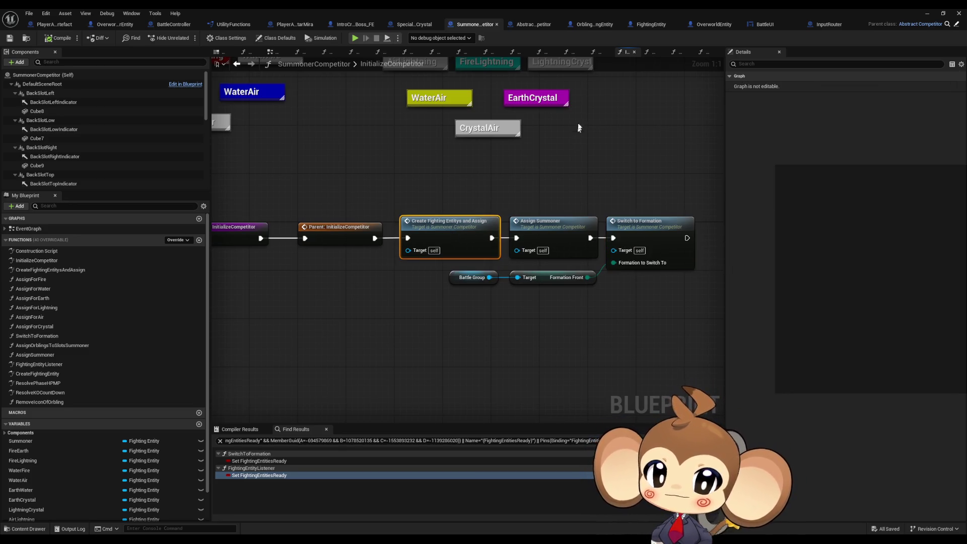
# - View Abstract_Competitor's InitializeCompetitor graph, close it, then reopen Abstract_Competitor from SummonerCompetitor
pyautogui.click(413, 29)
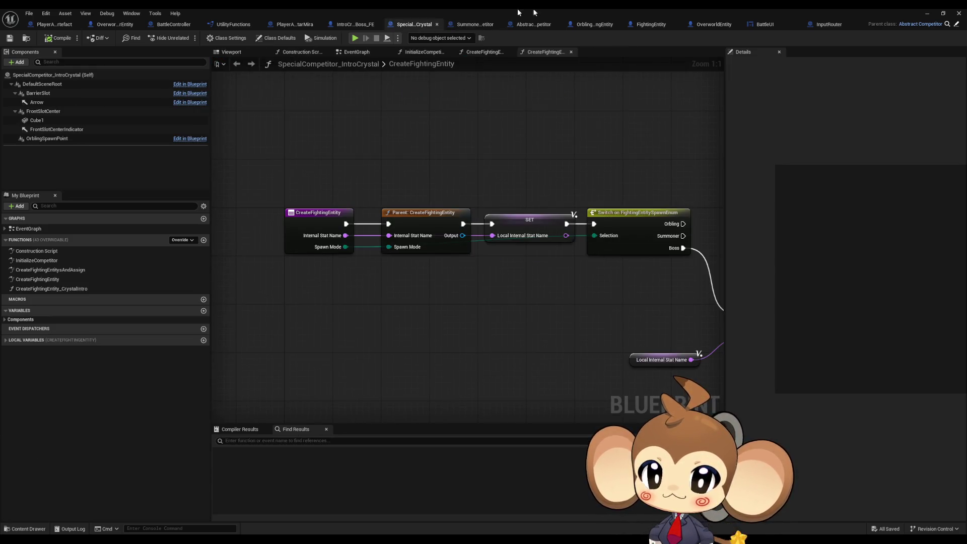
pyautogui.click(956, 25)
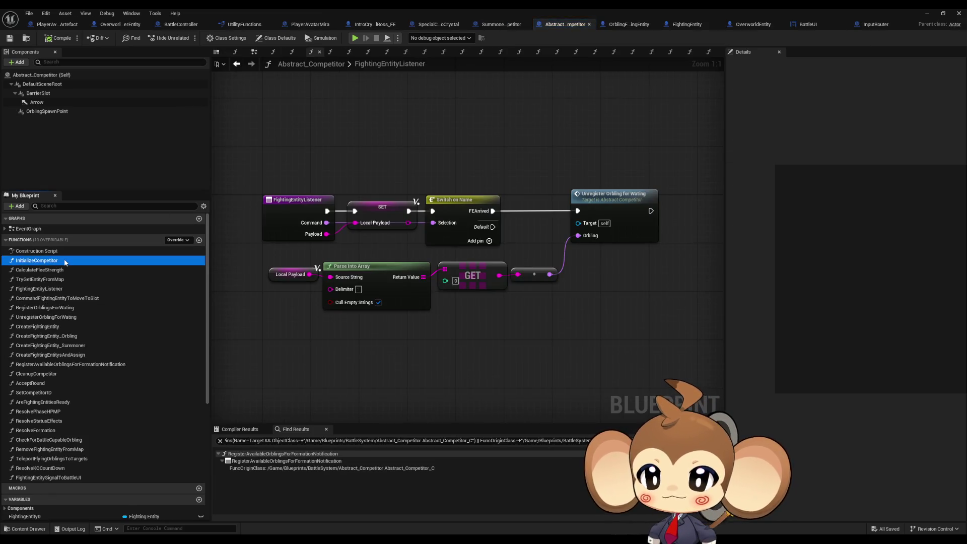
pyautogui.doubleClick(75, 261)
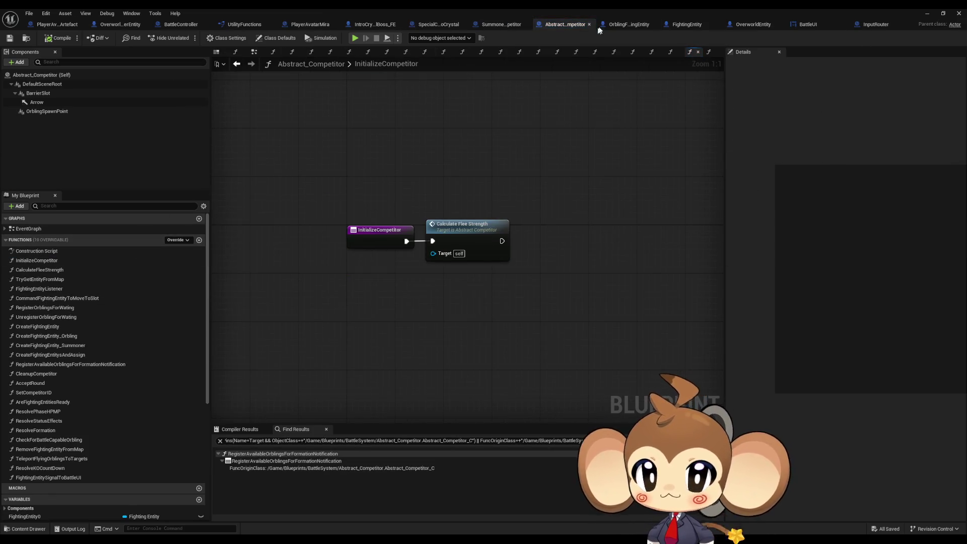
pyautogui.middleClick(563, 25)
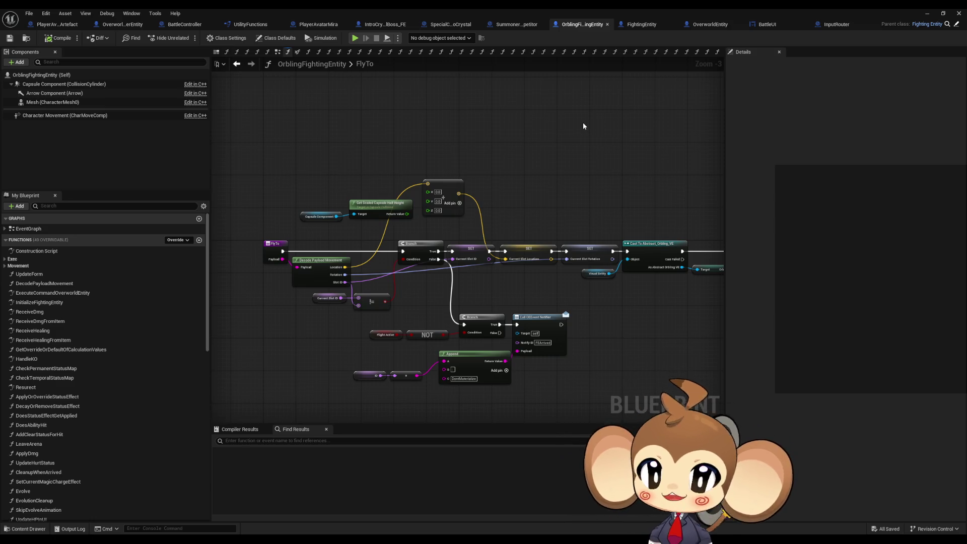
pyautogui.click(524, 24)
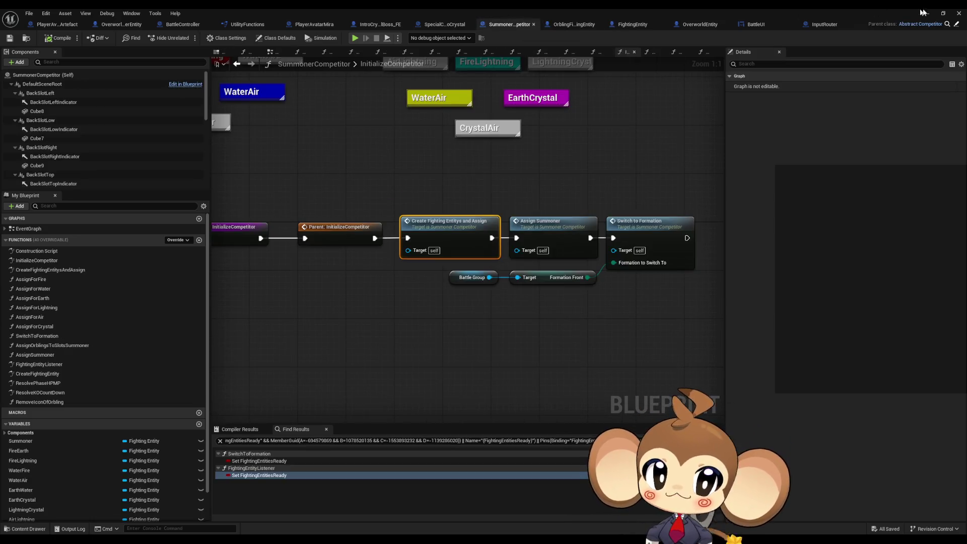
pyautogui.click(956, 24)
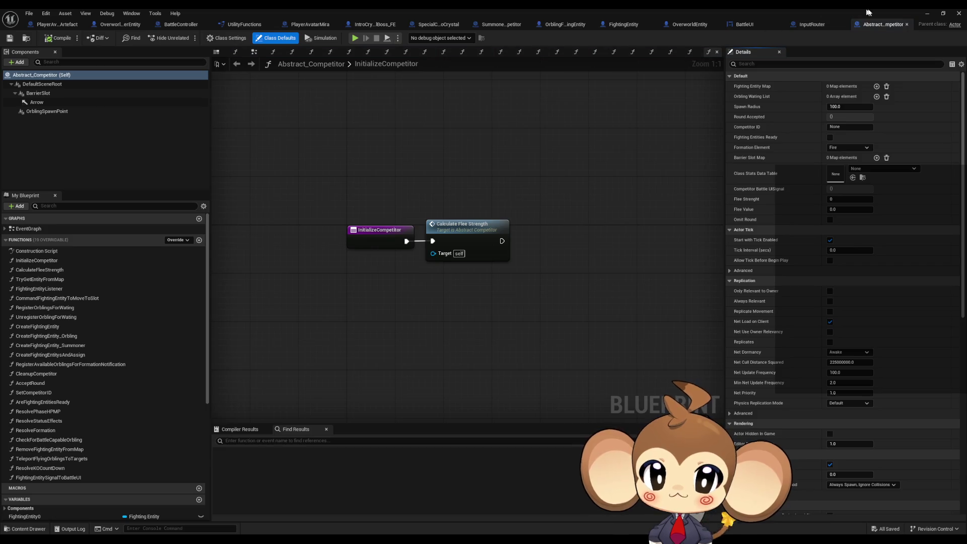
# - Move the Abstract_Competitor tab after SummonerCompetitor, review IntroCrystalBoss_FE and OrblingFightingEntity, then open parent BossFightingEntity
pyautogui.moveTo(877, 29); pyautogui.dragTo(573, 28)
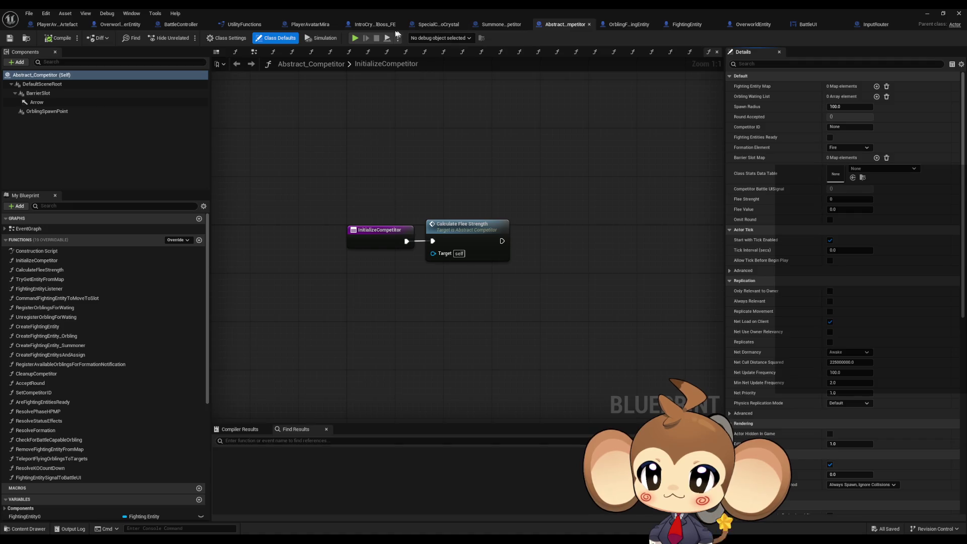
pyautogui.click(369, 27)
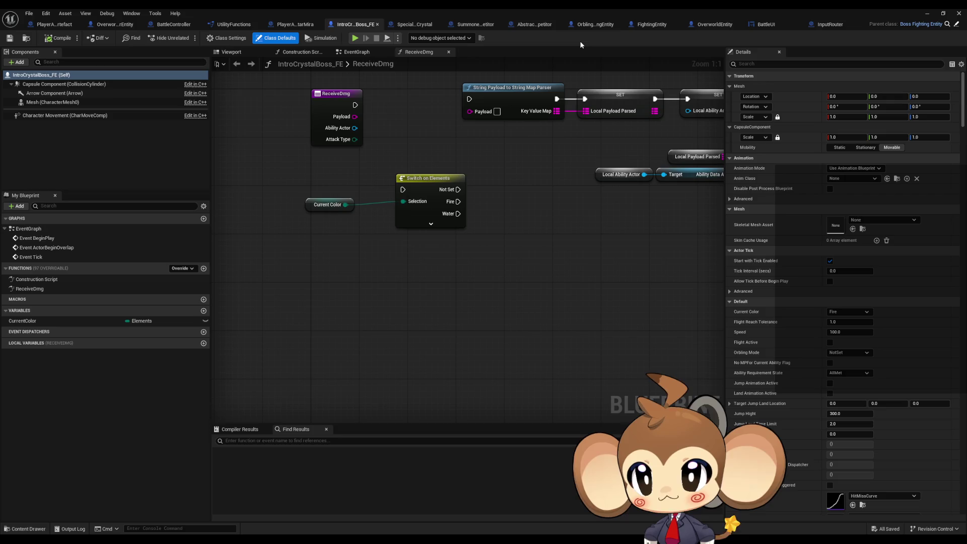
pyautogui.click(594, 26)
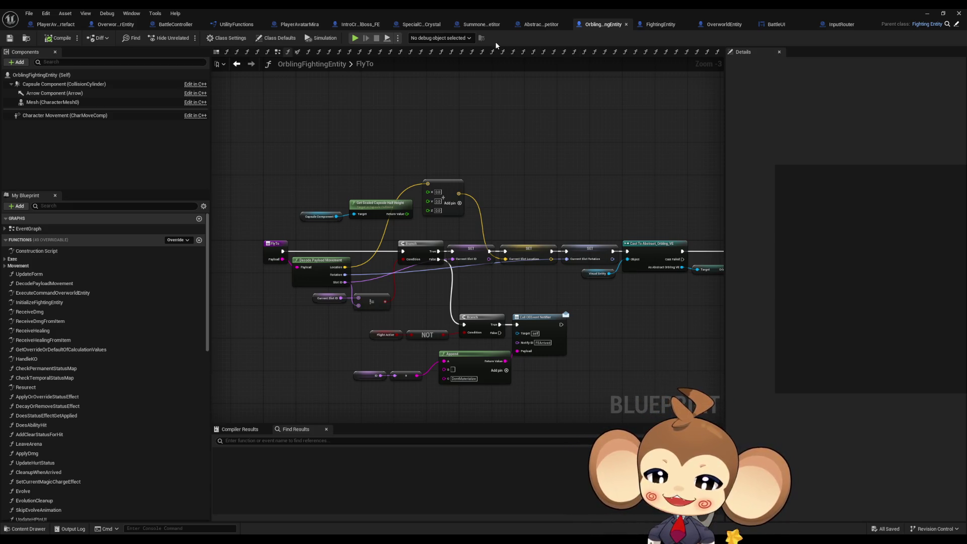
pyautogui.click(359, 26)
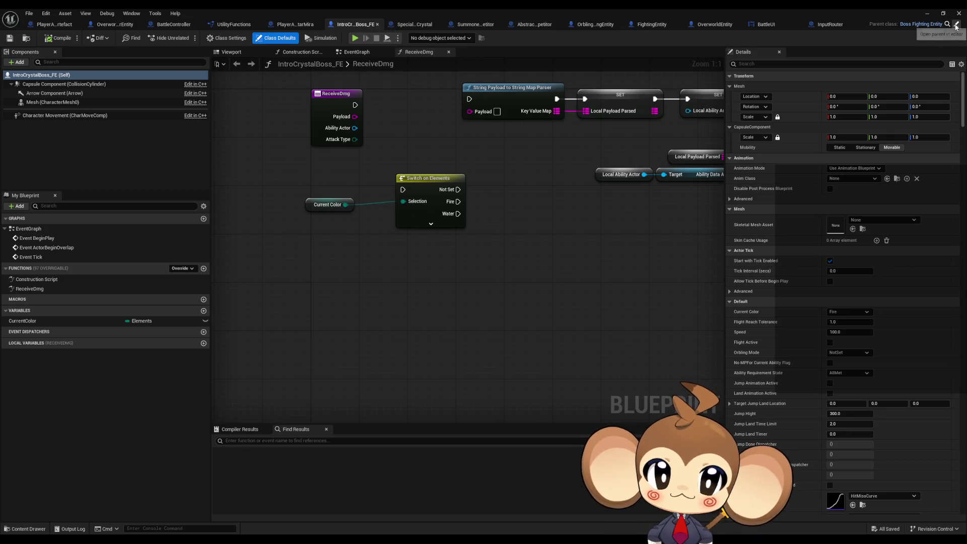
pyautogui.click(956, 25)
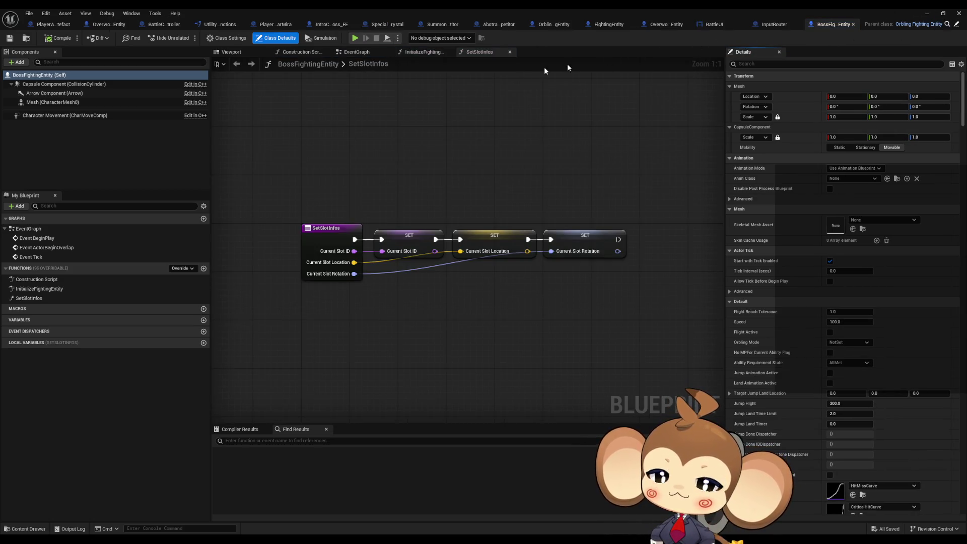
# - Review BossFightingEntity's InitializeFightingEntity, SetSlotInfos and parent implementation graphs, then return to SummonerCompetitor
pyautogui.click(79, 290)
pyautogui.doubleClick(79, 290)
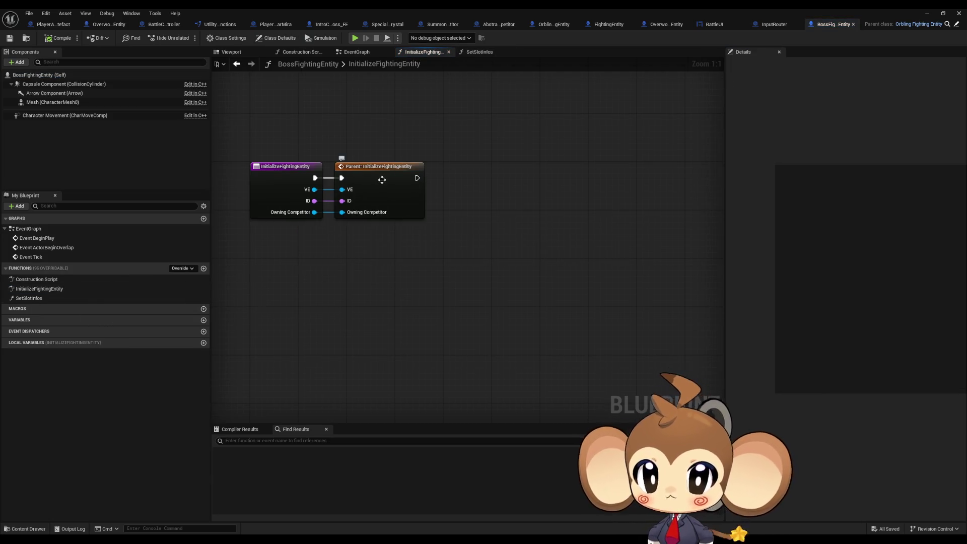
pyautogui.doubleClick(35, 298)
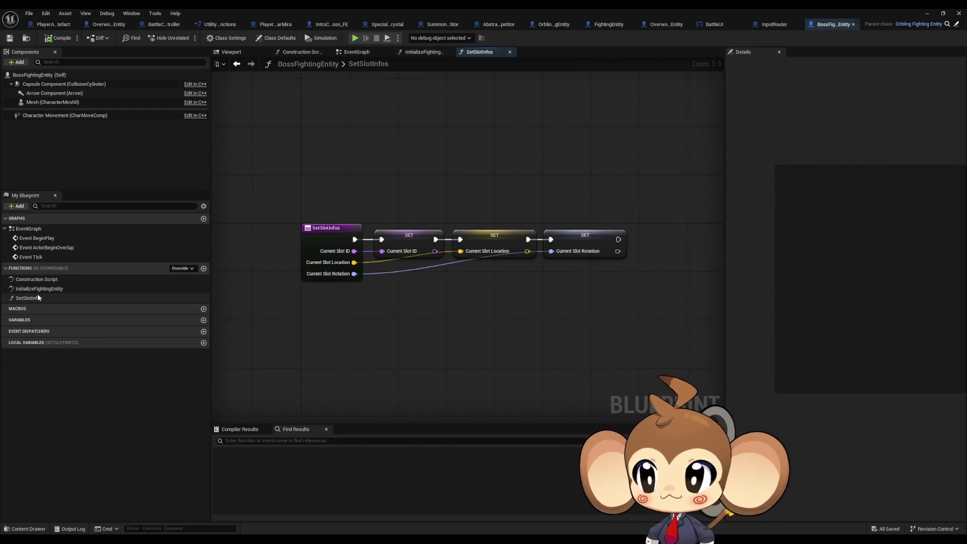
pyautogui.doubleClick(39, 288)
pyautogui.doubleClick(414, 212)
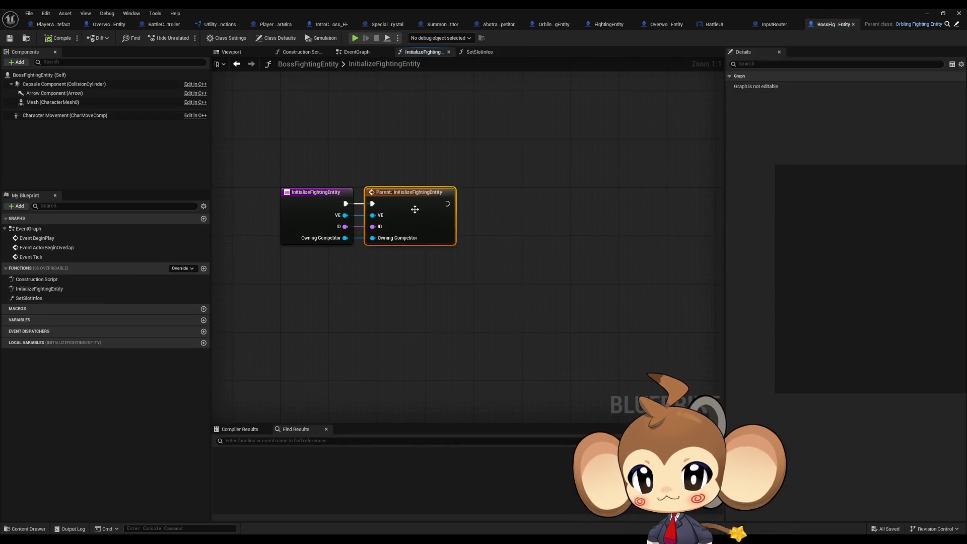
pyautogui.click(838, 29)
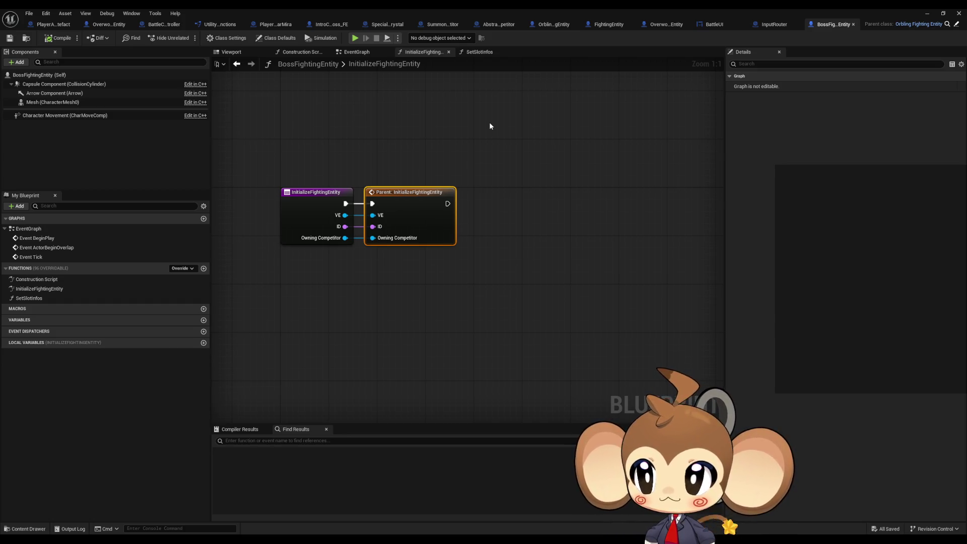
pyautogui.click(442, 24)
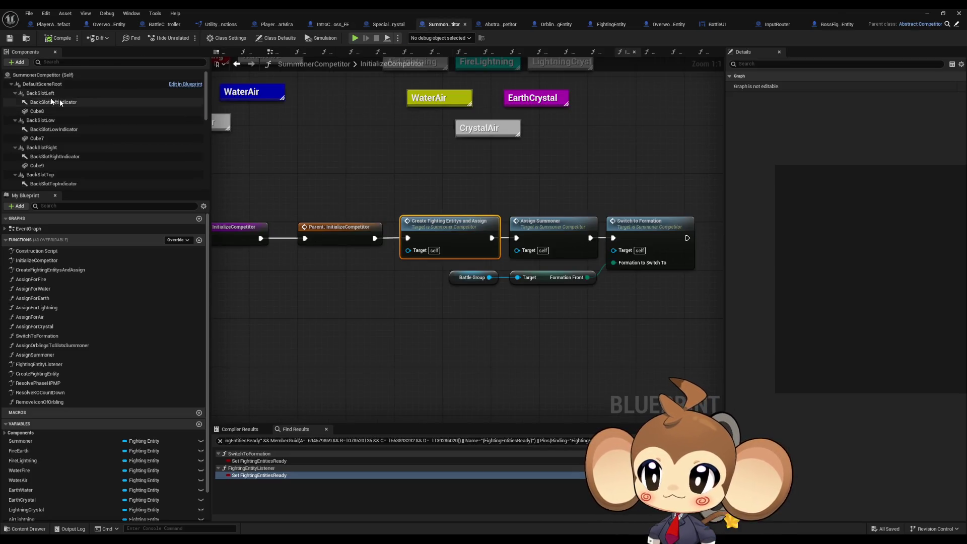
# - Collapse the BackSlot, BarrierSlot, FrontSlot and SummonerSlot components in SummonerCompetitor's component list
pyautogui.click(15, 93)
pyautogui.click(15, 102)
pyautogui.click(15, 111)
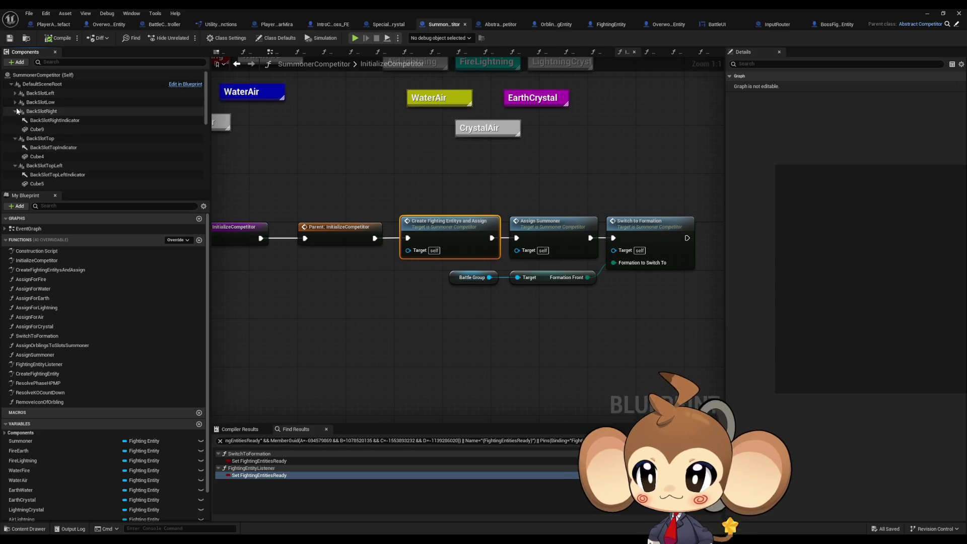
pyautogui.click(15, 121)
pyautogui.click(15, 129)
pyautogui.click(15, 139)
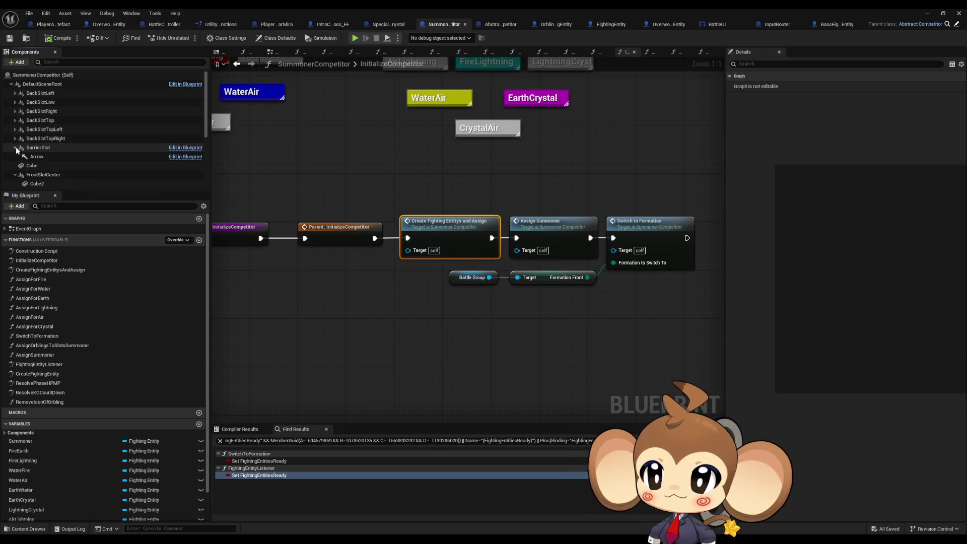
pyautogui.click(15, 148)
pyautogui.click(15, 166)
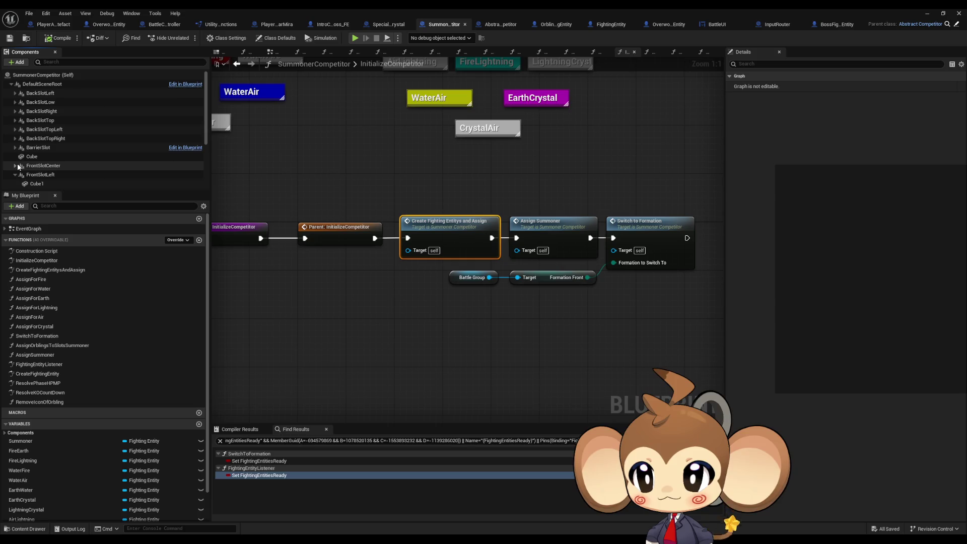
pyautogui.click(15, 175)
pyautogui.scroll(-2, 44, 163)
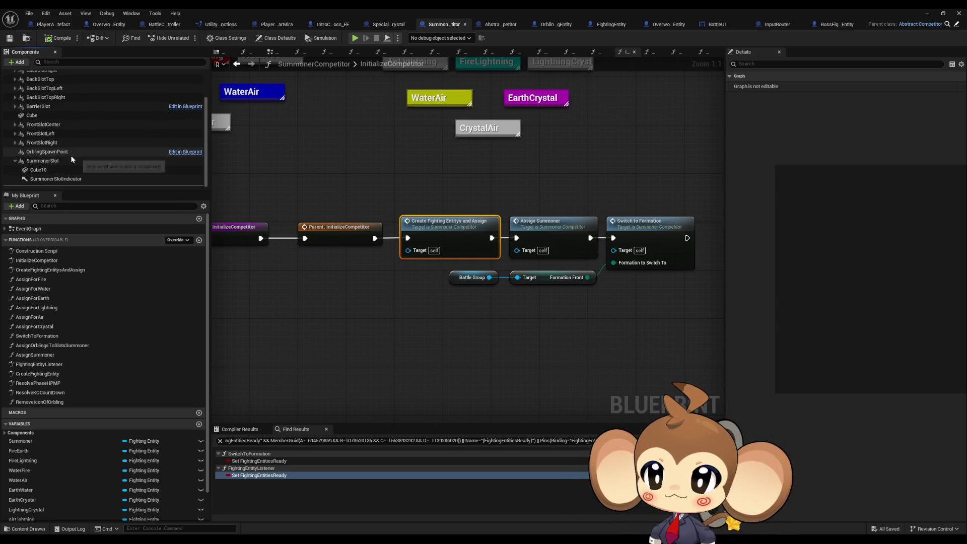
pyautogui.click(15, 160)
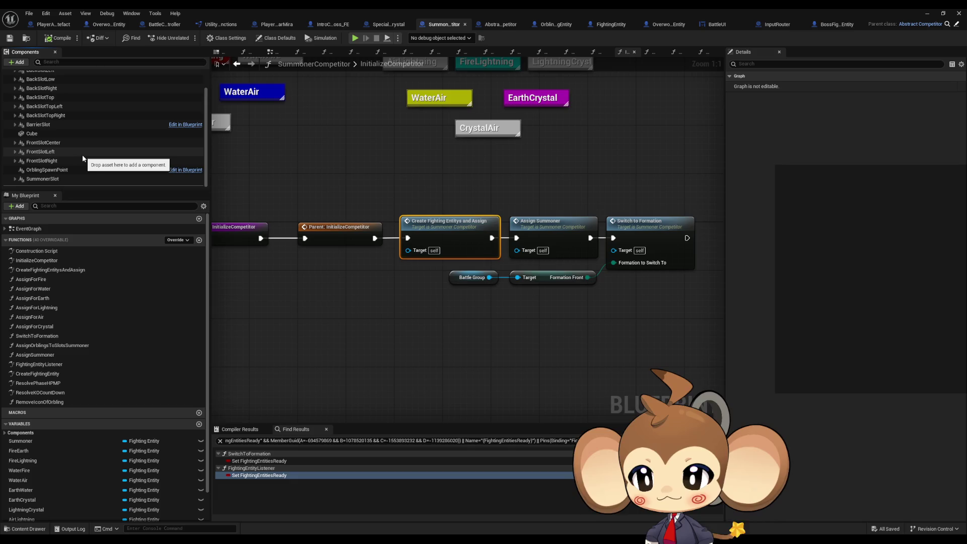
# - Search OrblingSpawnPoint references by name, then view Abstract_Competitor's CreateFightingEntity_Orbling graph
pyautogui.click(51, 169)
pyautogui.rightClick(61, 171)
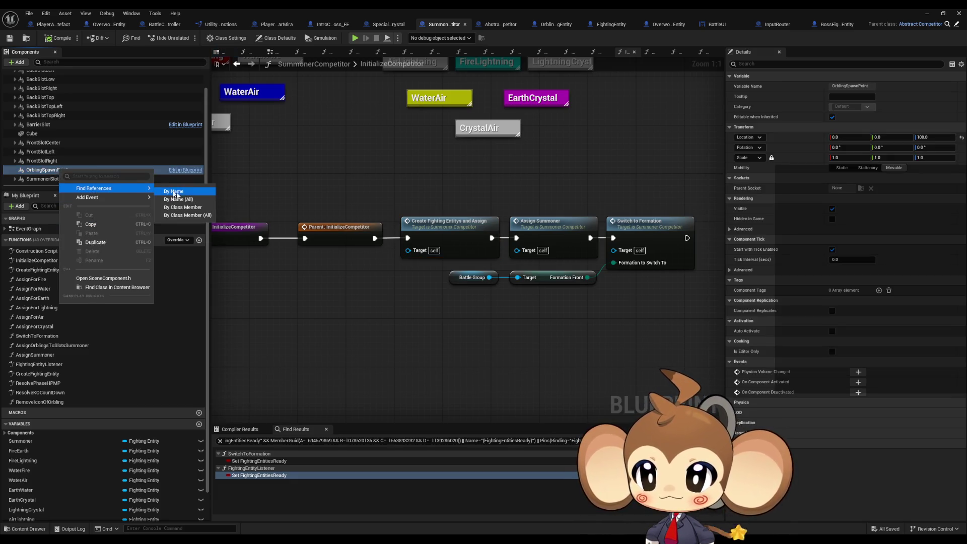
pyautogui.click(182, 210)
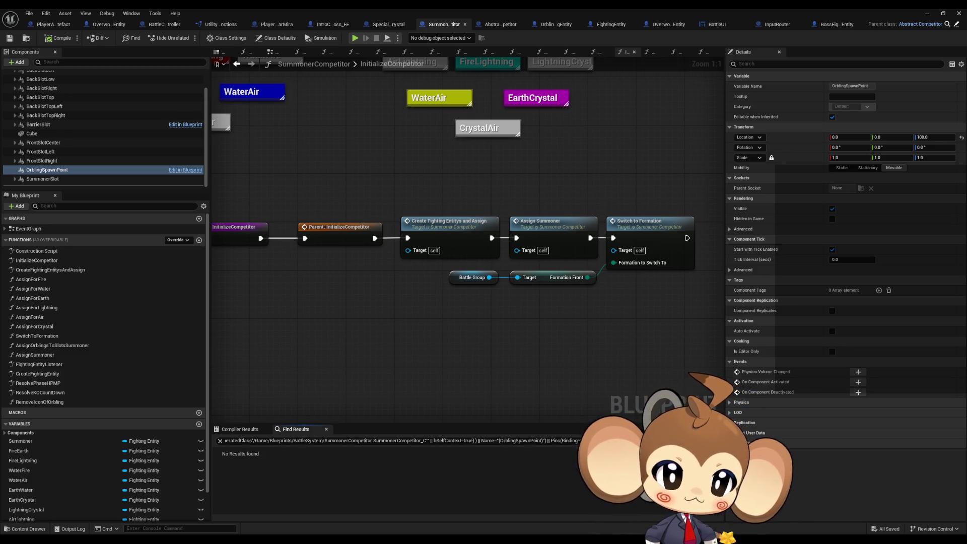
pyautogui.click(185, 170)
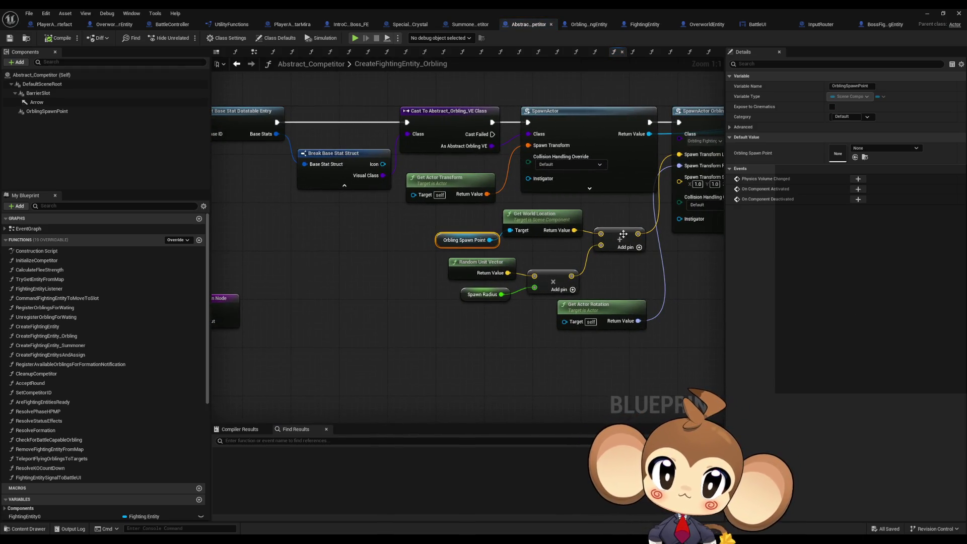
pyautogui.scroll(-3, 622, 333)
pyautogui.scroll(3, 622, 334)
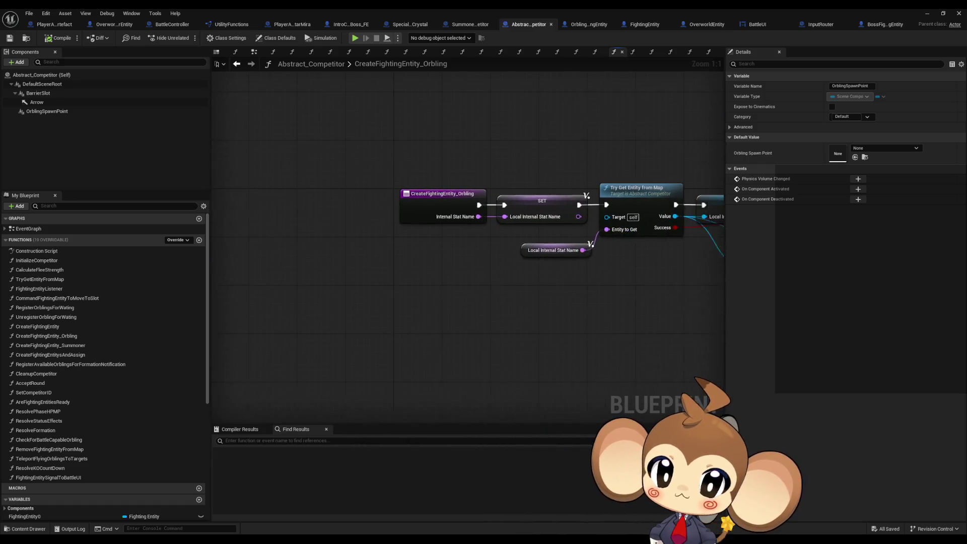
pyautogui.click(453, 216)
pyautogui.moveTo(422, 249); pyautogui.dragTo(412, 251)
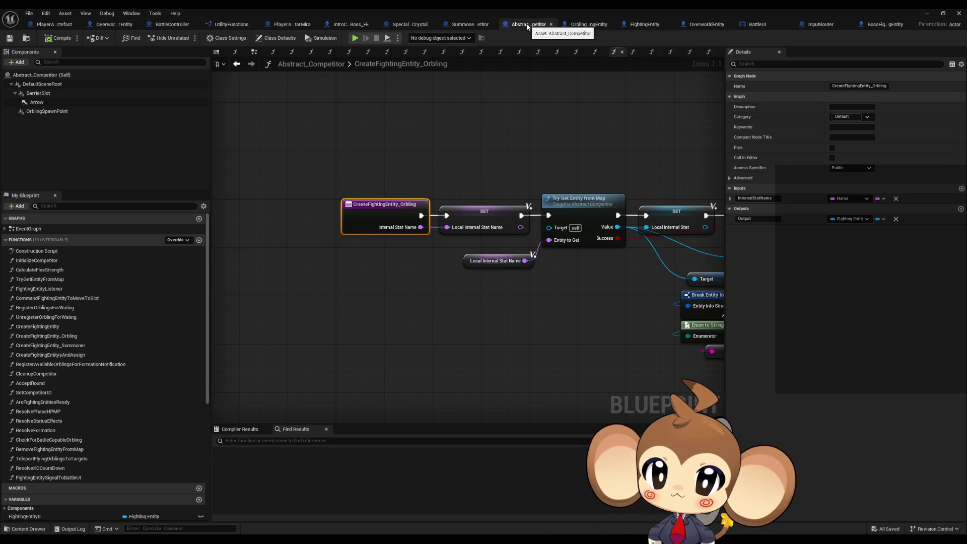
# - In SpecialCompetitor_IntroCrystal, drill from CreateFightingEntity into the CreateFightingEntity_CrystalIntro graph
pyautogui.click(407, 25)
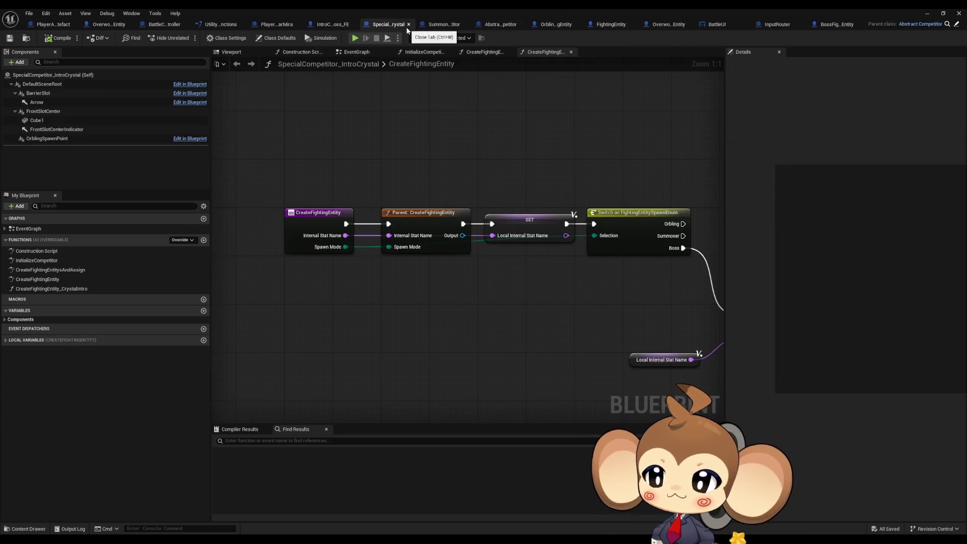
pyautogui.doubleClick(85, 271)
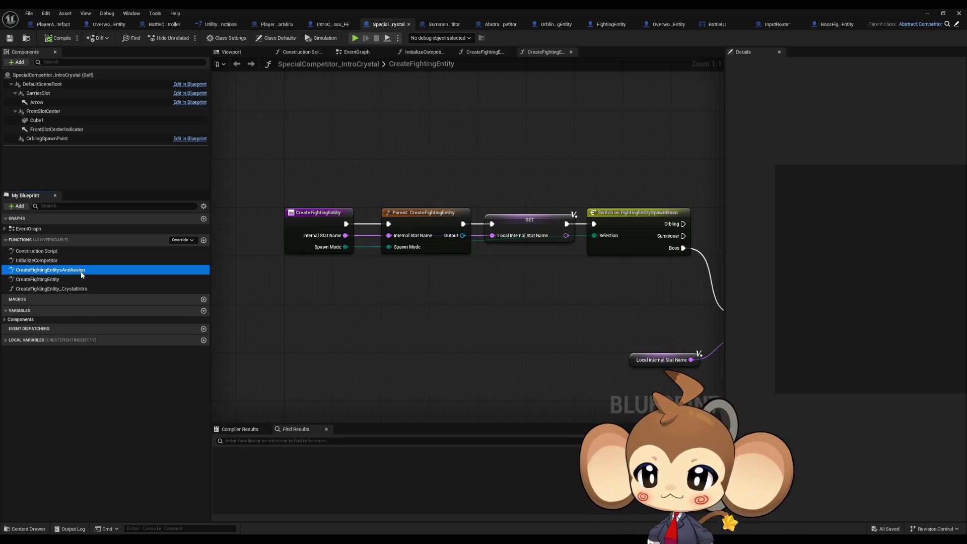
pyautogui.click(74, 280)
pyautogui.doubleClick(74, 280)
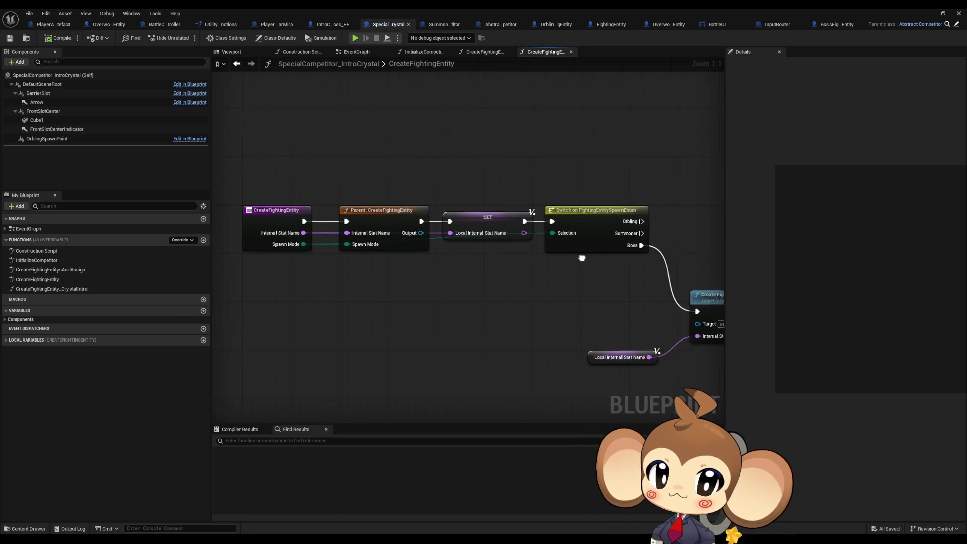
pyautogui.moveTo(371, 206); pyautogui.dragTo(453, 316)
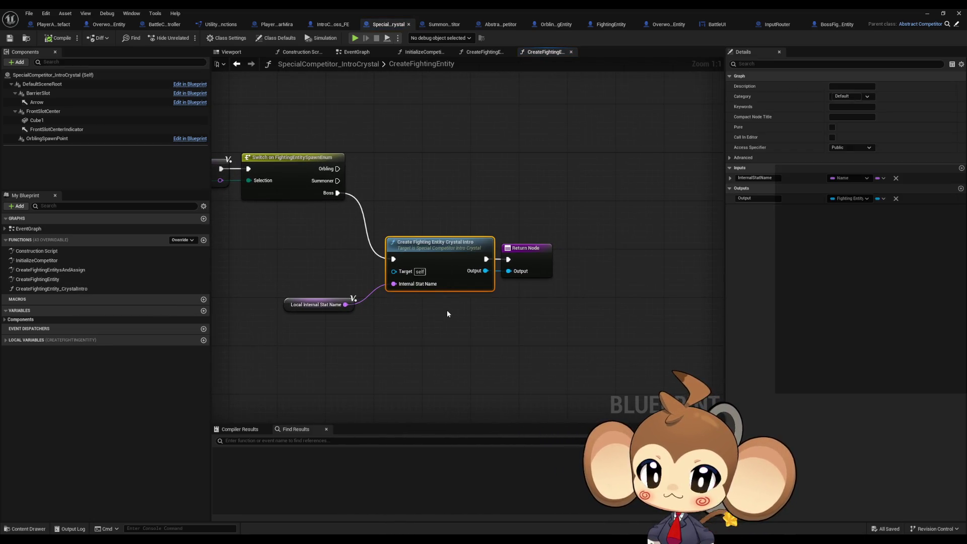
pyautogui.moveTo(457, 259); pyautogui.dragTo(494, 241)
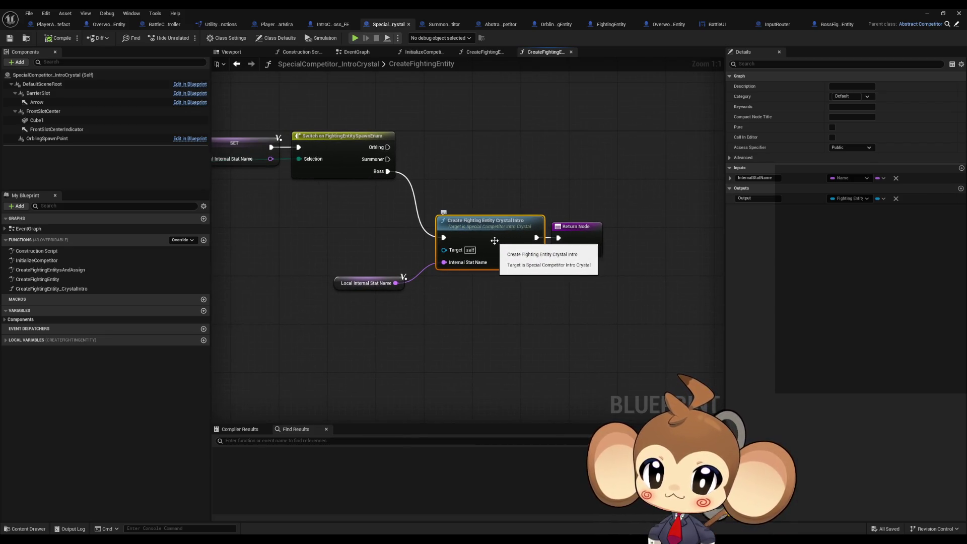
pyautogui.doubleClick(495, 240)
pyautogui.scroll(3, 379, 233)
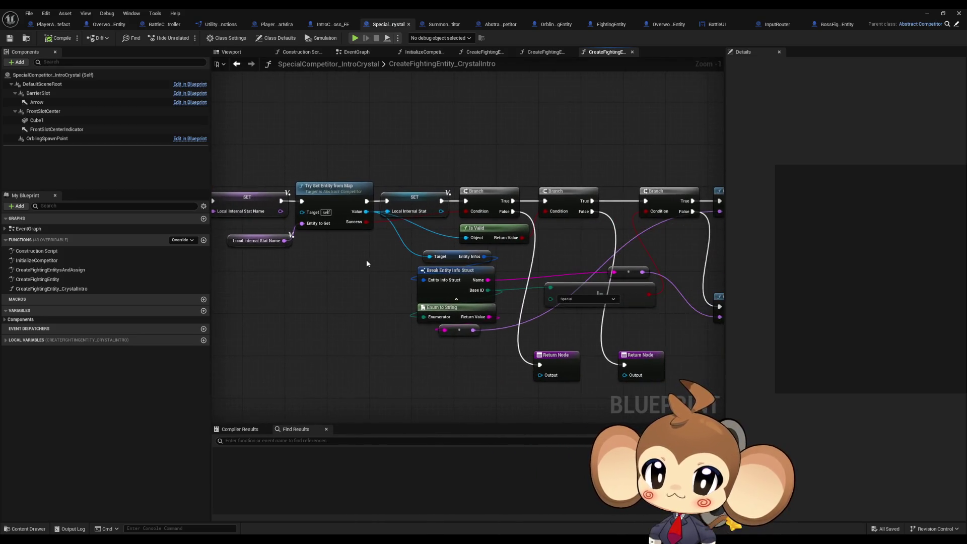
# - Inspect the Try Get Entity from Map, Get Base Stat Datatable Entry and SpawnActor nodes
pyautogui.scroll(-2, 370, 260)
pyautogui.click(339, 204)
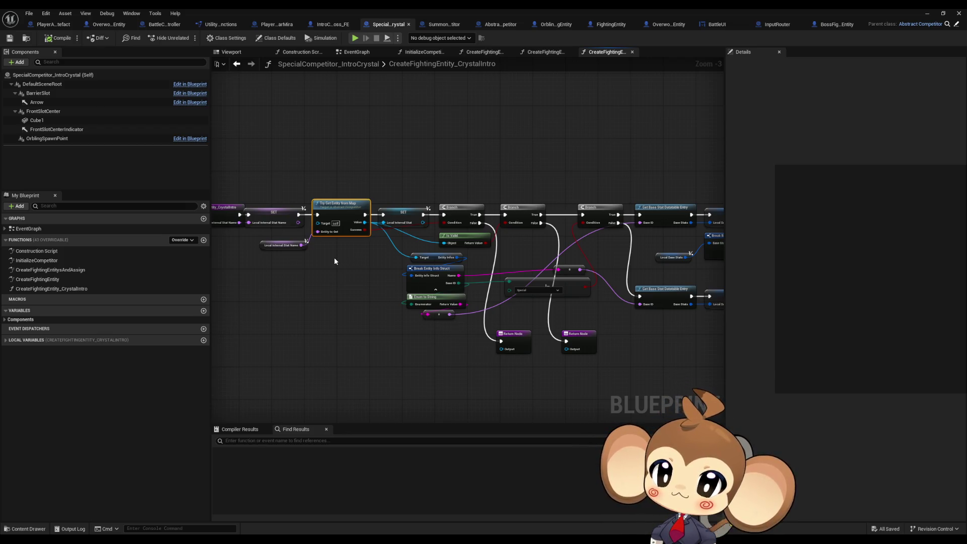
pyautogui.moveTo(463, 242); pyautogui.dragTo(252, 230)
pyautogui.scroll(2, 449, 169)
pyautogui.click(493, 206)
pyautogui.scroll(2, 496, 207)
pyautogui.moveTo(495, 207)
pyautogui.mouseDown()
pyautogui.moveTo(541, 201)
pyautogui.moveTo(151, 195)
pyautogui.mouseUp()
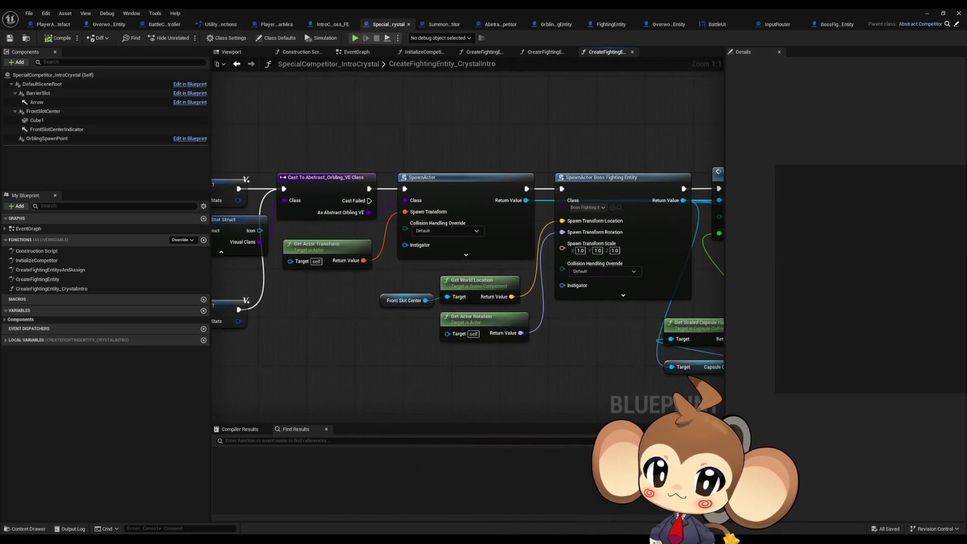
pyautogui.click(488, 191)
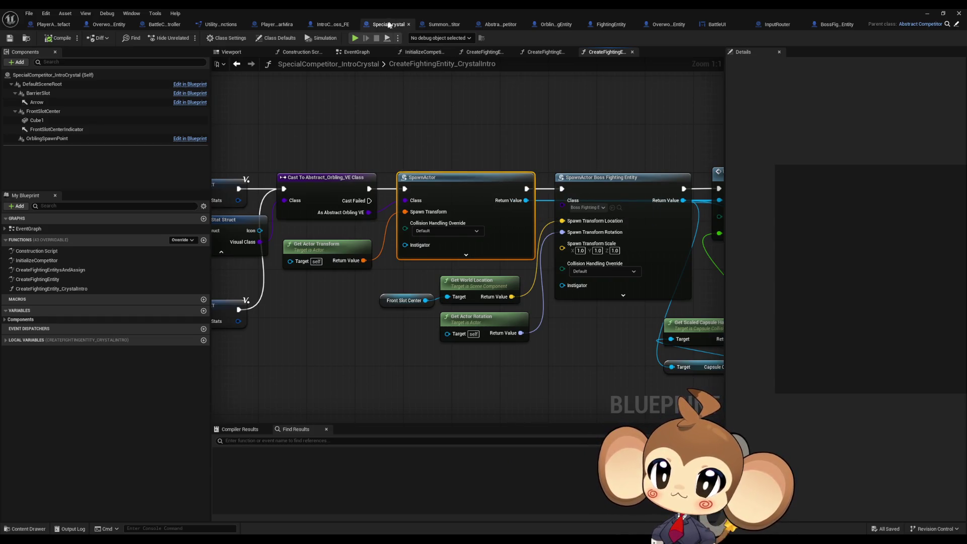
# - Follow the spawn chain through SpawnActor Boss Fighting Entity, Initialize Orbling VE and Set Slot Infos
pyautogui.moveTo(541, 120); pyautogui.dragTo(459, 136)
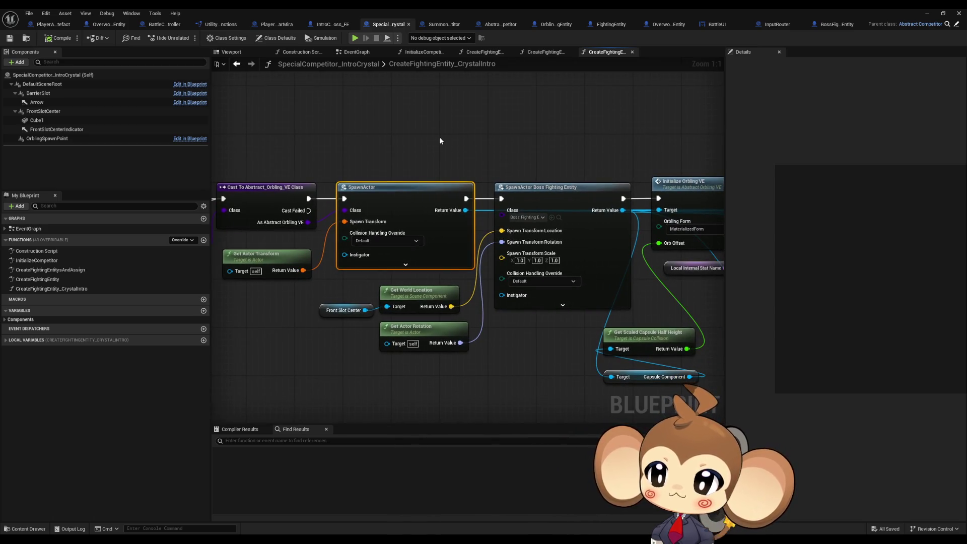
pyautogui.scroll(-4, 439, 138)
pyautogui.scroll(3, 439, 138)
pyautogui.moveTo(484, 146); pyautogui.dragTo(390, 144)
pyautogui.click(468, 198)
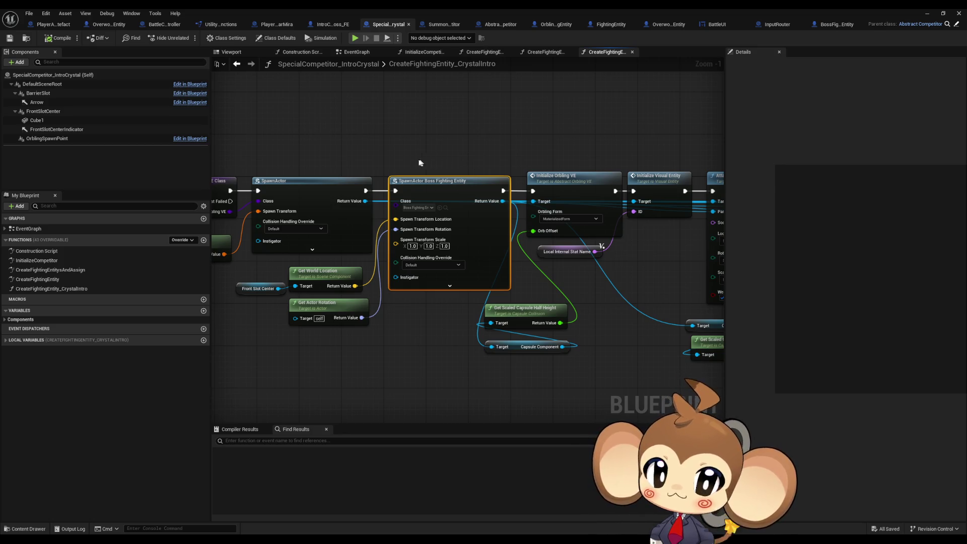
pyautogui.click(514, 179)
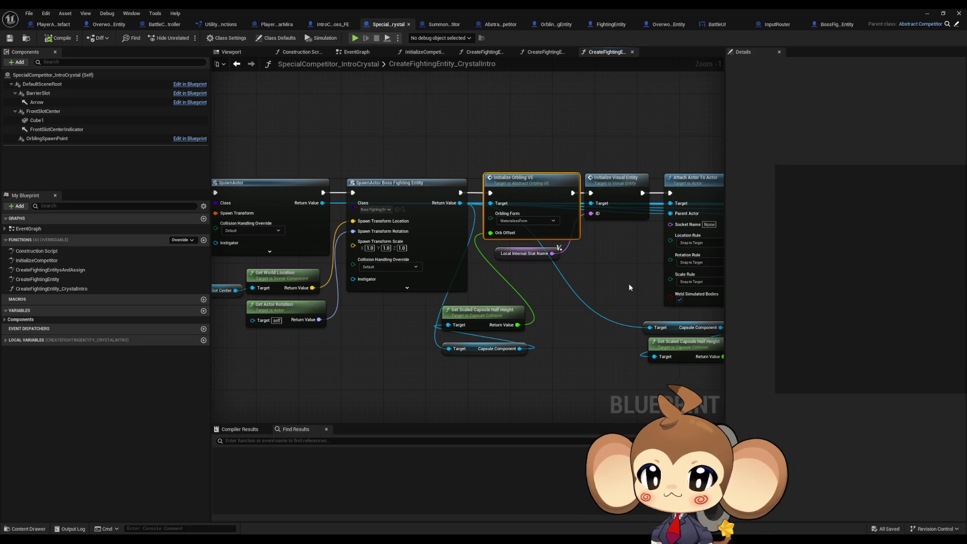
pyautogui.moveTo(629, 225)
pyautogui.mouseDown()
pyautogui.moveTo(518, 212)
pyautogui.moveTo(486, 225)
pyautogui.moveTo(237, 222)
pyautogui.mouseUp()
pyautogui.moveTo(602, 184); pyautogui.dragTo(469, 216)
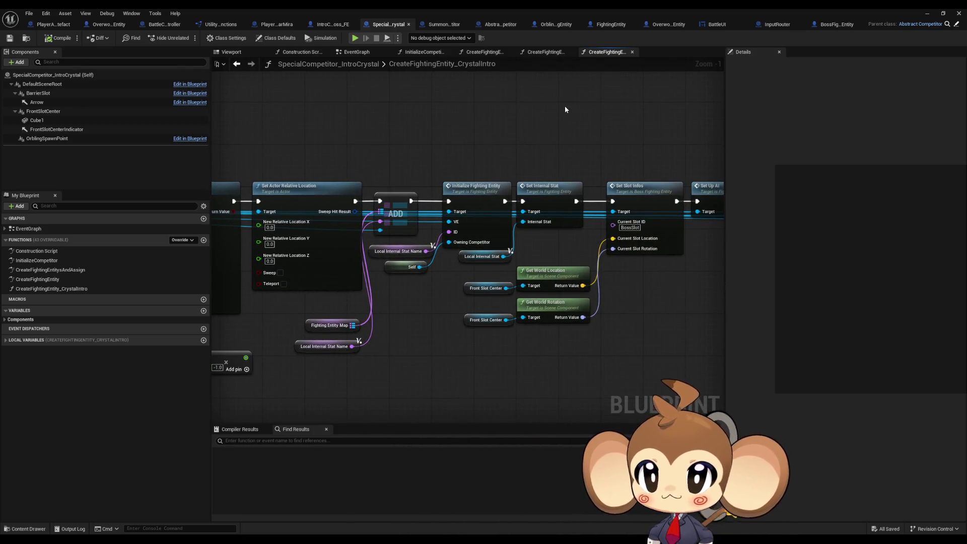
pyautogui.moveTo(596, 136); pyautogui.dragTo(792, 143)
pyautogui.moveTo(563, 155)
pyautogui.mouseDown()
pyautogui.moveTo(557, 161)
pyautogui.moveTo(582, 162)
pyautogui.mouseUp()
# - Select the Initialize Visual Entity, Attach Actor To Actor and Front Slot Center nodes, then return to SummonerCompetitor
pyautogui.moveTo(448, 170); pyautogui.dragTo(466, 256)
pyautogui.moveTo(539, 166); pyautogui.dragTo(585, 231)
pyautogui.moveTo(669, 136); pyautogui.dragTo(650, 134)
pyautogui.click(333, 202)
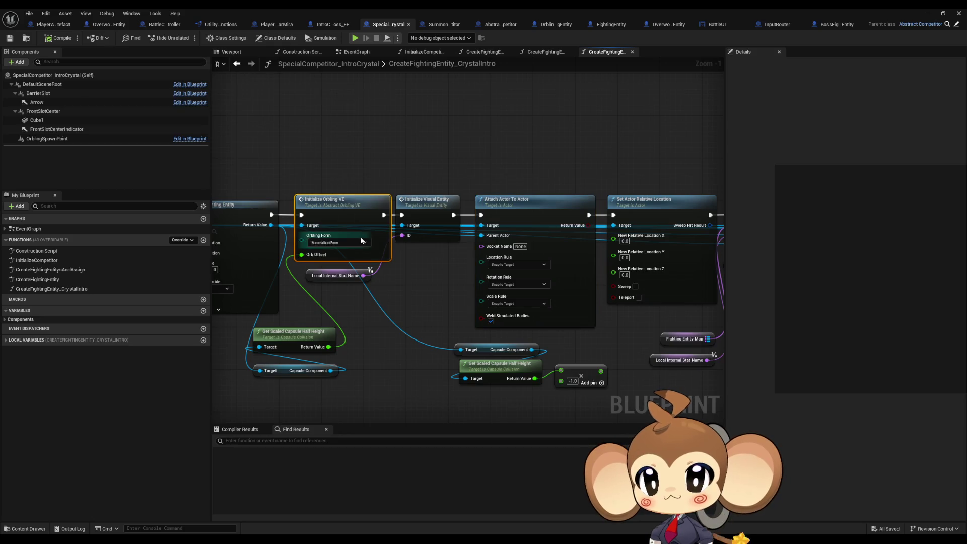
pyautogui.moveTo(452, 178); pyautogui.dragTo(481, 240)
pyautogui.click(279, 323)
pyautogui.moveTo(282, 345); pyautogui.dragTo(283, 346)
pyautogui.keyDown('ctrl'); pyautogui.click(347, 305); pyautogui.keyUp('ctrl')
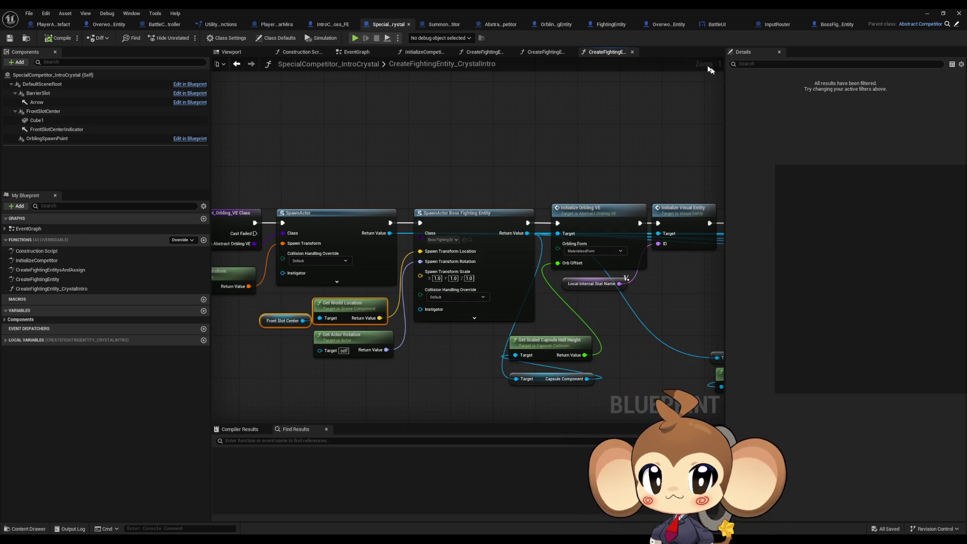
pyautogui.click(428, 28)
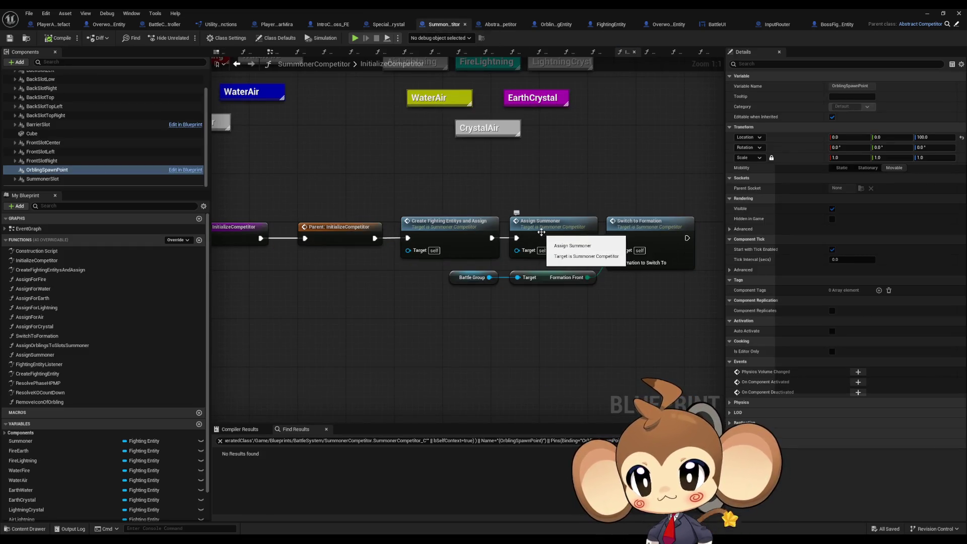
# - Open CreateFightingEntitysAndAssign and drill into CreateFightingEntity, framing its Switch on Name and SET nodes
pyautogui.doubleClick(468, 224)
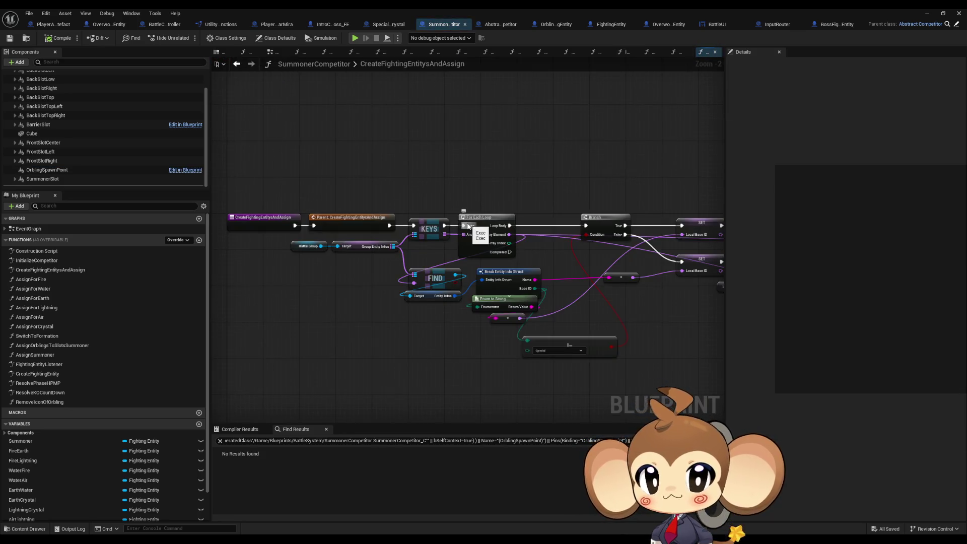
pyautogui.moveTo(673, 177); pyautogui.dragTo(222, 166)
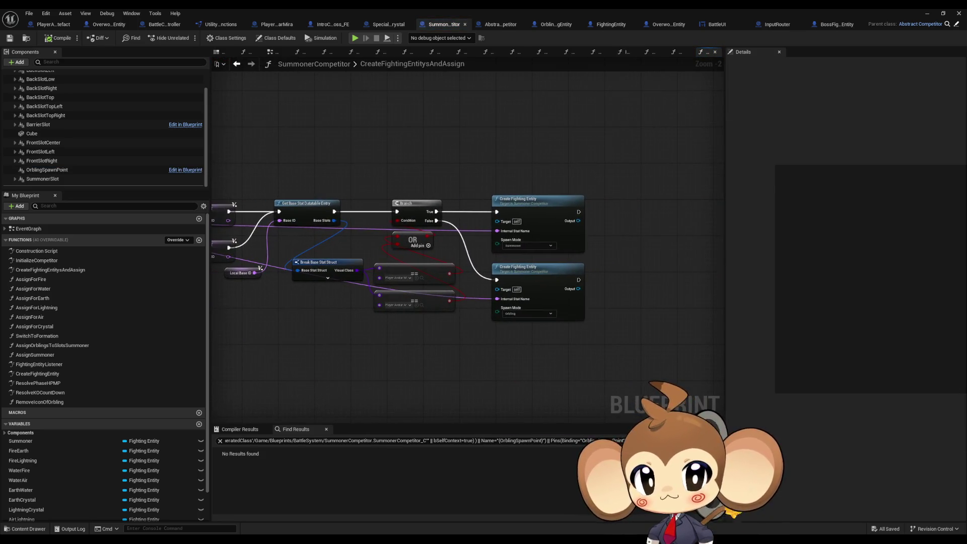
pyautogui.scroll(2, 531, 209)
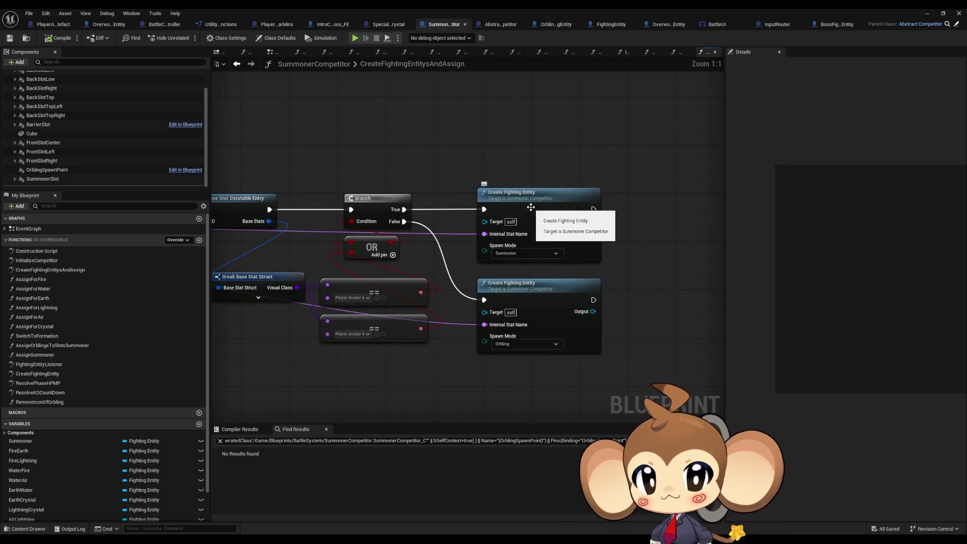
pyautogui.doubleClick(530, 301)
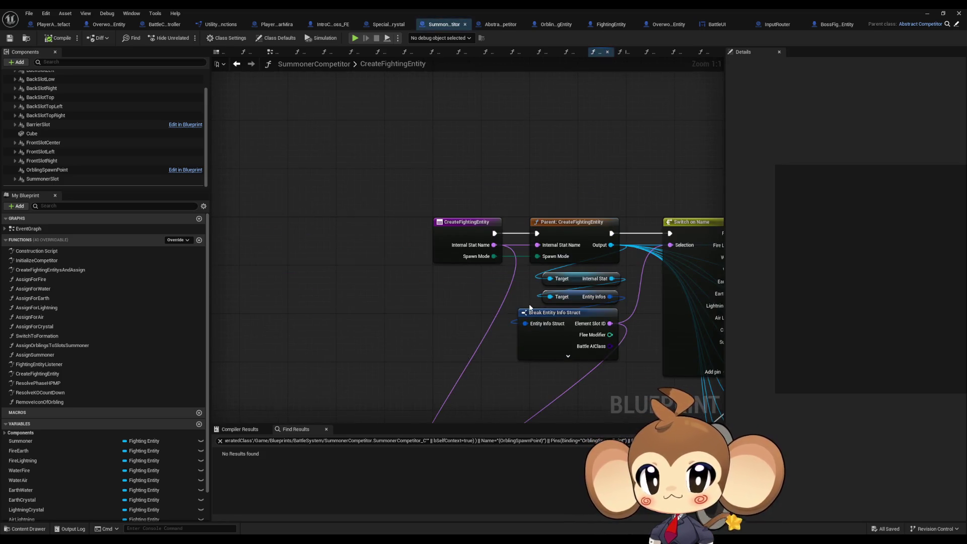
pyautogui.moveTo(529, 307); pyautogui.dragTo(318, 265)
pyautogui.scroll(-2, 318, 265)
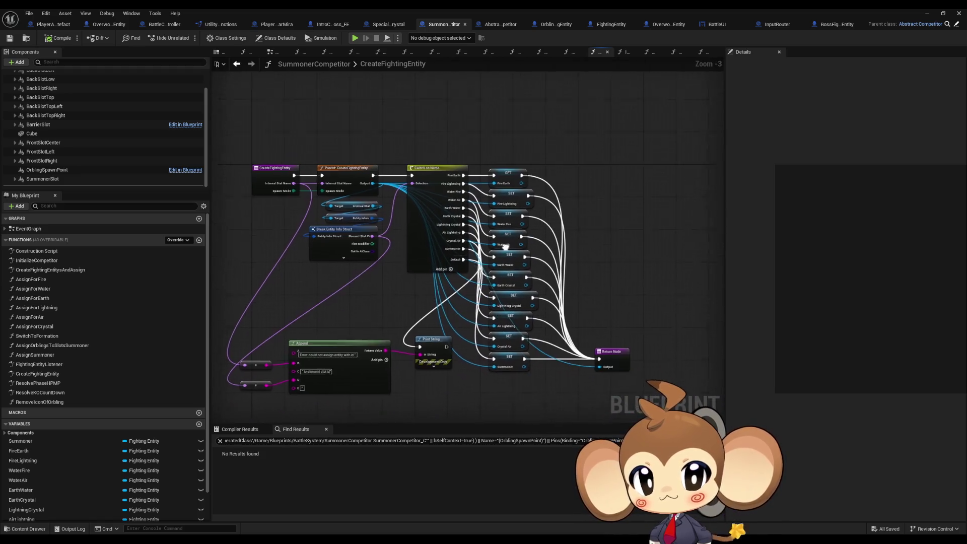
pyautogui.scroll(2, 476, 227)
# - Inspect the Switch on Name, SET, Print String and Append nodes, then open FightingEntityListener
pyautogui.moveTo(394, 132)
pyautogui.mouseDown()
pyautogui.moveTo(604, 403)
pyautogui.moveTo(602, 379)
pyautogui.mouseUp()
pyautogui.click(683, 301)
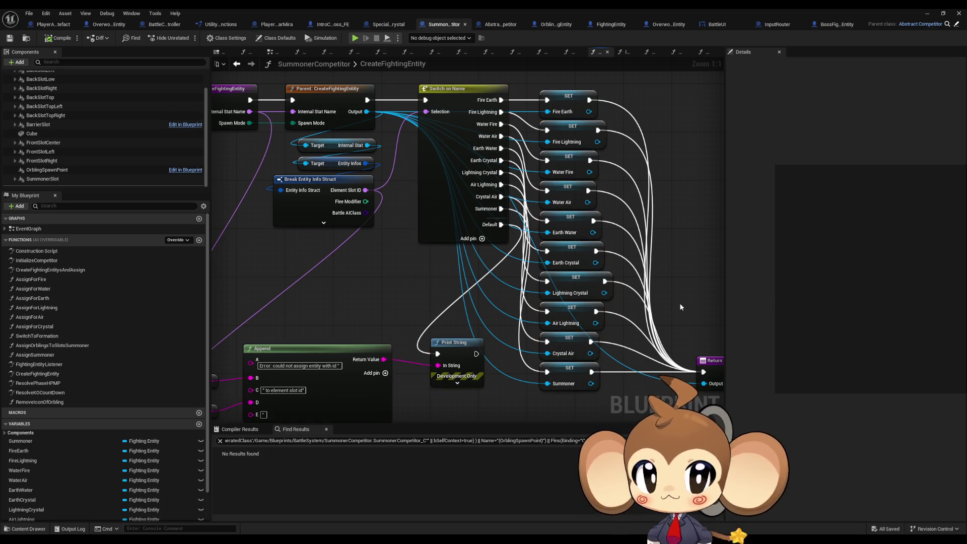
pyautogui.moveTo(358, 280)
pyautogui.mouseDown()
pyautogui.moveTo(438, 349)
pyautogui.moveTo(428, 335)
pyautogui.moveTo(280, 283)
pyautogui.mouseUp()
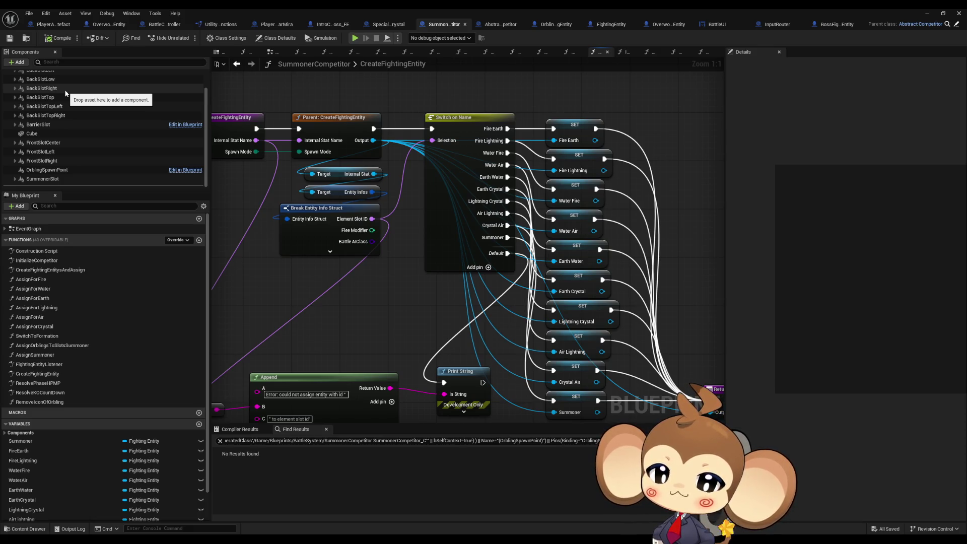
pyautogui.click(64, 365)
pyautogui.doubleClick(65, 365)
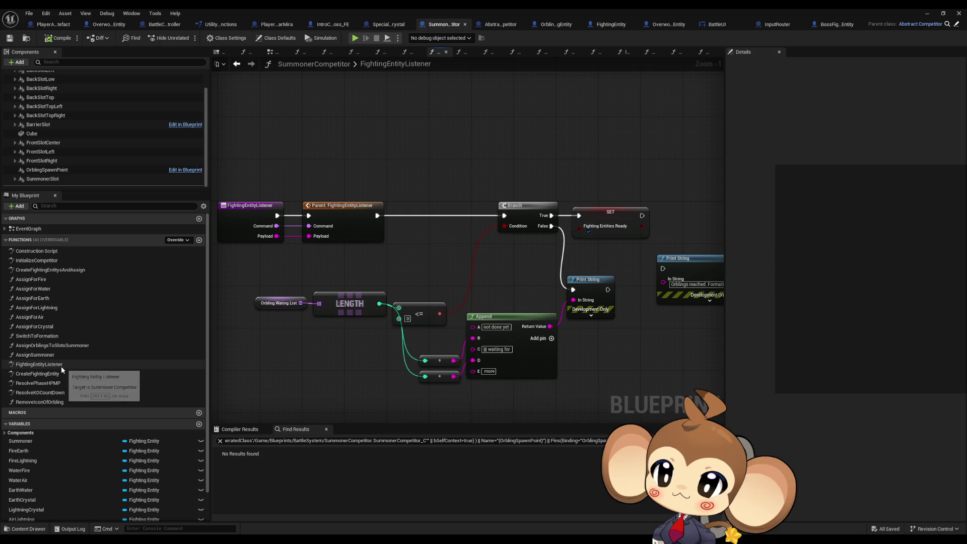
# - Open the CreateFightingEntity, ResolvePhaseHPMP, ResolveKOCountDown and RemoveIconOfOrbling graphs in turn
pyautogui.doubleClick(58, 375)
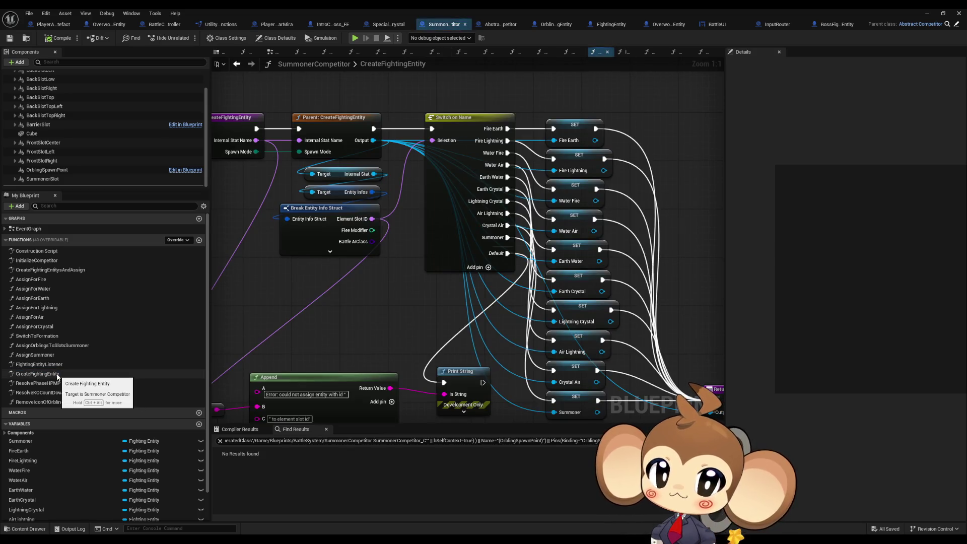
pyautogui.doubleClick(53, 383)
pyautogui.doubleClick(53, 392)
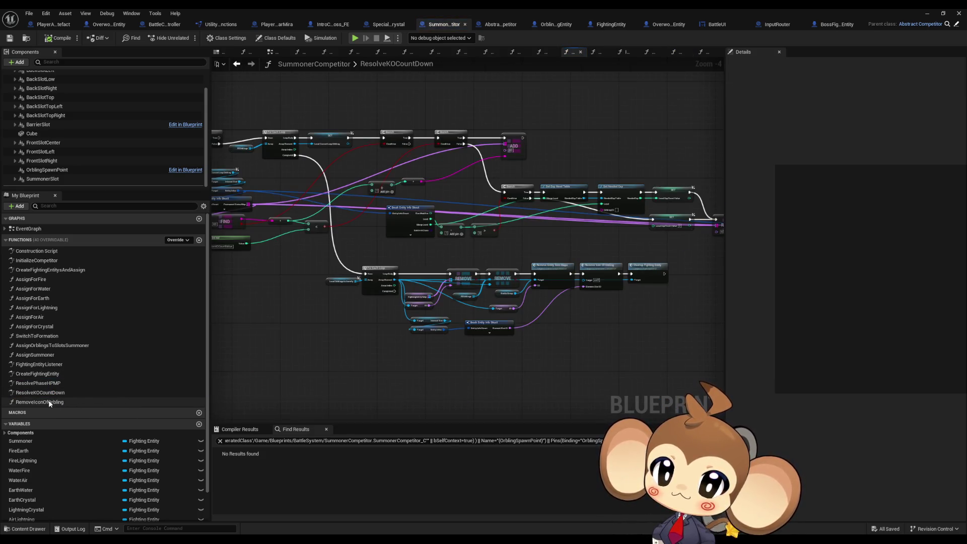
pyautogui.doubleClick(50, 402)
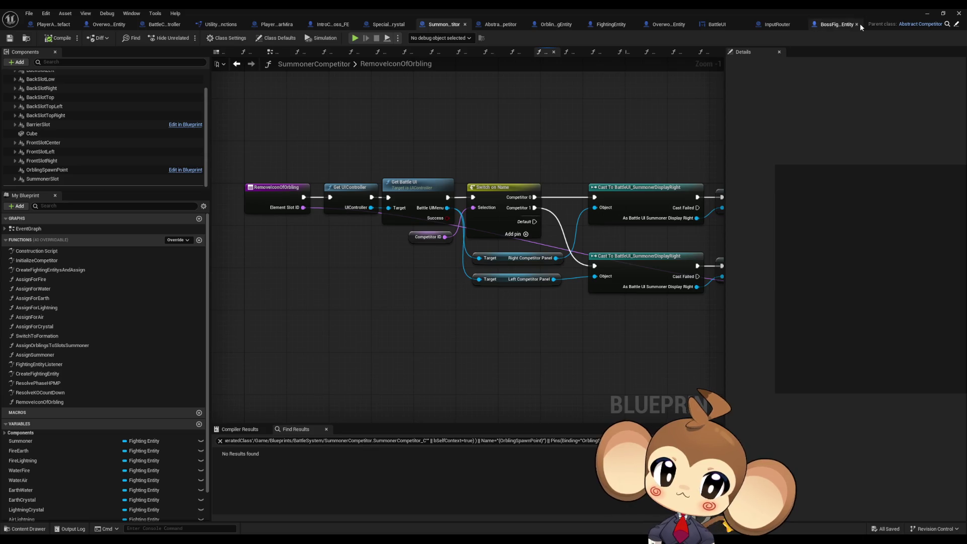
# - Float the Blueprint editor window and move it aside to reveal the Content Browser
pyautogui.click(955, 25)
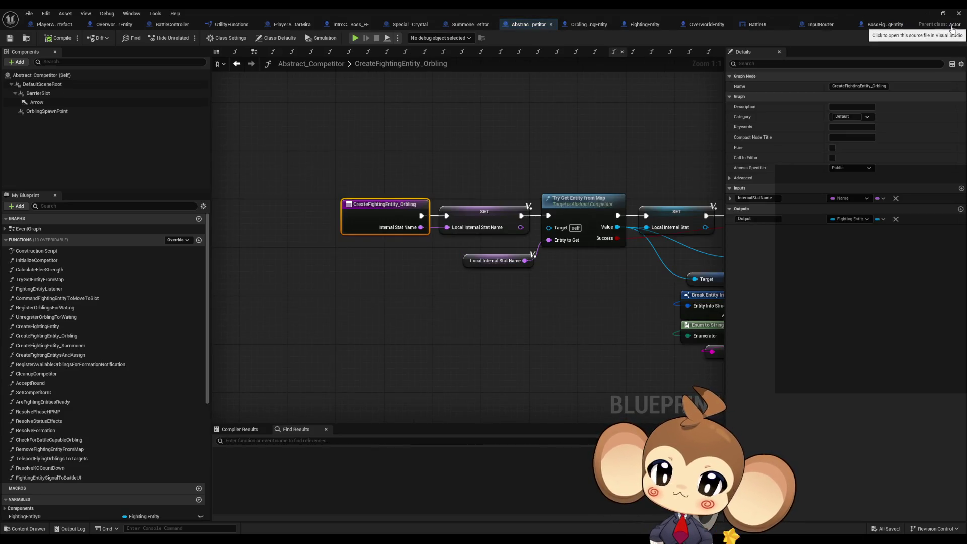
pyautogui.click(471, 24)
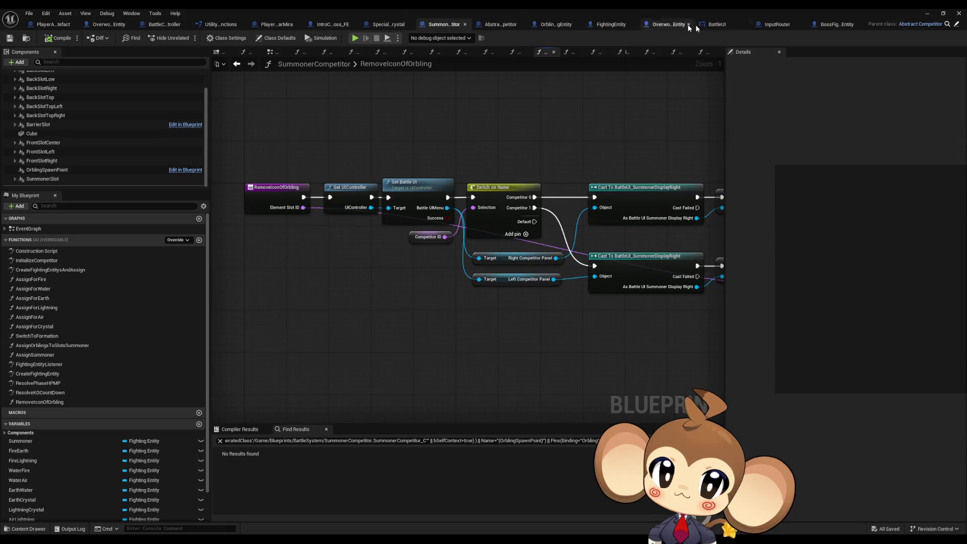
pyautogui.doubleClick(757, 13)
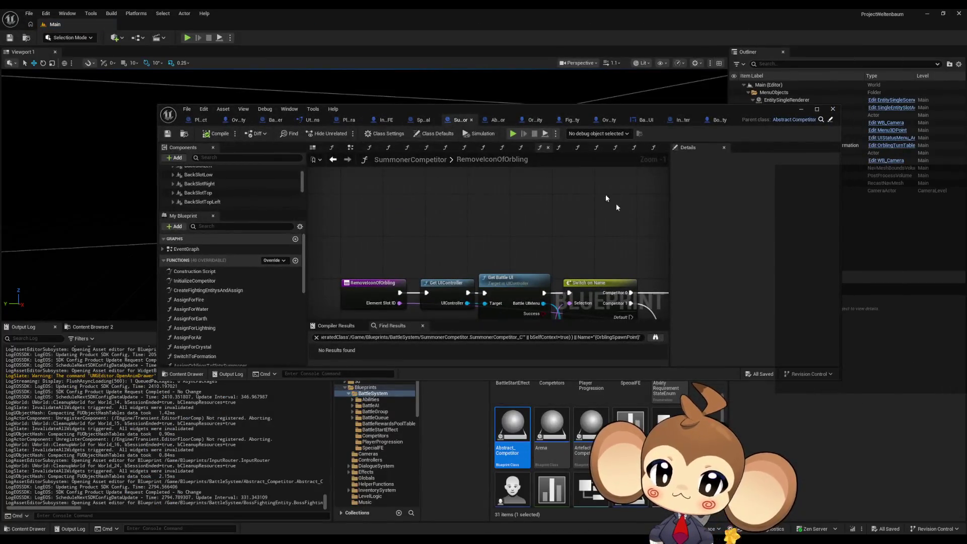
pyautogui.moveTo(585, 111)
pyautogui.mouseDown()
pyautogui.moveTo(548, 61)
pyautogui.moveTo(514, 42)
pyautogui.mouseUp()
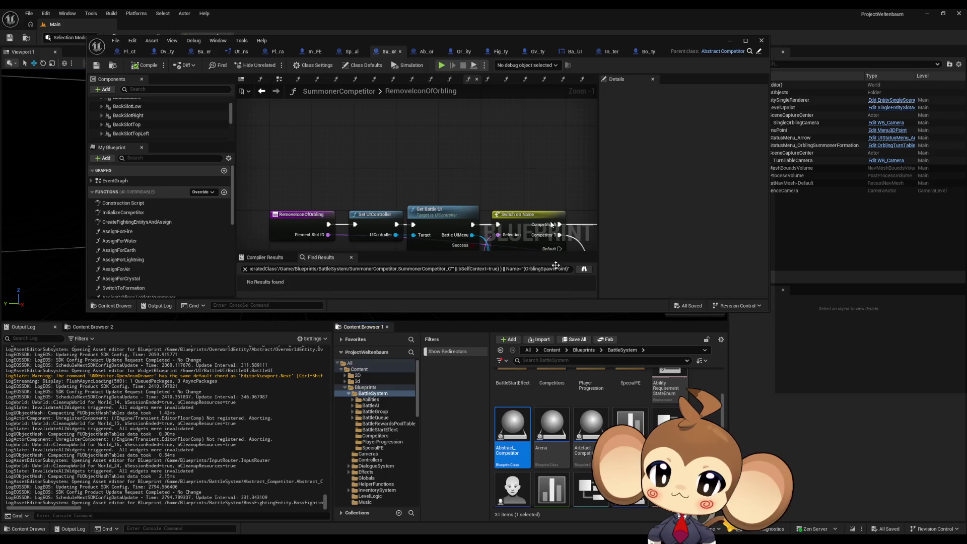
pyautogui.scroll(1, 513, 418)
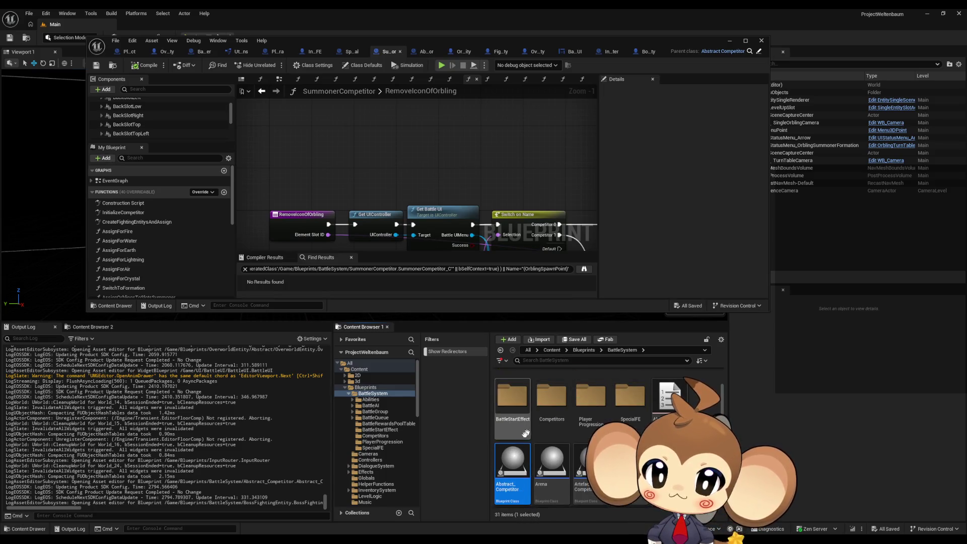
# - Create a child Blueprint of Abstract_Competitor named Abstract_Competitor_Child
pyautogui.rightClick(522, 459)
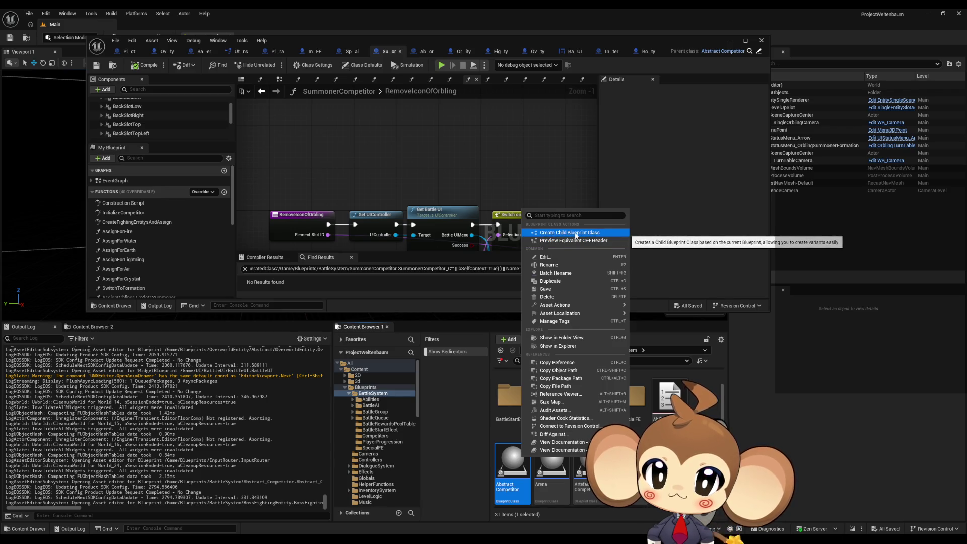
pyautogui.click(575, 234)
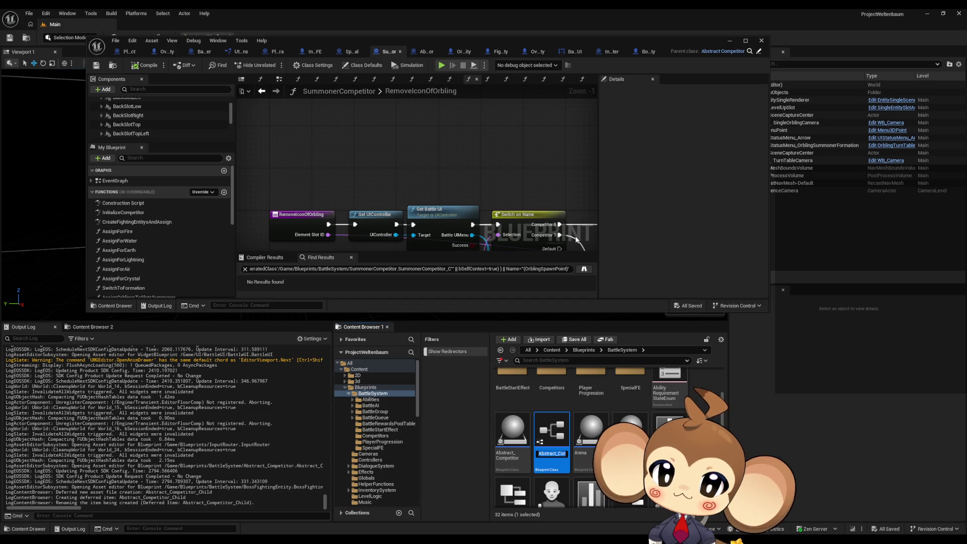
pyautogui.press('Return')
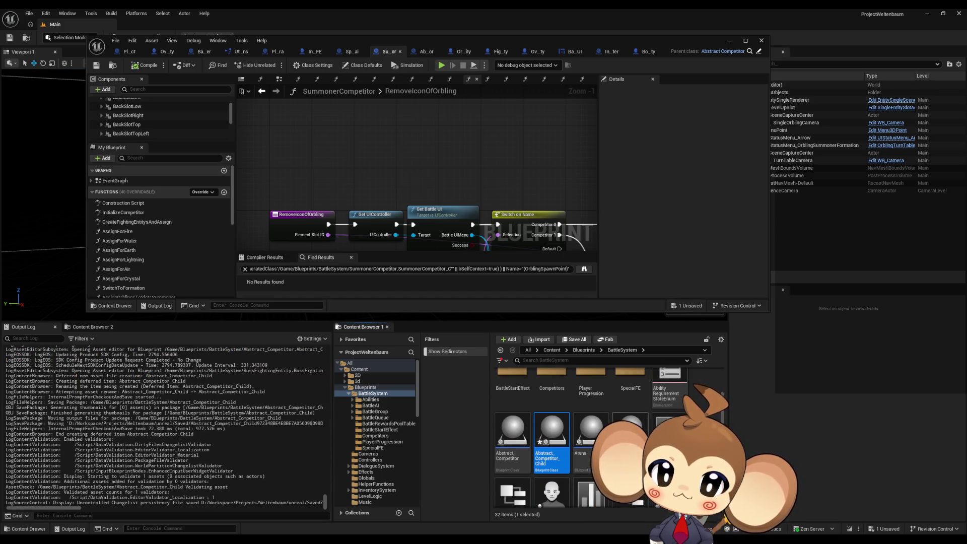
# - Delete the Abstract_Competitor_Child Blueprint
pyautogui.moveTo(548, 433)
pyautogui.press('Delete')
pyautogui.click(403, 398)
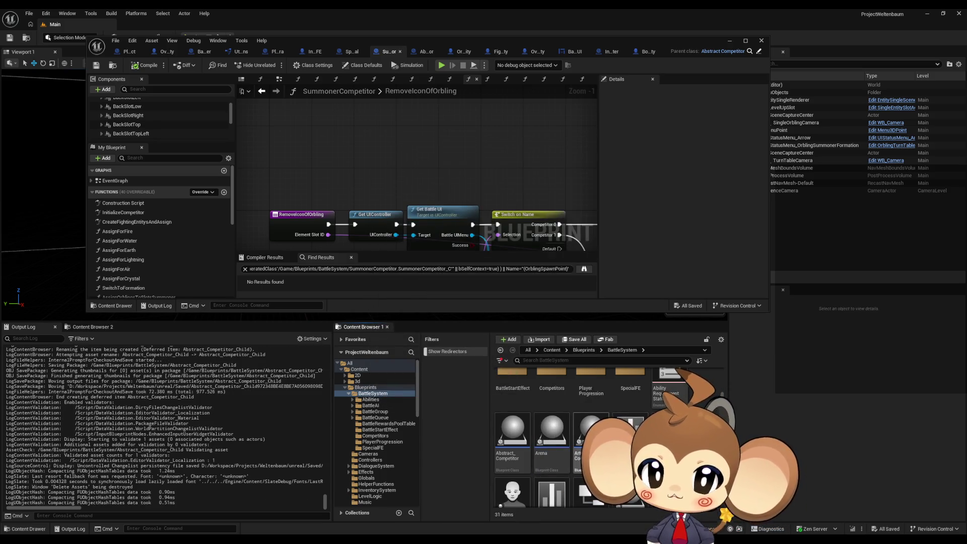
# - Move ArtefactCompetitor and Abstract_Competitor into the Competitors folder
pyautogui.moveTo(595, 431)
pyautogui.mouseDown()
pyautogui.moveTo(559, 403)
pyautogui.moveTo(553, 385)
pyautogui.mouseUp()
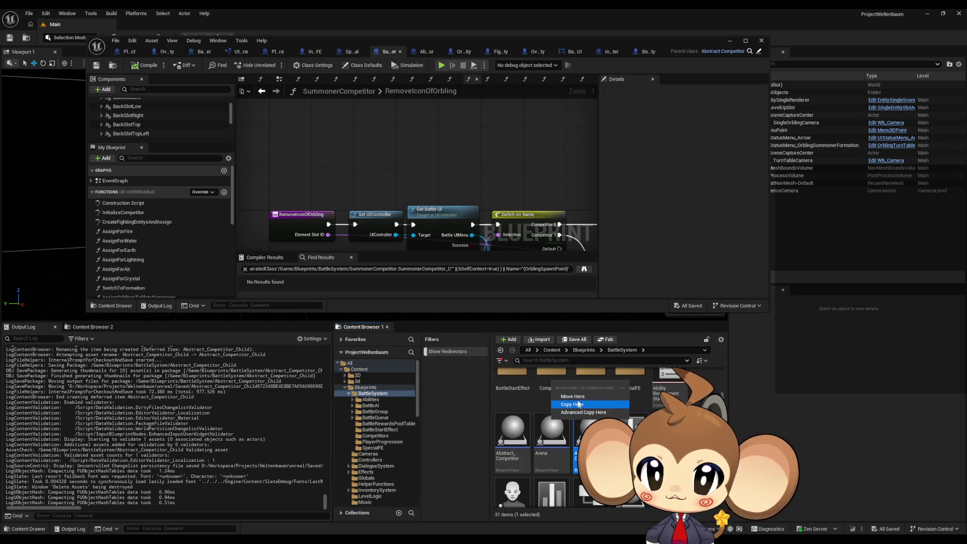
pyautogui.click(589, 399)
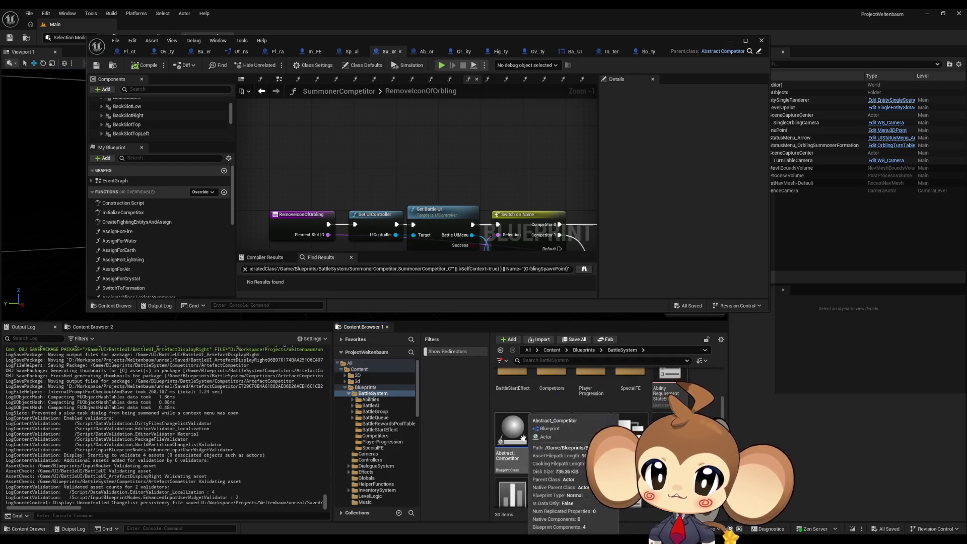
pyautogui.moveTo(512, 433); pyautogui.dragTo(552, 383)
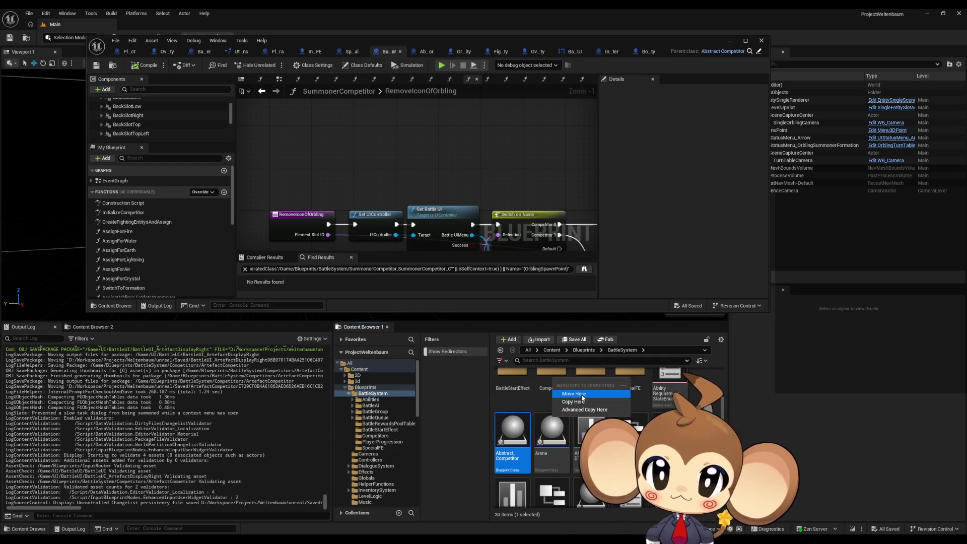
pyautogui.click(587, 398)
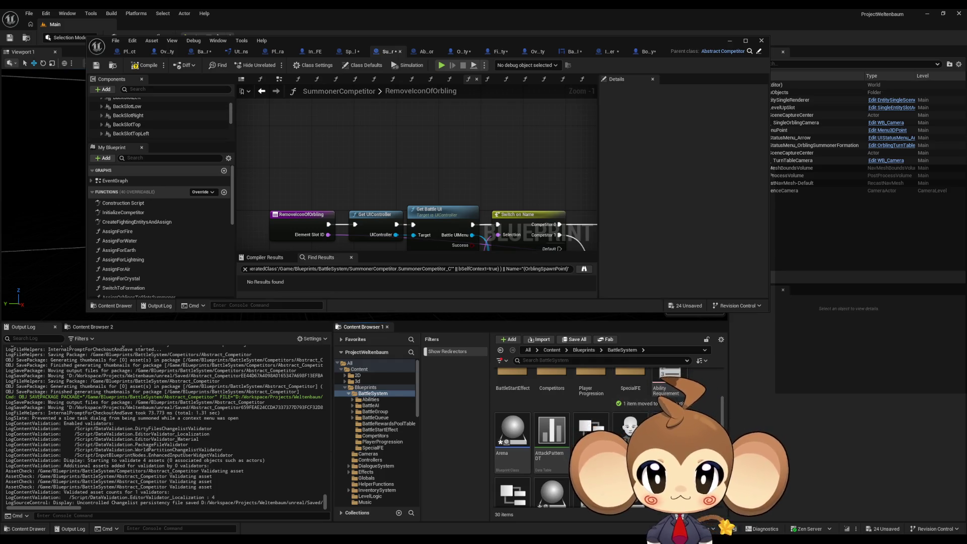
pyautogui.scroll(-1, 670, 393)
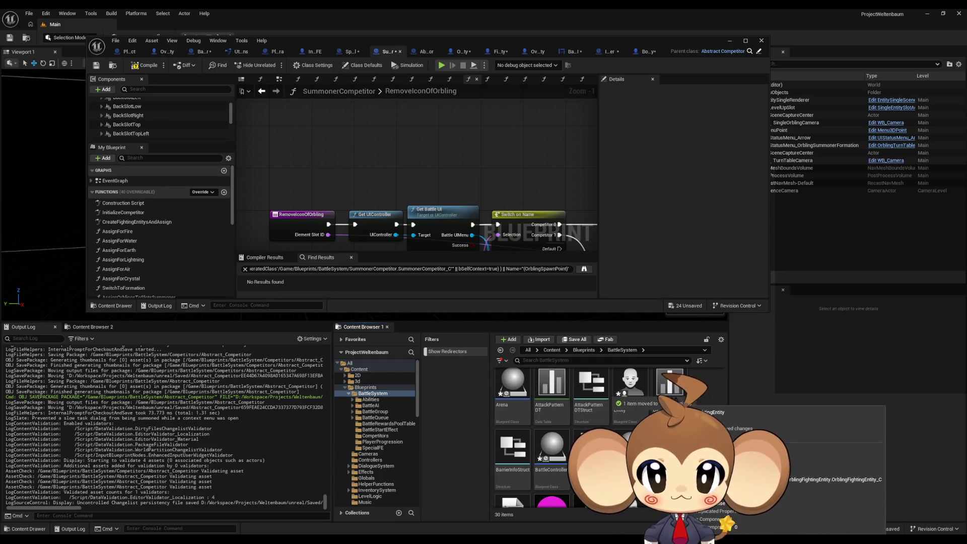
pyautogui.scroll(-2, 670, 397)
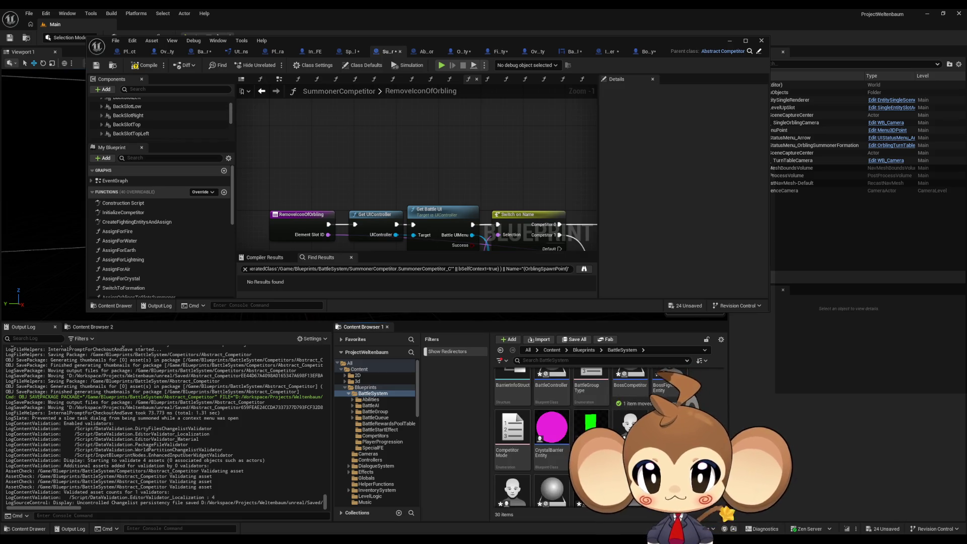
pyautogui.scroll(-1, 610, 438)
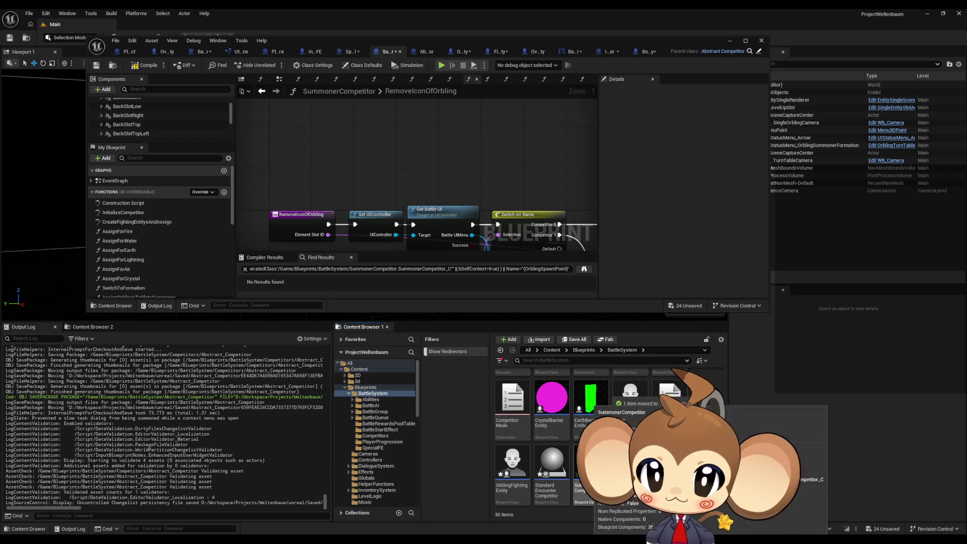
# - Move CompetitorMode, StandardEncounterCompetitor and SummonerCompetitor into Competitors, then fix Abstract_Competitor's redirector references
pyautogui.moveTo(520, 413); pyautogui.dragTo(375, 436)
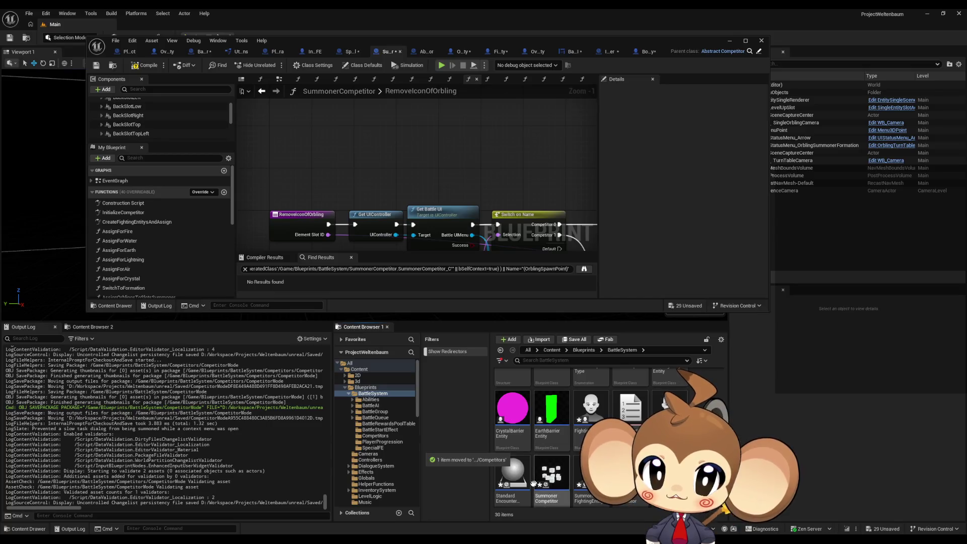
pyautogui.moveTo(512, 461)
pyautogui.mouseDown()
pyautogui.moveTo(406, 465)
pyautogui.moveTo(391, 437)
pyautogui.mouseUp()
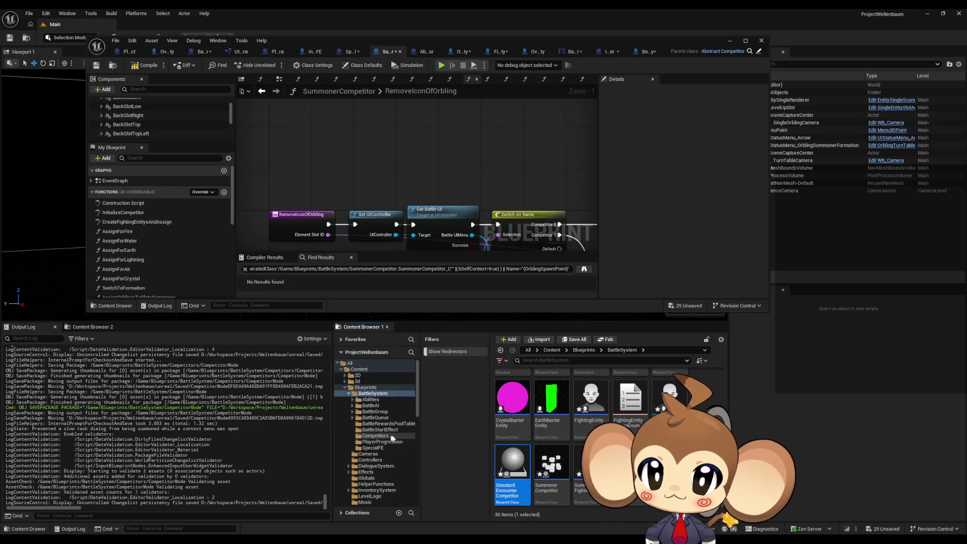
pyautogui.click(424, 451)
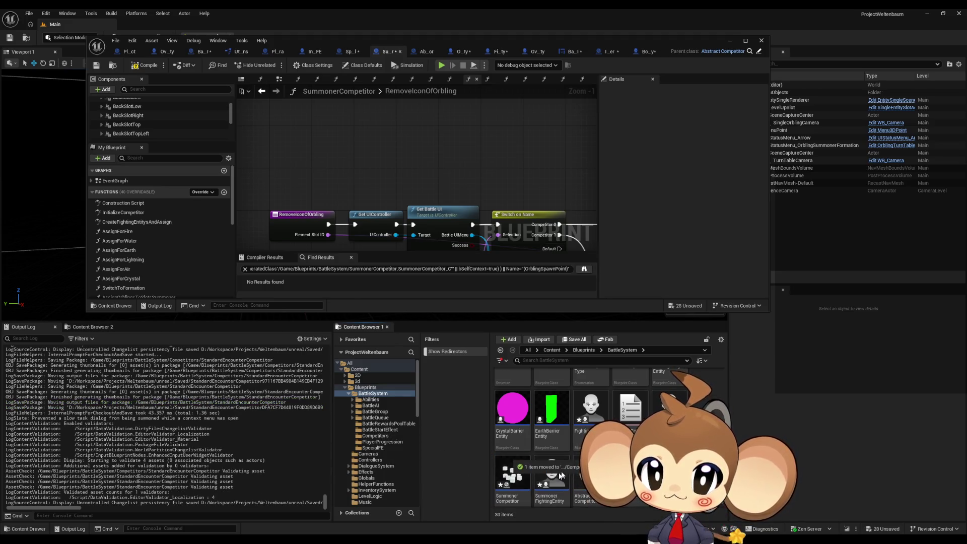
pyautogui.moveTo(510, 479)
pyautogui.mouseDown()
pyautogui.moveTo(469, 476)
pyautogui.moveTo(392, 439)
pyautogui.mouseUp()
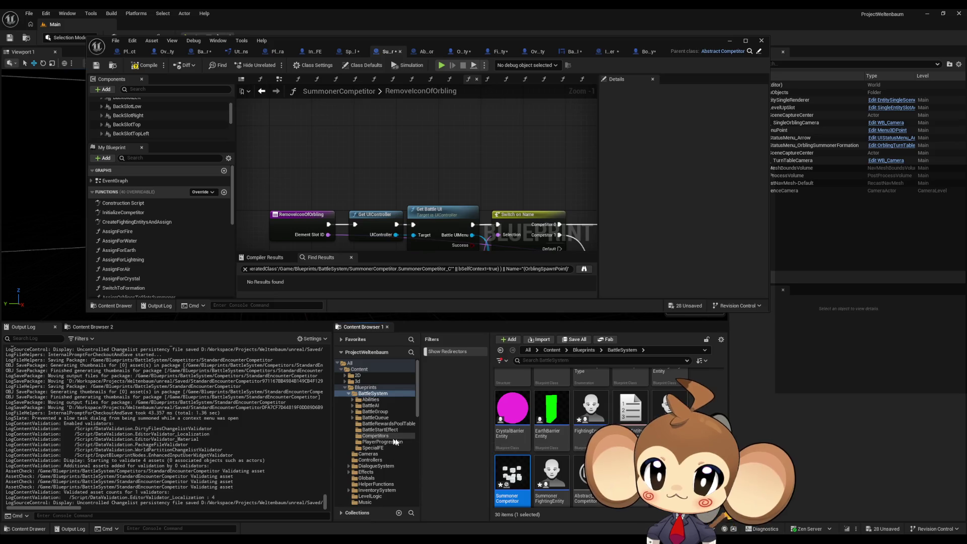
pyautogui.click(410, 453)
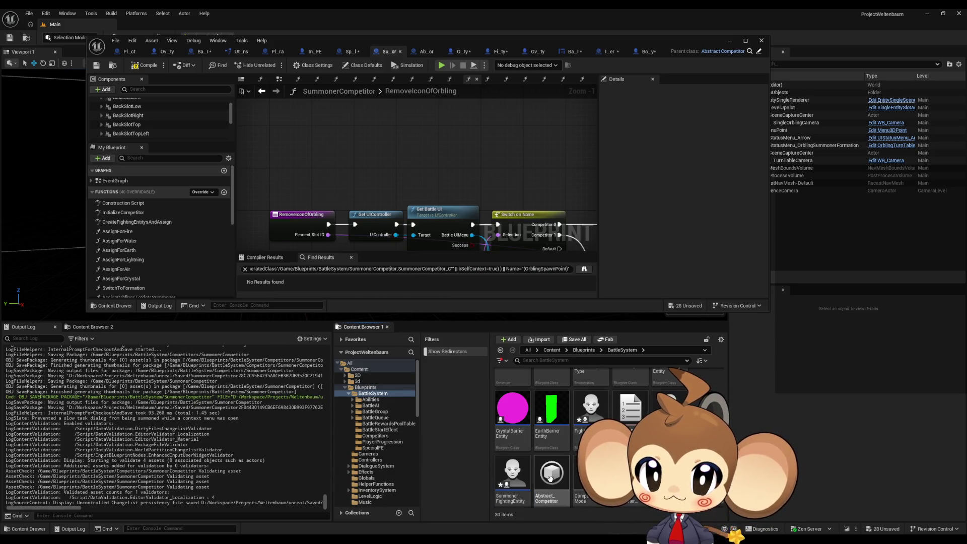
pyautogui.rightClick(552, 479)
pyautogui.click(579, 280)
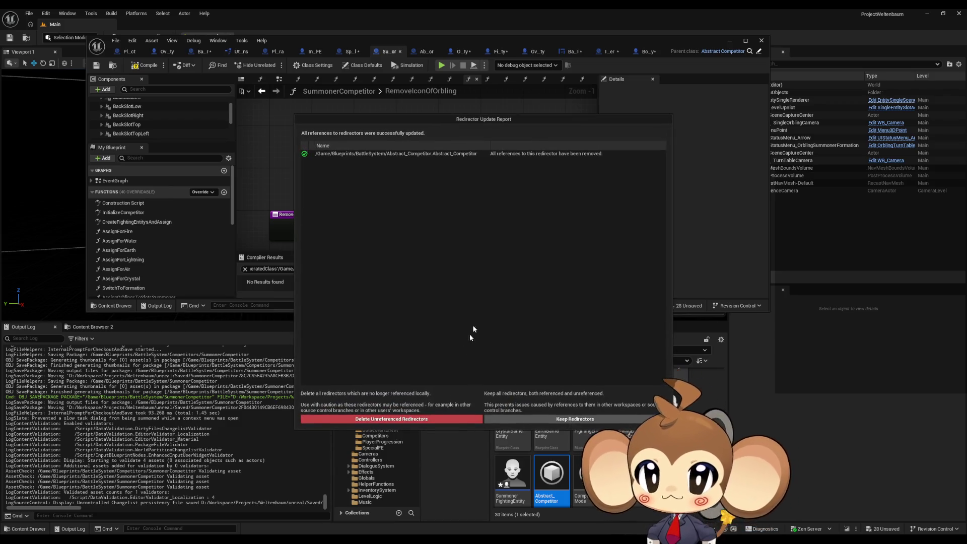
# - Delete the unreferenced redirectors and fix up the CompetitorMode redirector
pyautogui.click(414, 421)
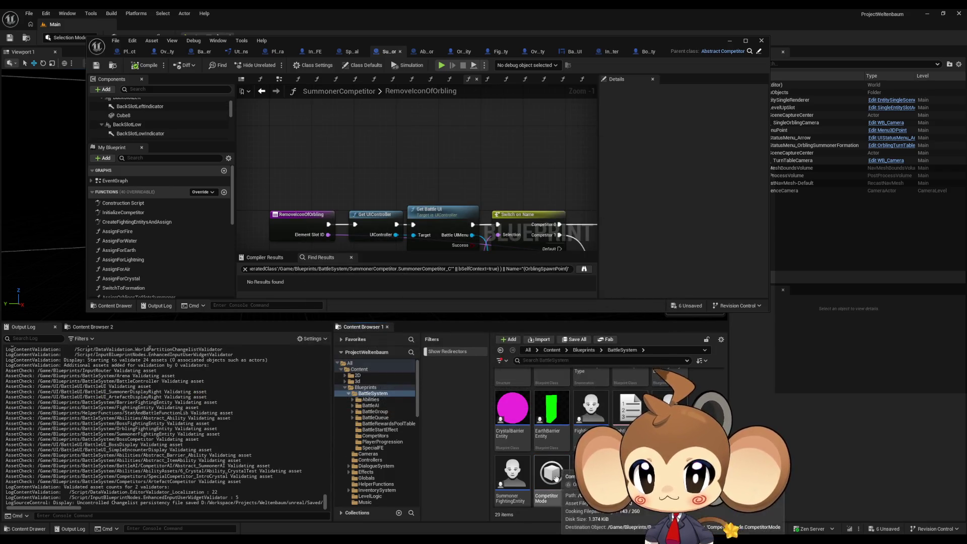
pyautogui.rightClick(558, 473)
pyautogui.click(596, 278)
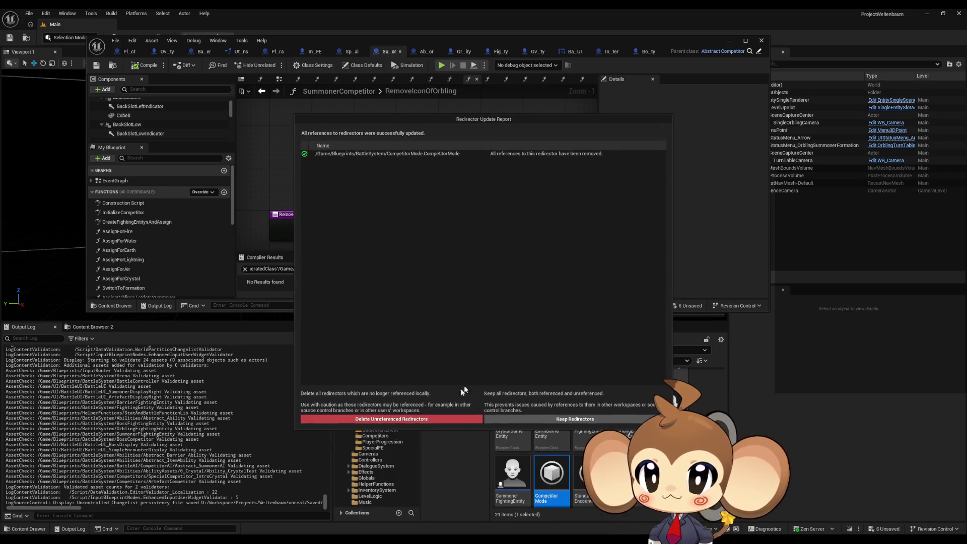
pyautogui.click(430, 419)
# - Fix up the StandardEncounterCompetitor and SummonerCompetitor redirectors and dismiss the update report
pyautogui.rightClick(554, 474)
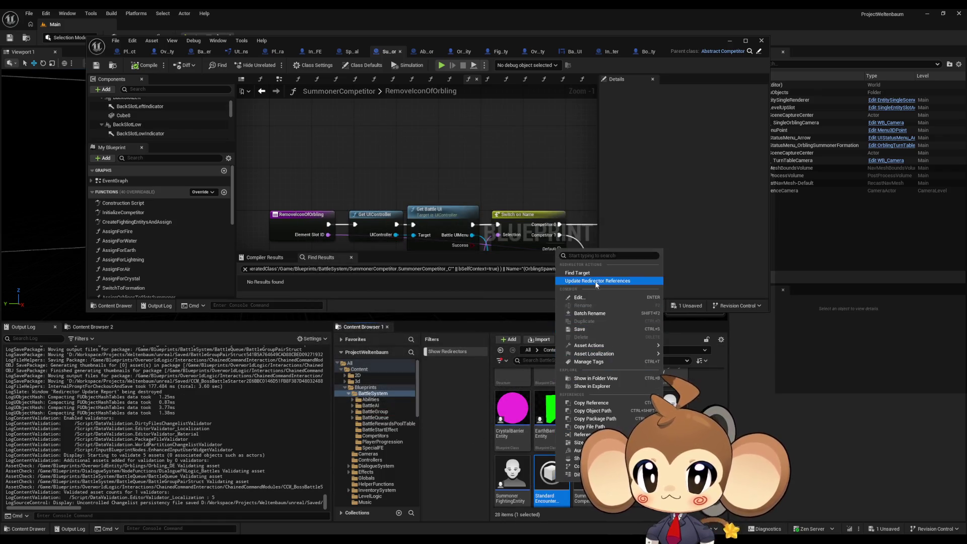
pyautogui.click(590, 283)
pyautogui.click(403, 413)
pyautogui.rightClick(554, 473)
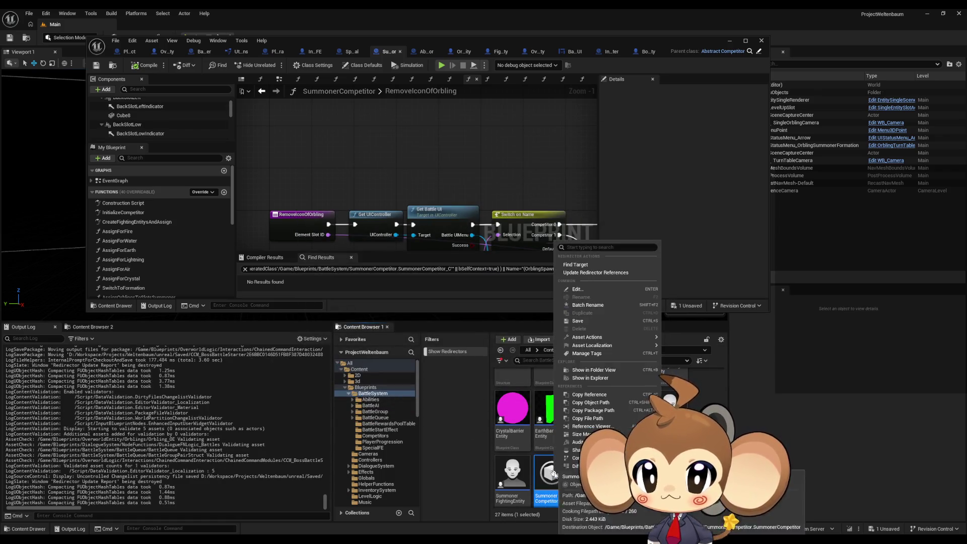
pyautogui.click(584, 273)
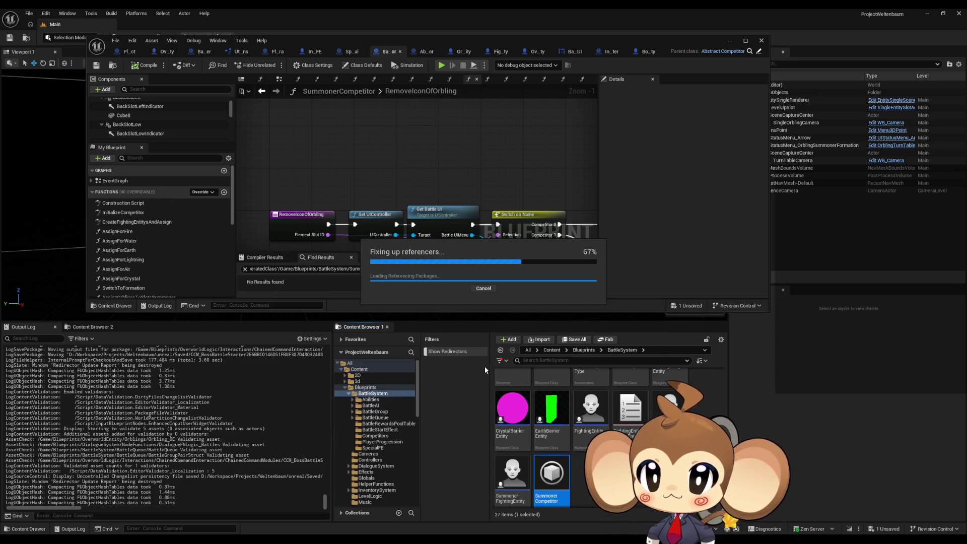
pyautogui.click(423, 418)
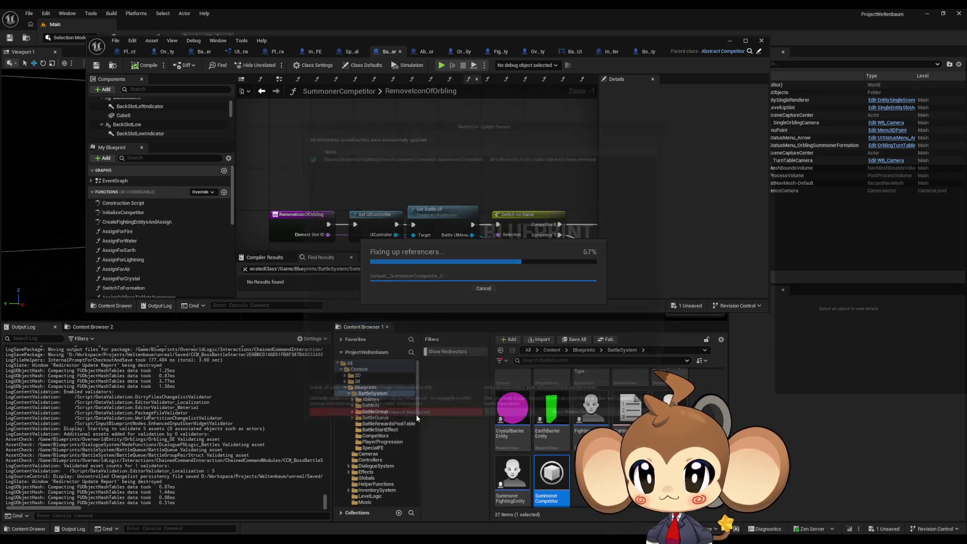
pyautogui.scroll(5, 542, 453)
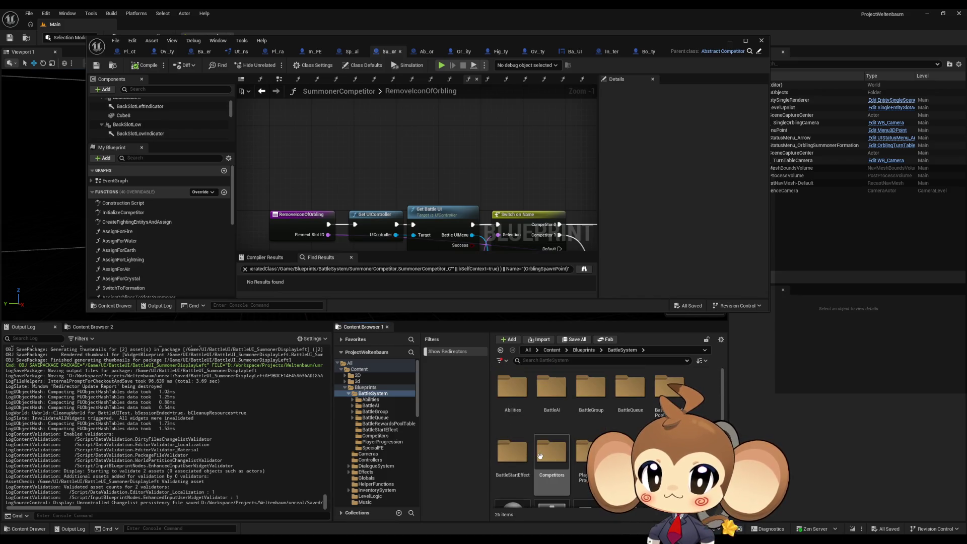
# - Open the ArtefactCompetitor Blueprint from the Competitors folder for editing
pyautogui.doubleClick(542, 456)
pyautogui.click(554, 404)
pyautogui.doubleClick(553, 404)
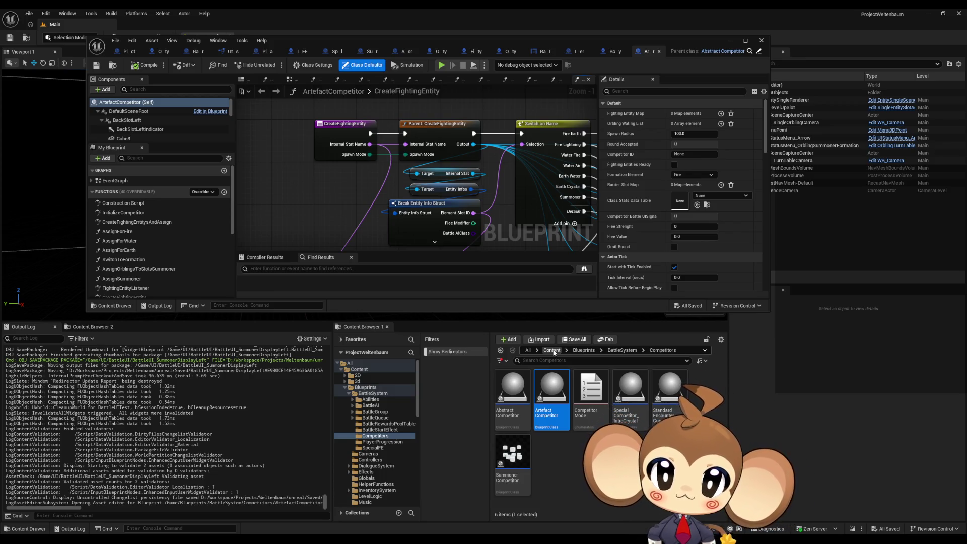
# - Browse to Content > Blueprints > Controllers in the Content Browser
pyautogui.click(552, 350)
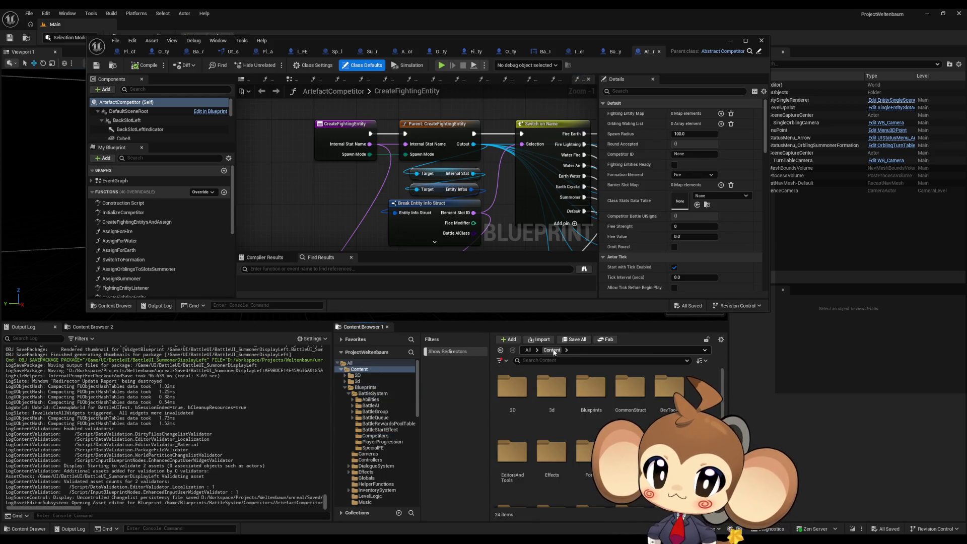
pyautogui.doubleClick(579, 392)
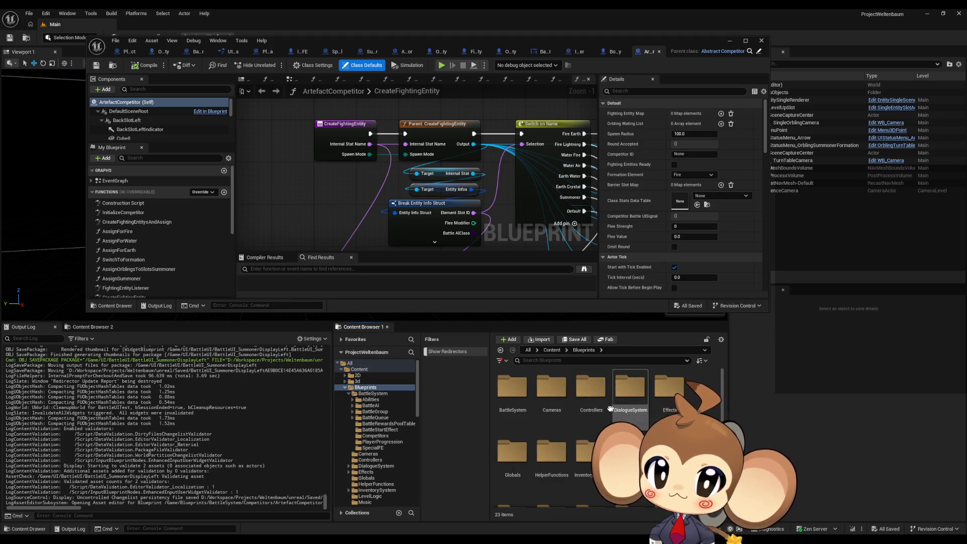
pyautogui.doubleClick(584, 397)
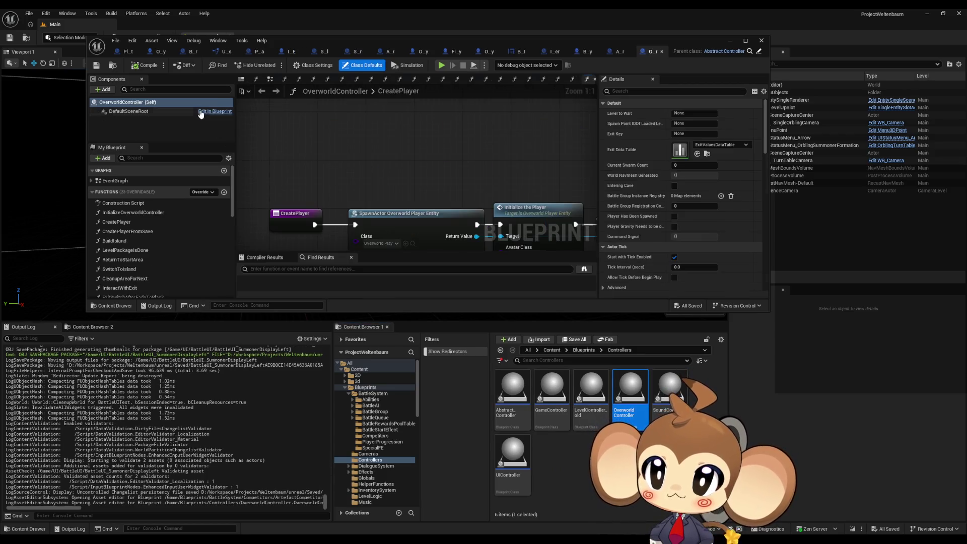
# - Move OverworldController's tab first, maximize the editor, and enter the Dev Create Battle Group graph
pyautogui.moveTo(650, 52); pyautogui.dragTo(157, 51)
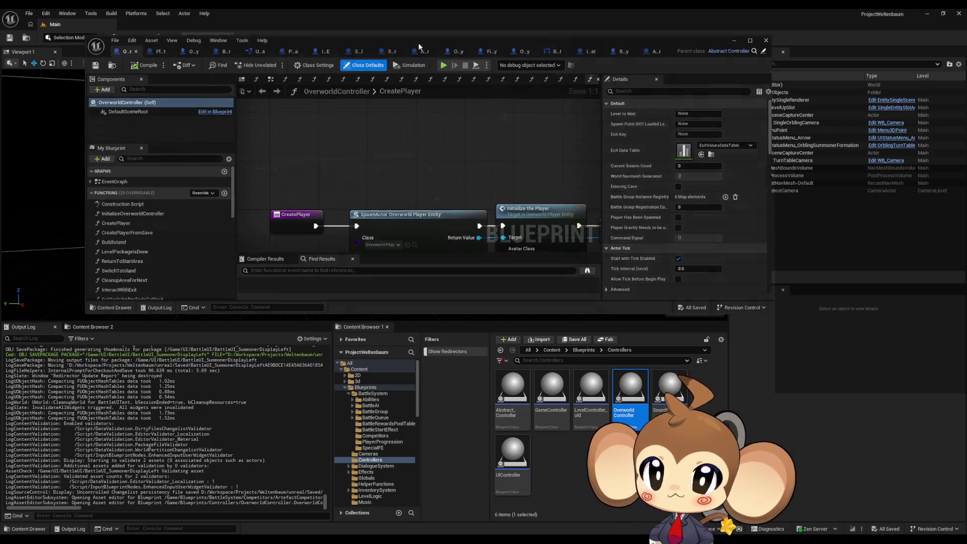
pyautogui.press('super+Up')
pyautogui.moveTo(400, 167); pyautogui.dragTo(390, 174)
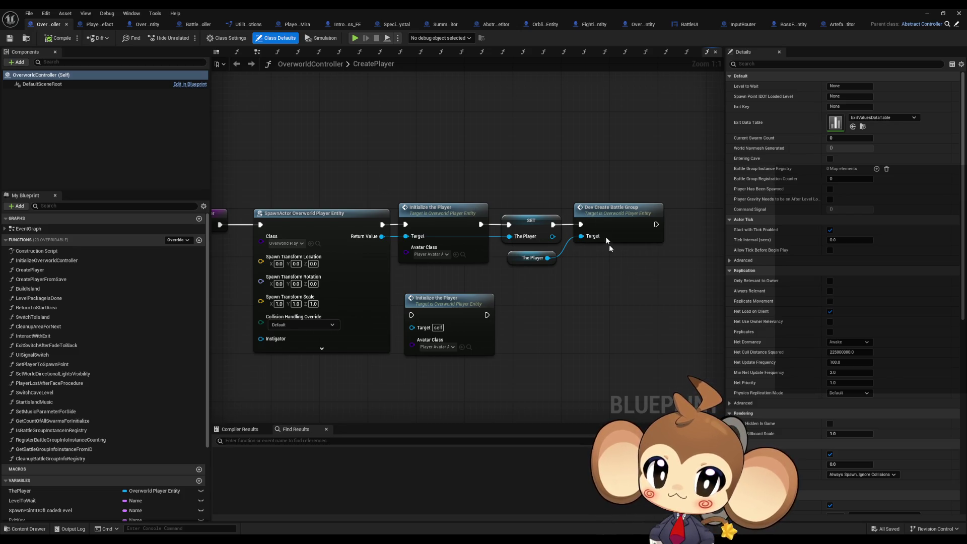
pyautogui.doubleClick(600, 211)
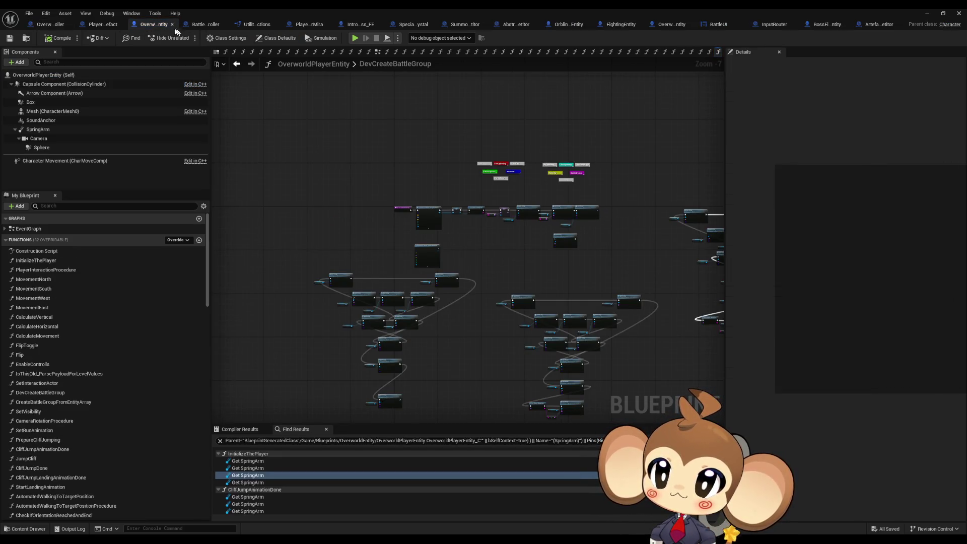
# - Move OverworldPlayerEntity's tab earlier, close PlayerAvatarArtefact, zoom in, and restore the window size
pyautogui.moveTo(148, 25); pyautogui.dragTo(108, 27)
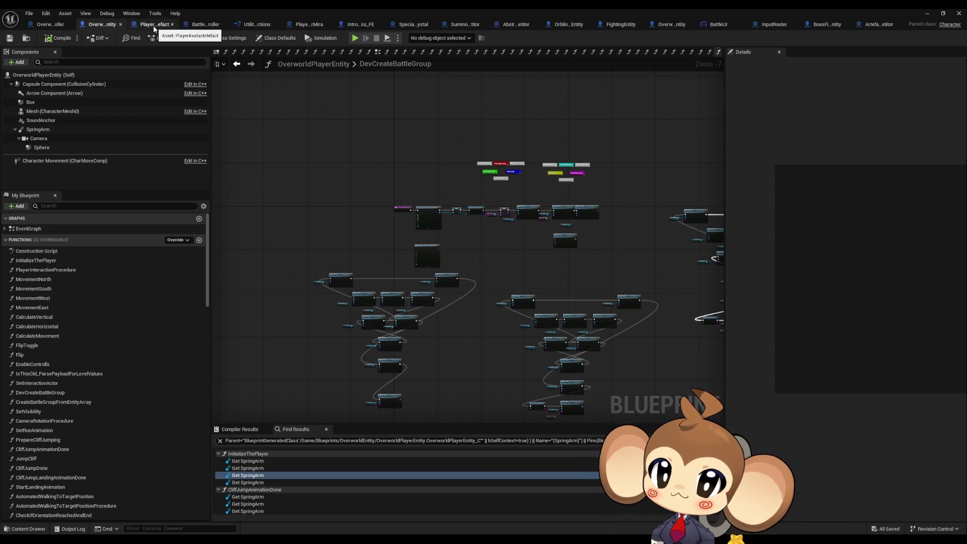
pyautogui.middleClick(153, 29)
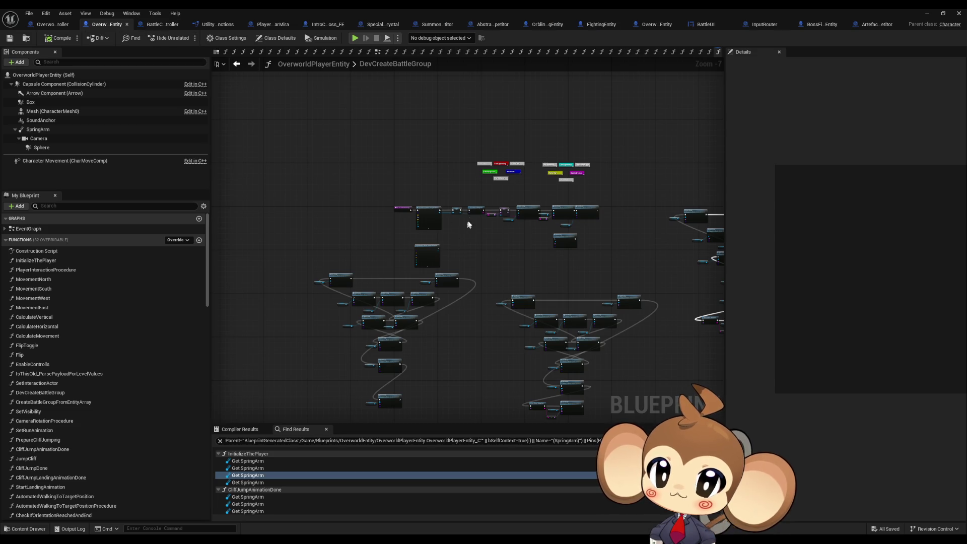
pyautogui.scroll(8, 571, 228)
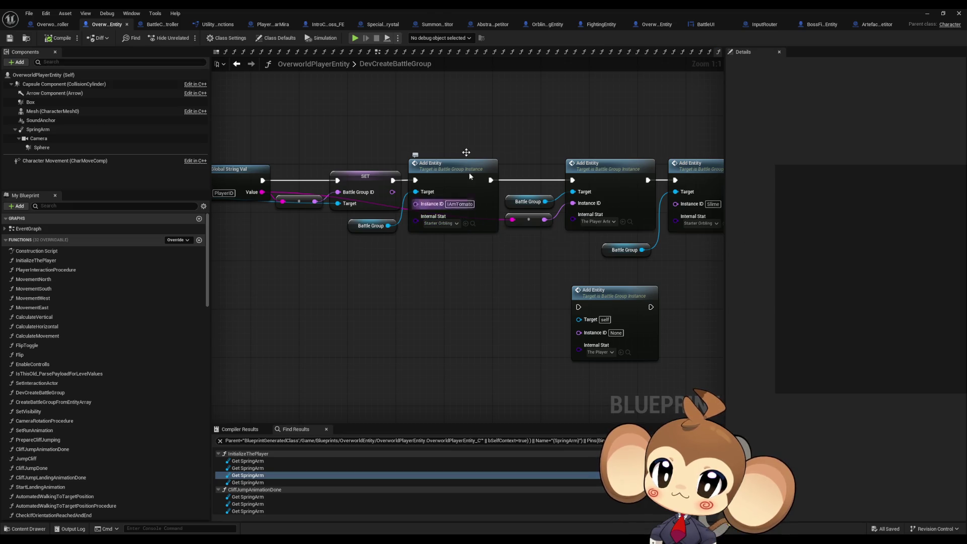
pyautogui.doubleClick(429, 8)
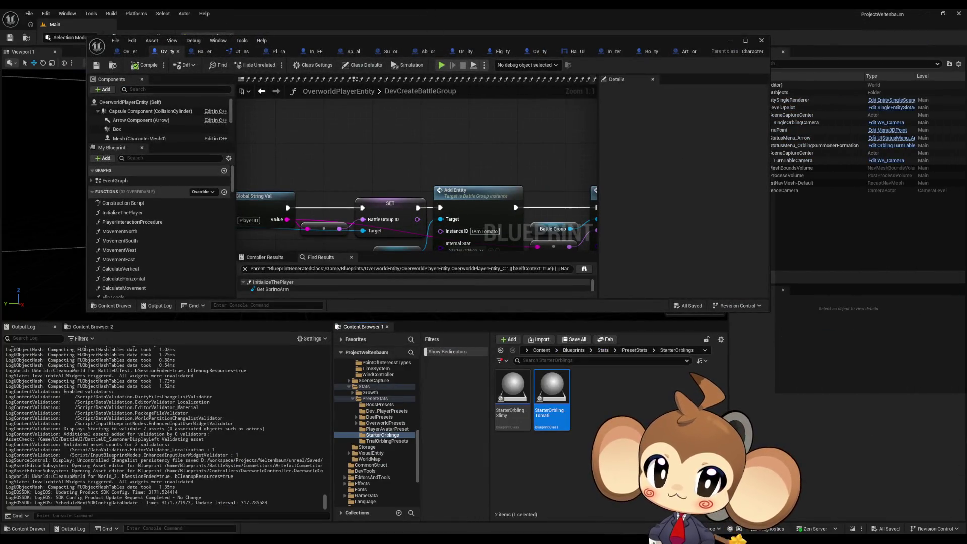
# - Create a new folder named IntroHelpers inside PresetStats
pyautogui.click(634, 350)
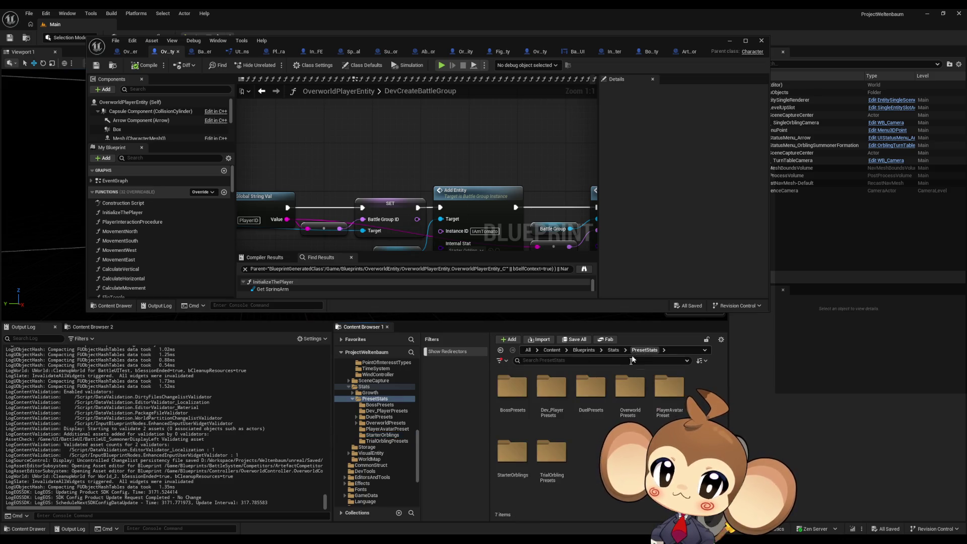
pyautogui.rightClick(594, 459)
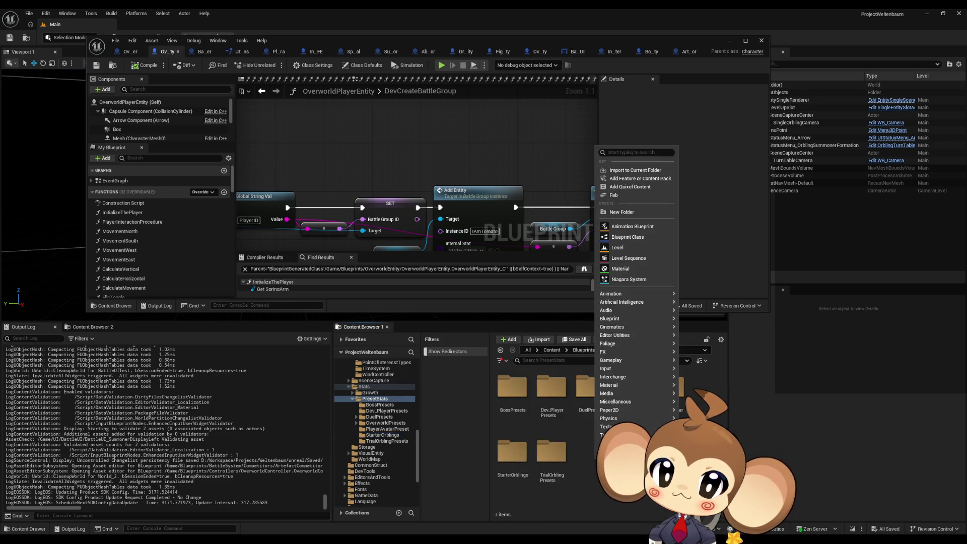
pyautogui.click(627, 216)
pyautogui.write('IntroHelpers')
pyautogui.press('Return')
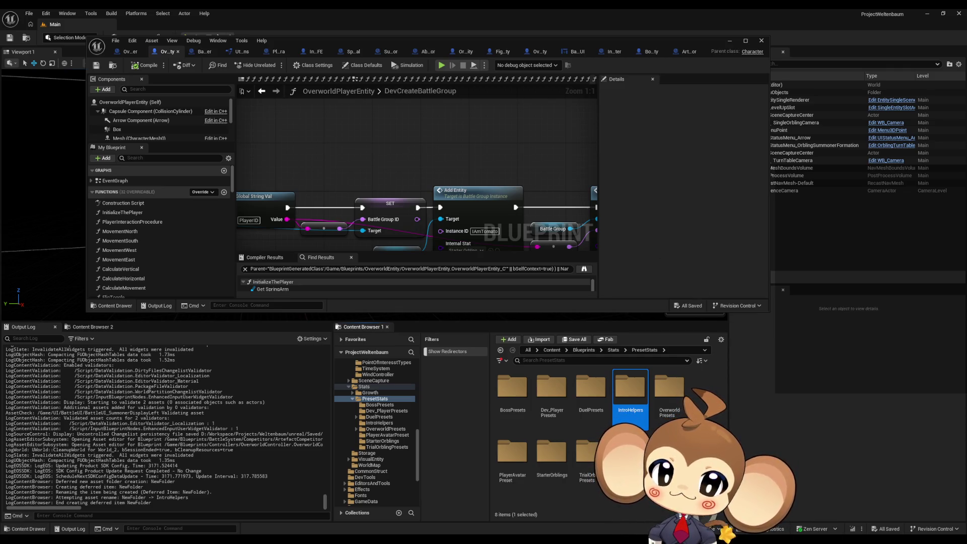
# - Open StarterOrbling_Slimy's class defaults from the StarterOrblings folder
pyautogui.doubleClick(554, 458)
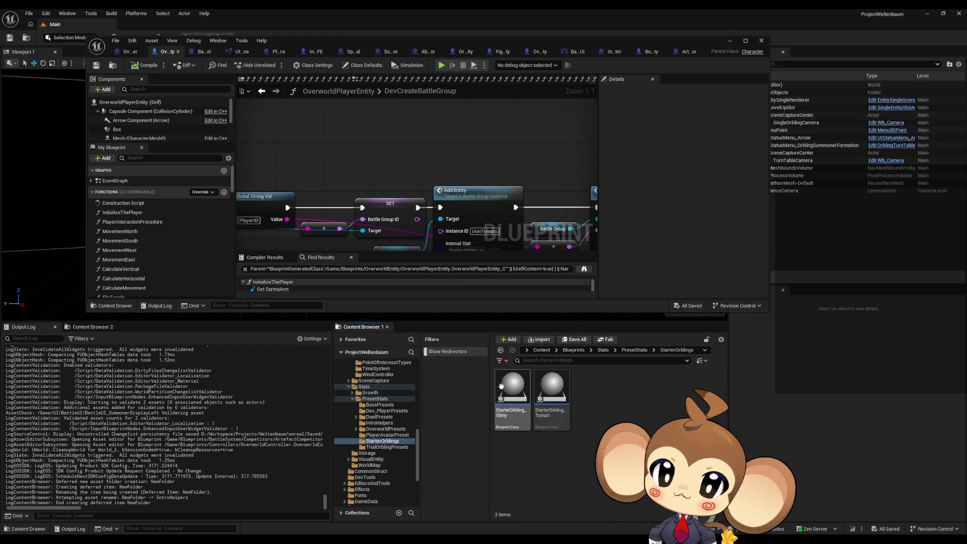
pyautogui.moveTo(508, 389)
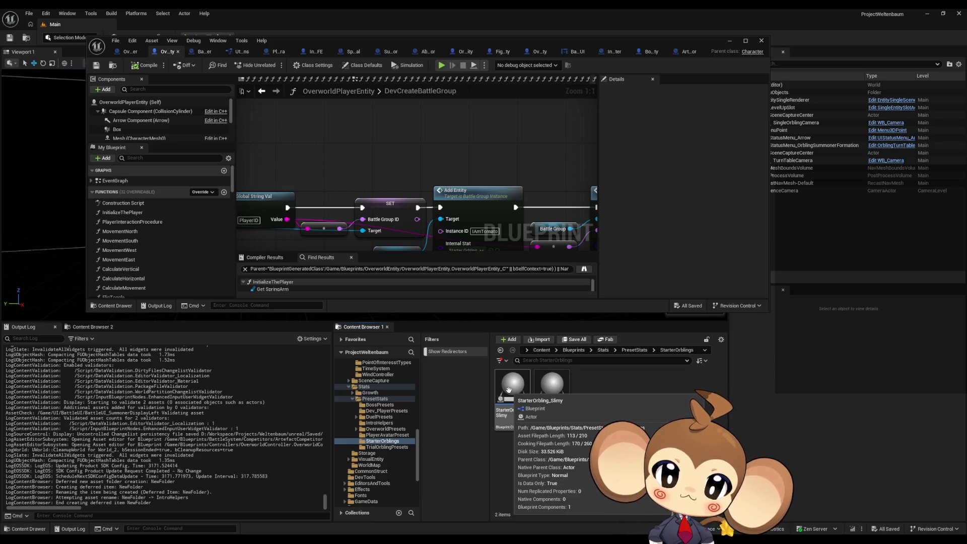
pyautogui.doubleClick(511, 390)
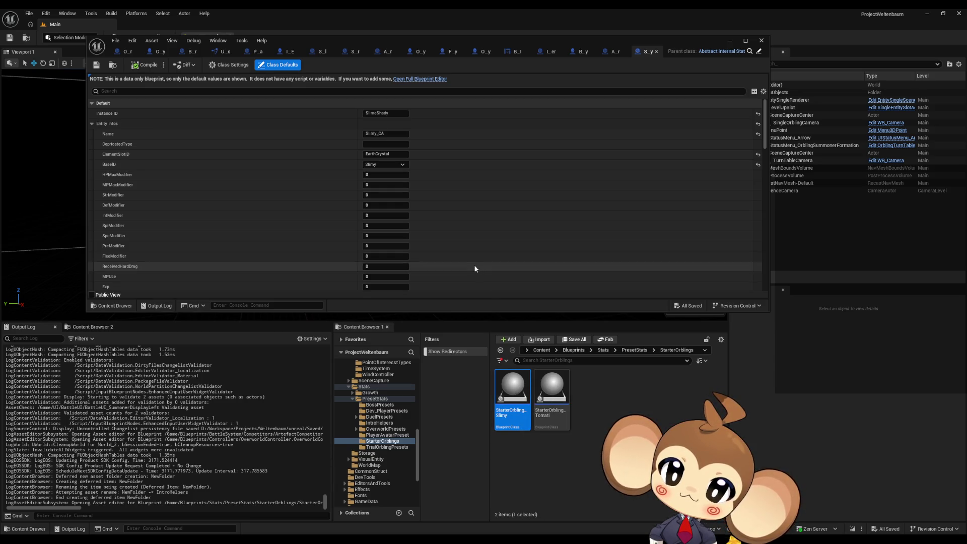
# - Locate StarterOrbling_Slimy's parent class Abstract_InternalStat in the Stats folder
pyautogui.scroll(-5, 468, 264)
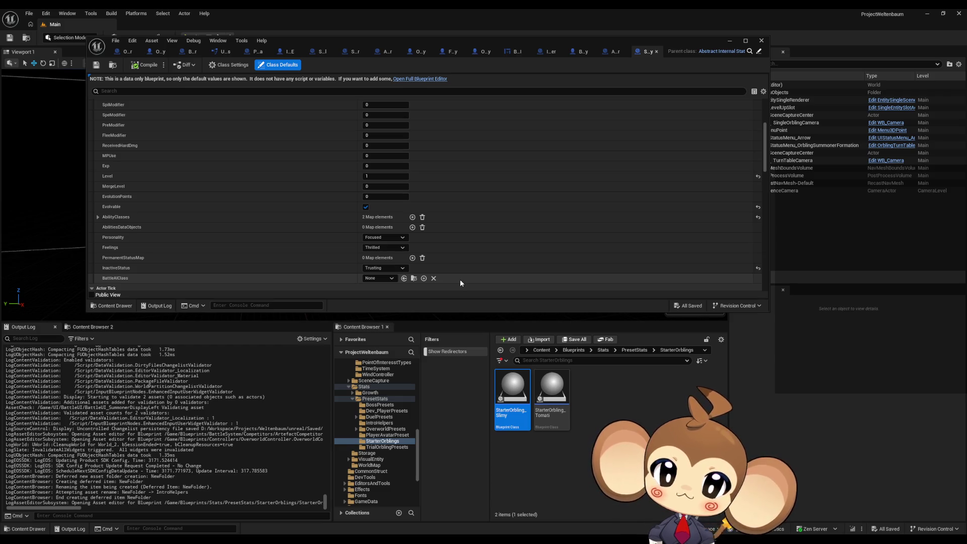
pyautogui.click(750, 52)
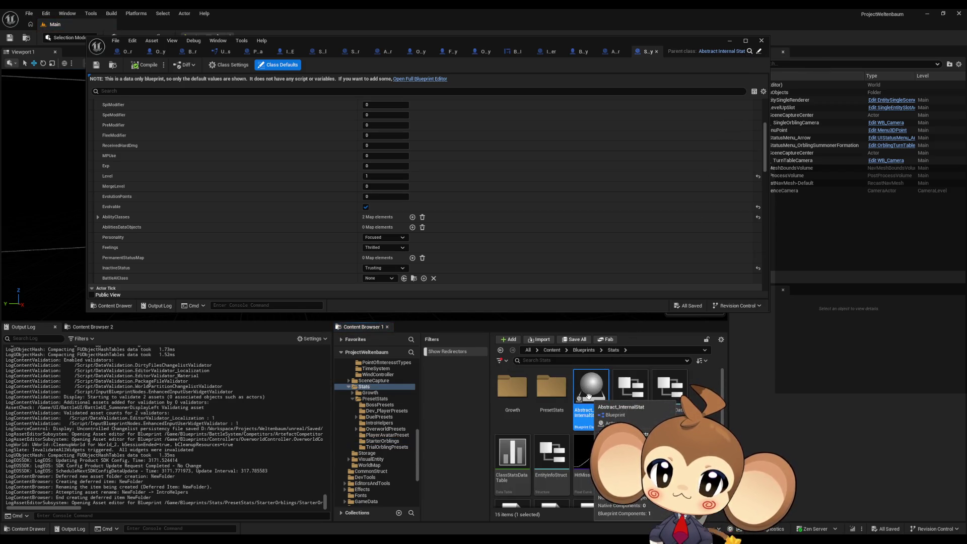
# - Create Abstract_InternalStat_Child, a child Blueprint class of Abstract_InternalStat
pyautogui.rightClick(588, 397)
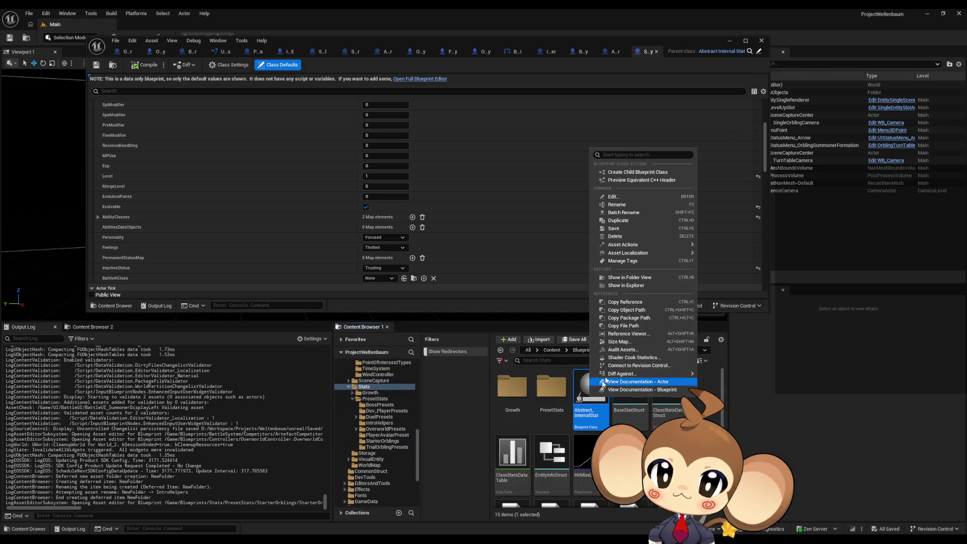
pyautogui.click(644, 174)
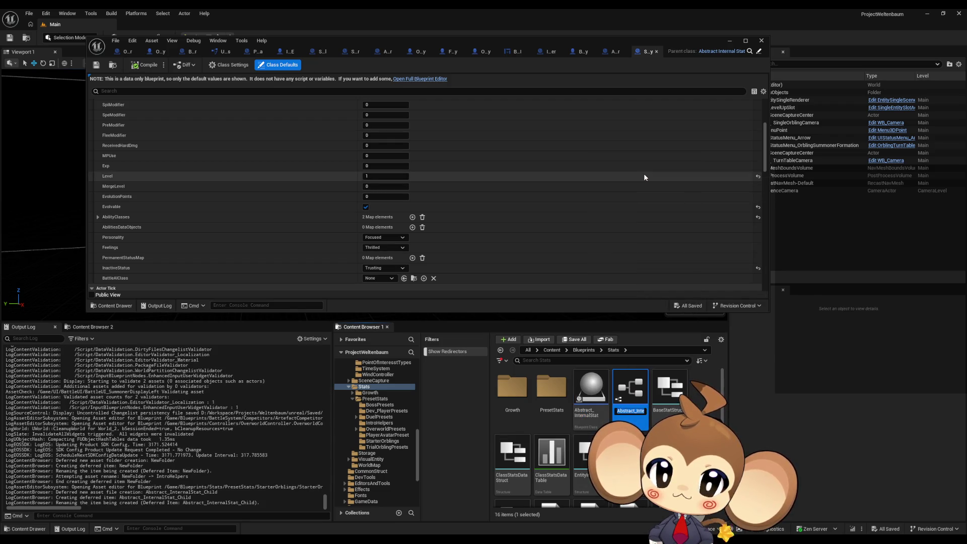
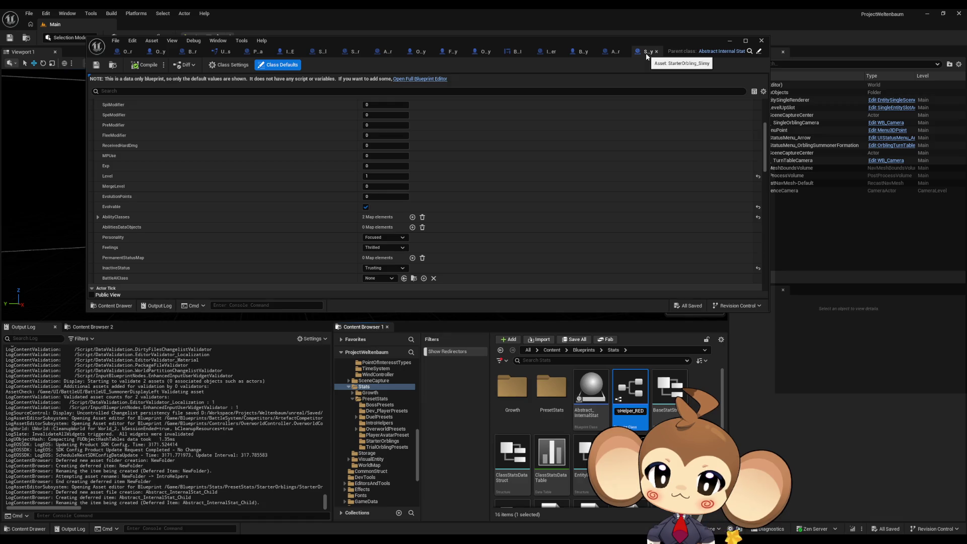
# - Confirm the IS_IntroHelper_RED name and move it into the IntroHelpers folder
pyautogui.press('Return')
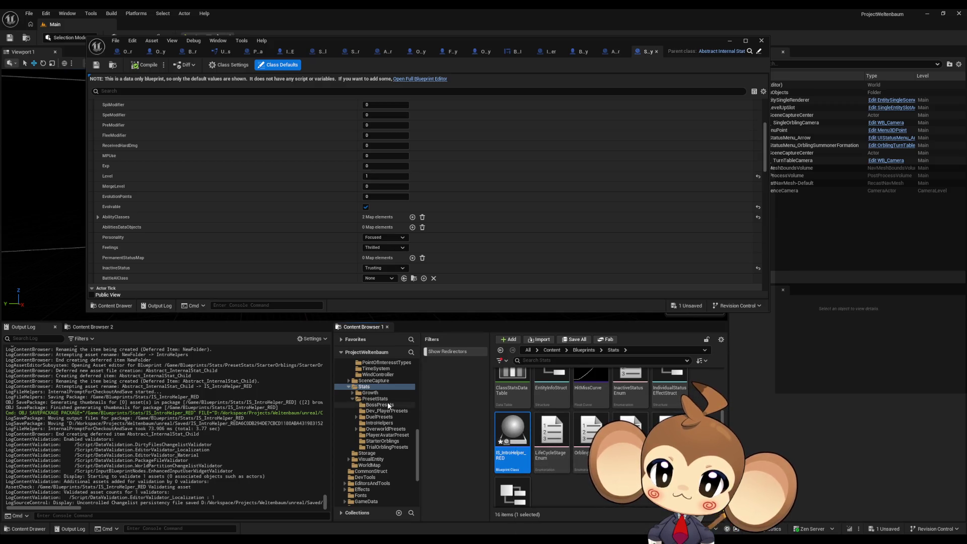
pyautogui.moveTo(511, 431); pyautogui.dragTo(384, 422)
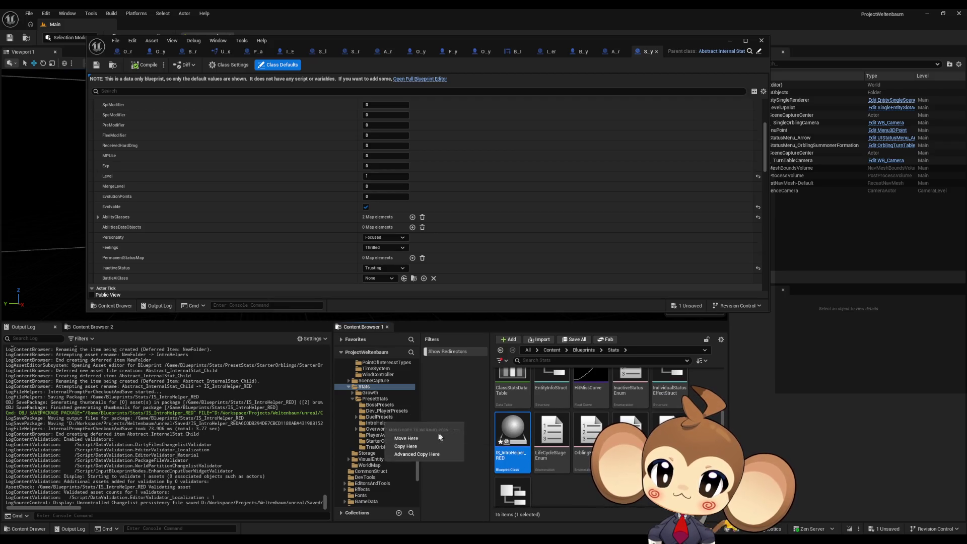
pyautogui.click(441, 438)
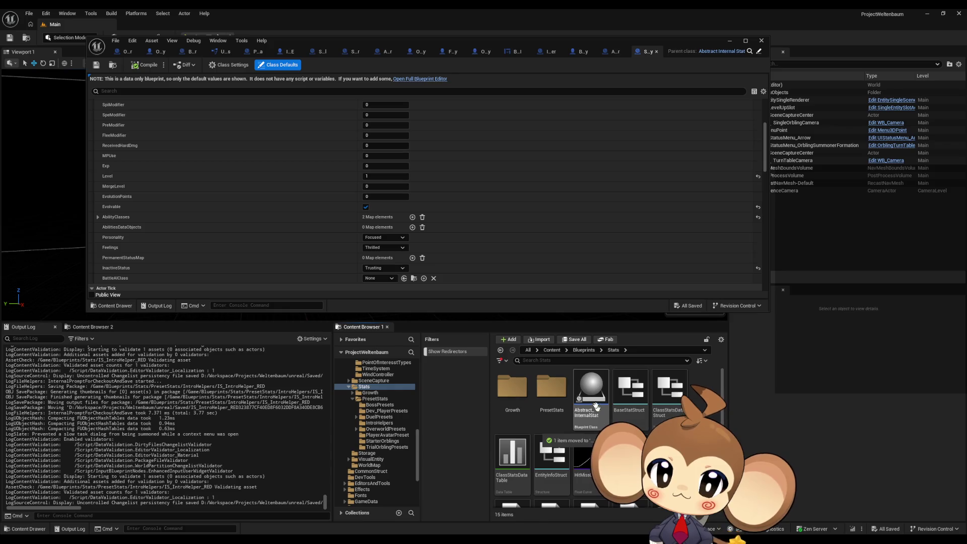
# - Create an IS_ child blueprint of Abstract_InternalStat, then open IS_IntroHelper_RED from IntroHelpers
pyautogui.rightClick(591, 386)
pyautogui.click(634, 168)
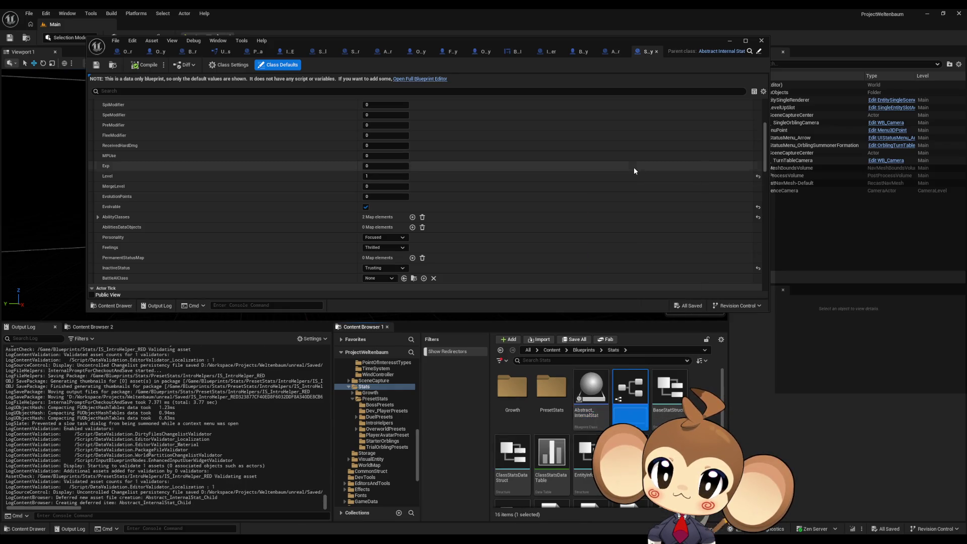
pyautogui.press('BackSpace')
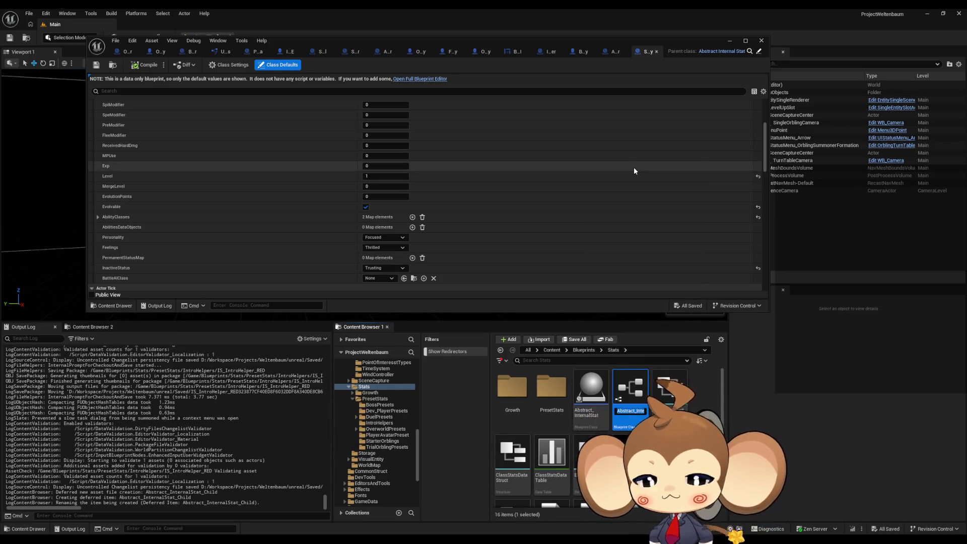
pyautogui.write('IS_')
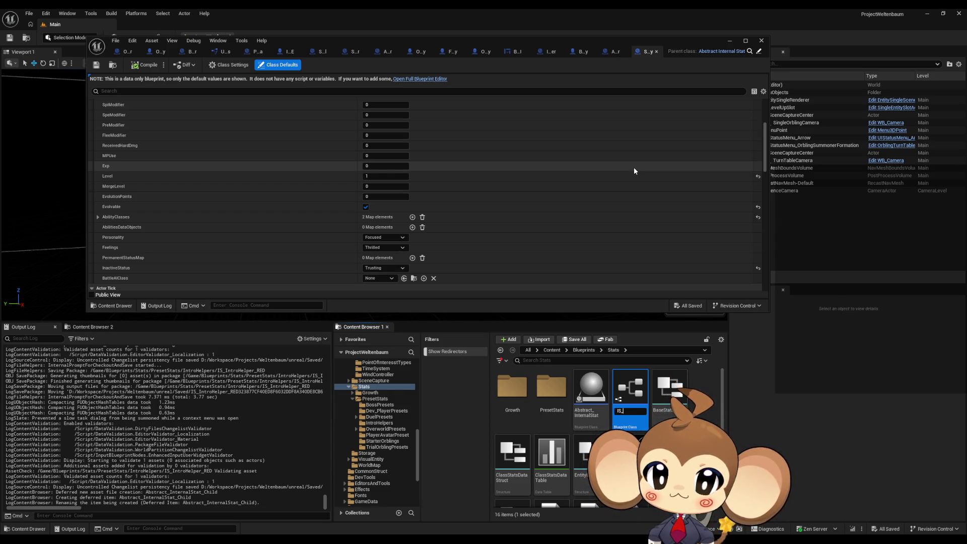
pyautogui.press('Return')
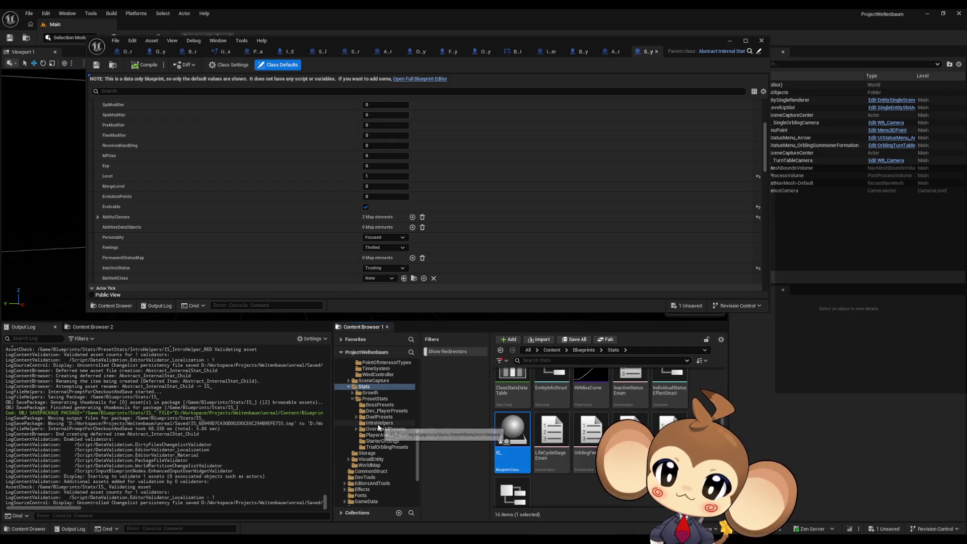
pyautogui.click(379, 424)
pyautogui.doubleClick(513, 398)
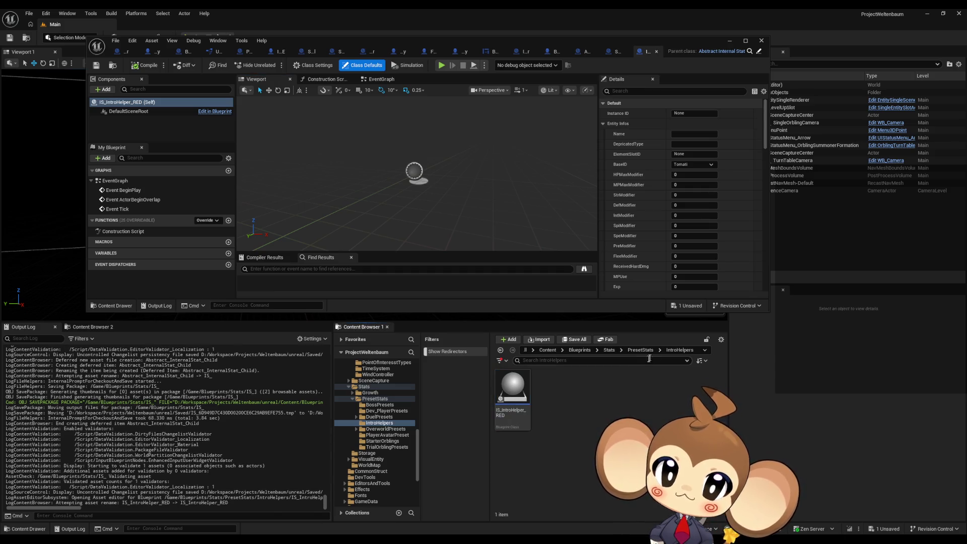
# - Rename the new IS_ blueprint in Stats to IS_IntroHelper_BLUE
pyautogui.click(610, 350)
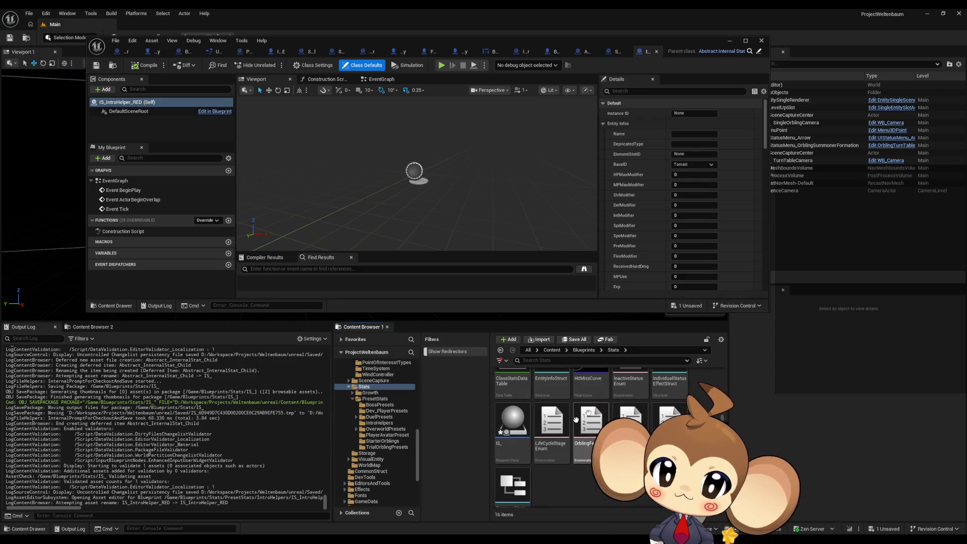
pyautogui.press('BackSpace')
pyautogui.press('BackSpace')
pyautogui.press('BackSpace')
pyautogui.write('BLUE')
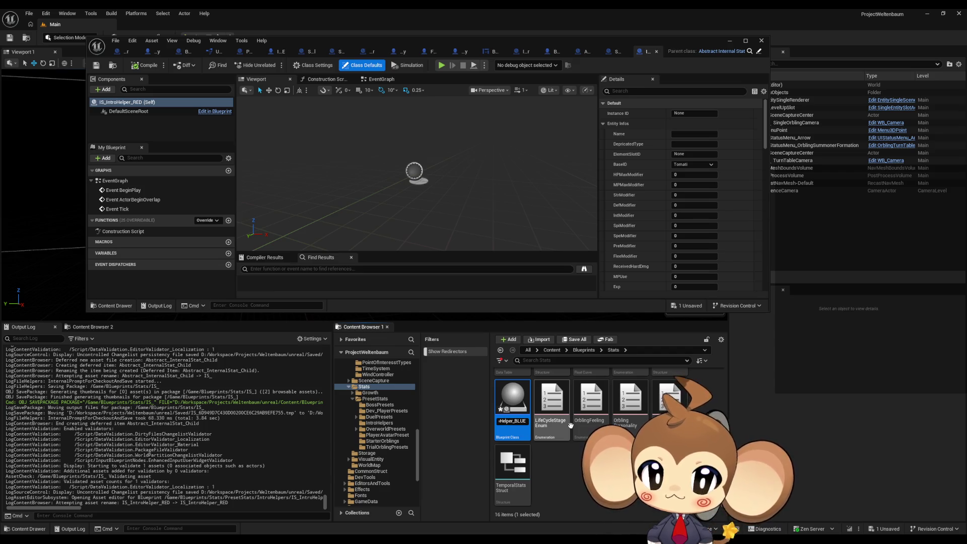
pyautogui.press('Return')
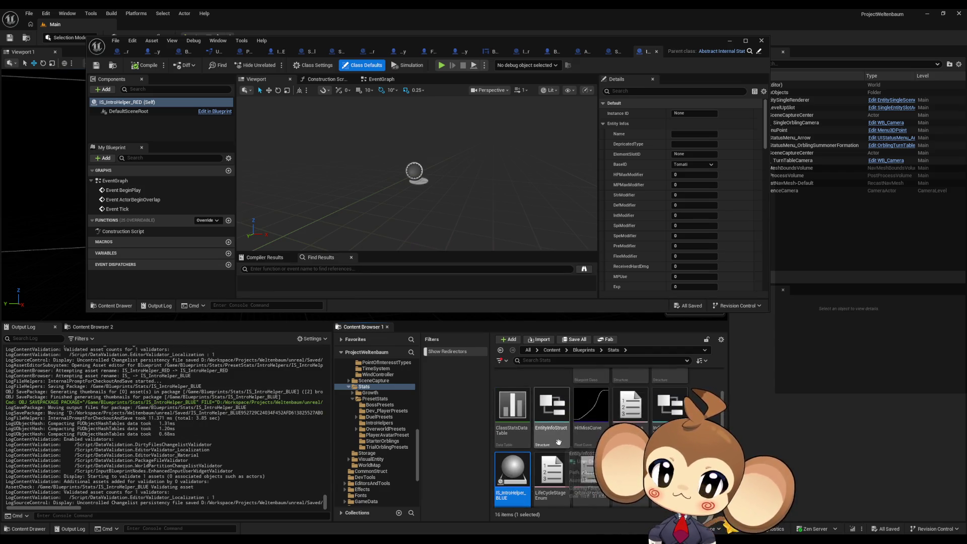
# - Create another Abstract_InternalStat child blueprint named IS_IntroHelper_GREEN
pyautogui.scroll(2, 558, 442)
pyautogui.click(593, 398)
pyautogui.rightClick(593, 397)
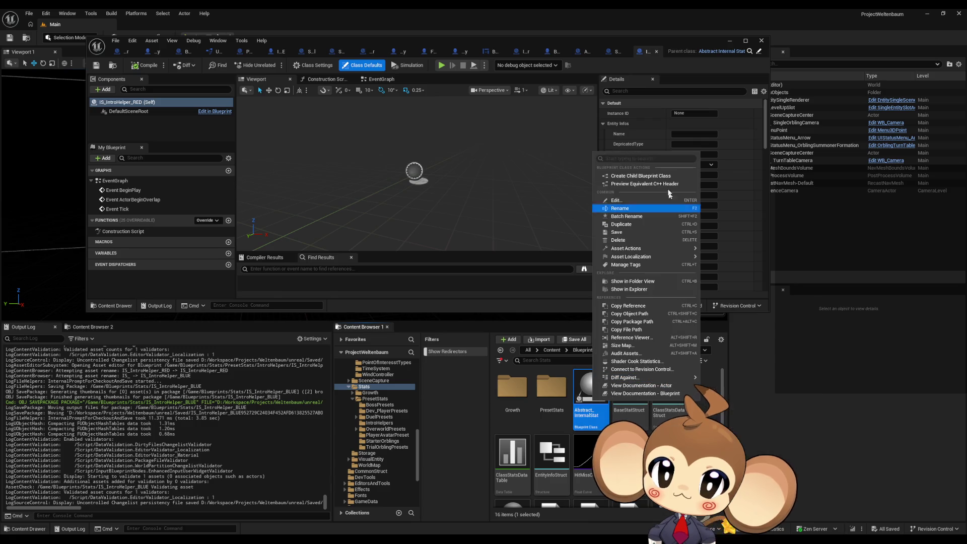
pyautogui.click(634, 176)
pyautogui.hotkey('ctrl', 'v')
pyautogui.press('BackSpace')
pyautogui.press('BackSpace')
pyautogui.press('BackSpace')
pyautogui.write('Gre')
pyautogui.press('BackSpace')
pyautogui.press('BackSpace')
pyautogui.press('BackSpace')
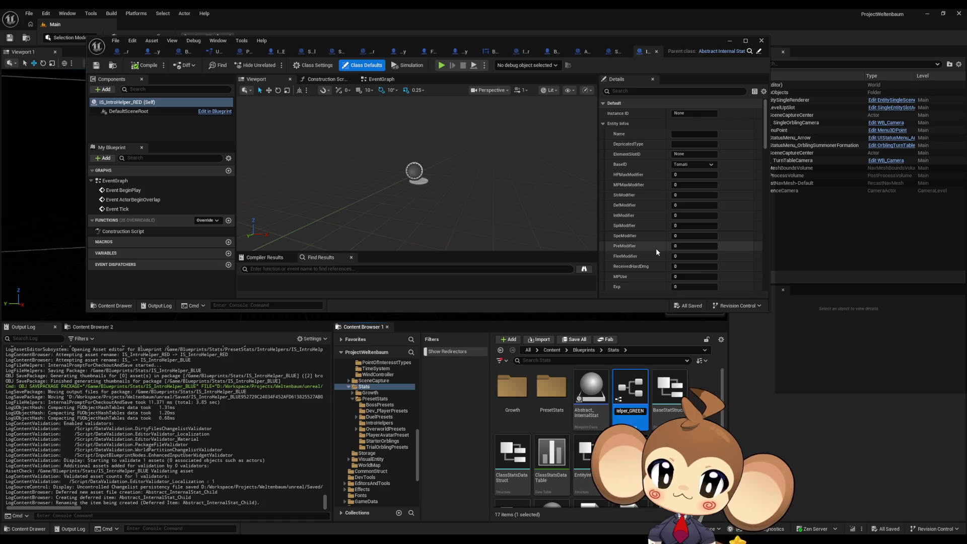
pyautogui.press('Return')
# - Create child blueprints IS_IntroHelper_CYAN, IS_IntroHelper_YELLOW and IS_IntroHelper_MAGENTA from Abstract_InternalStat
pyautogui.rightClick(601, 383)
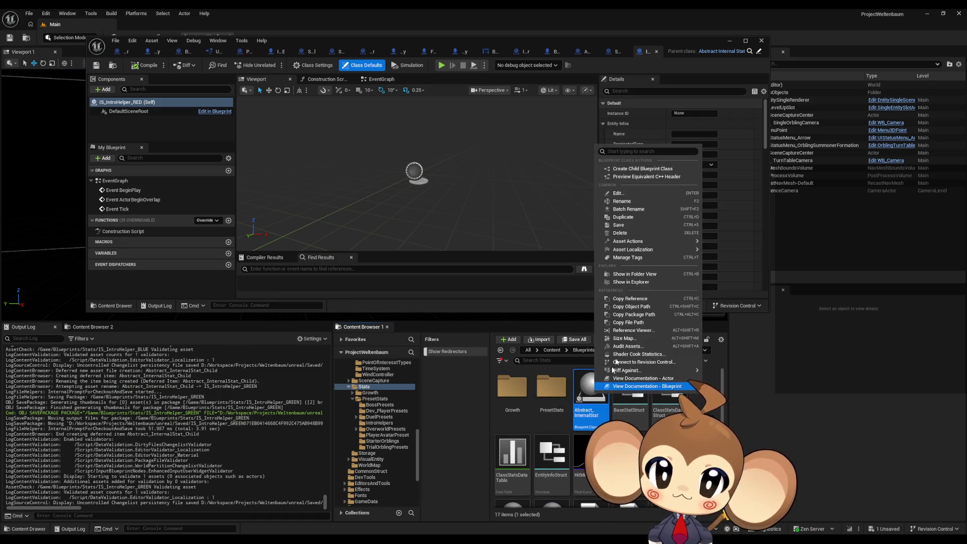
pyautogui.click(624, 169)
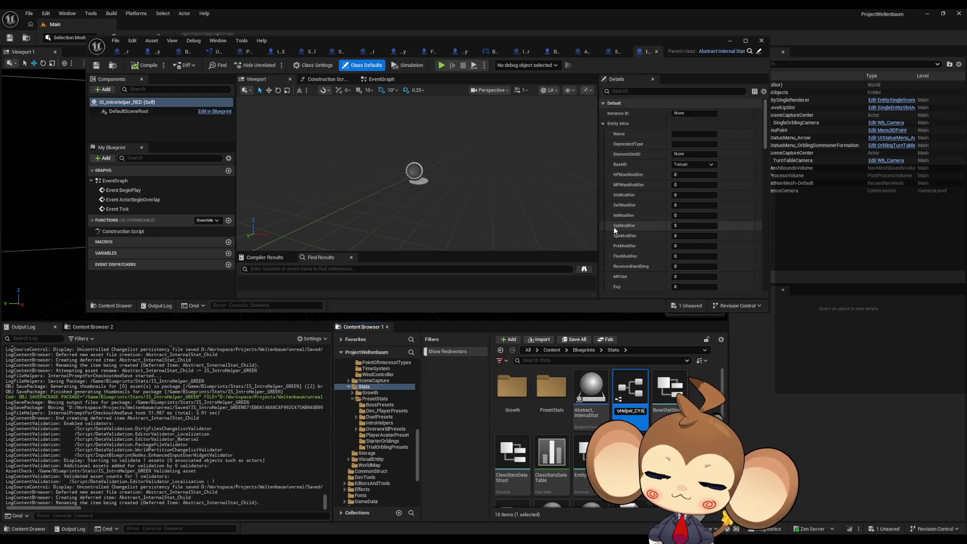
pyautogui.press('Return')
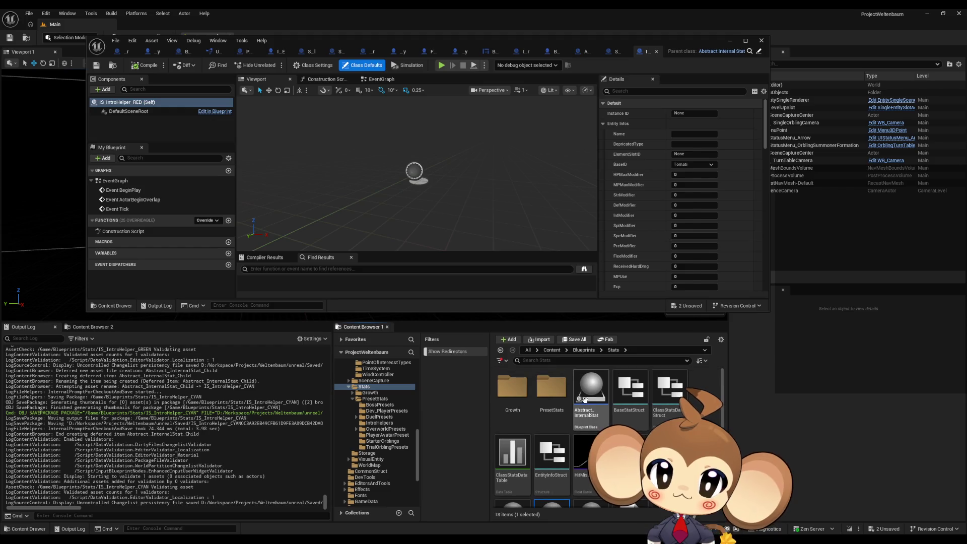
pyautogui.rightClick(589, 389)
pyautogui.click(637, 175)
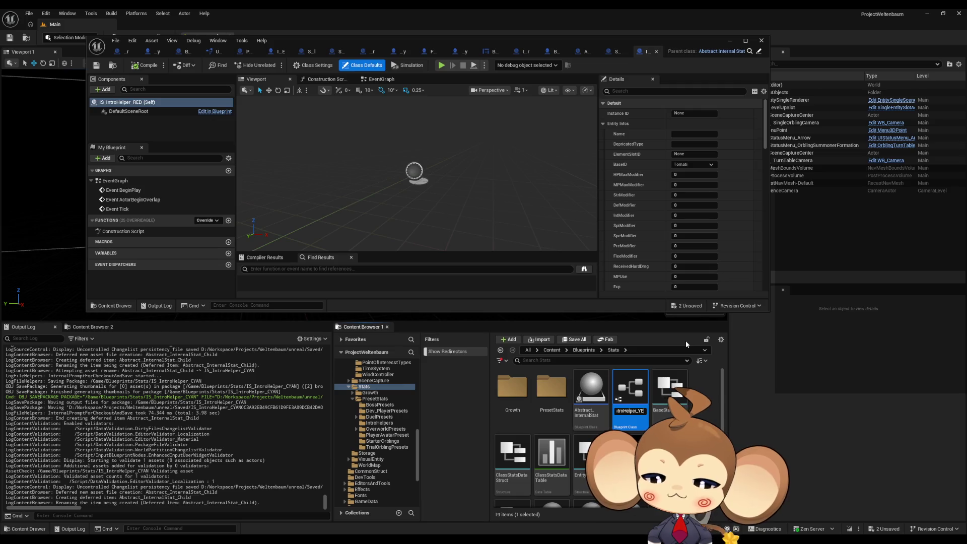
pyautogui.press('Return')
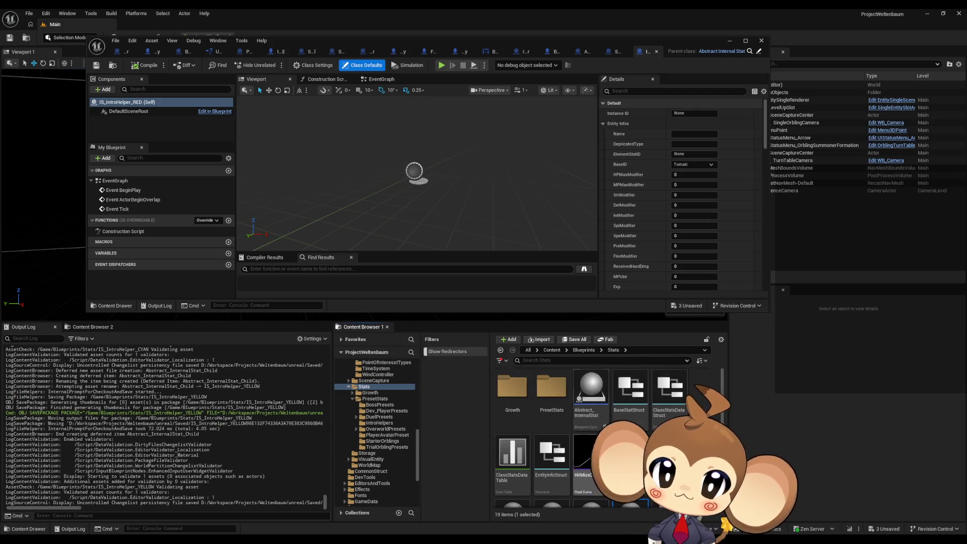
pyautogui.rightClick(590, 387)
pyautogui.click(630, 165)
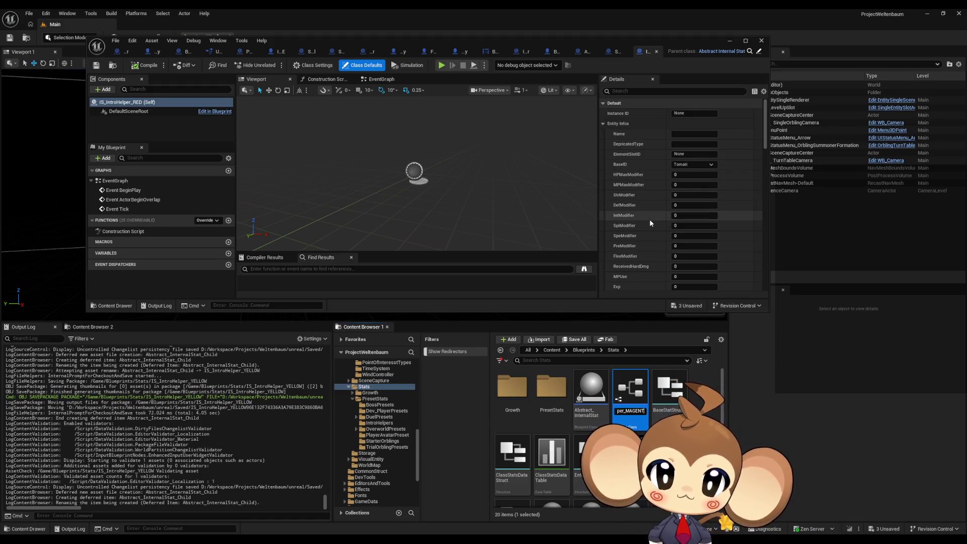
pyautogui.press('Return')
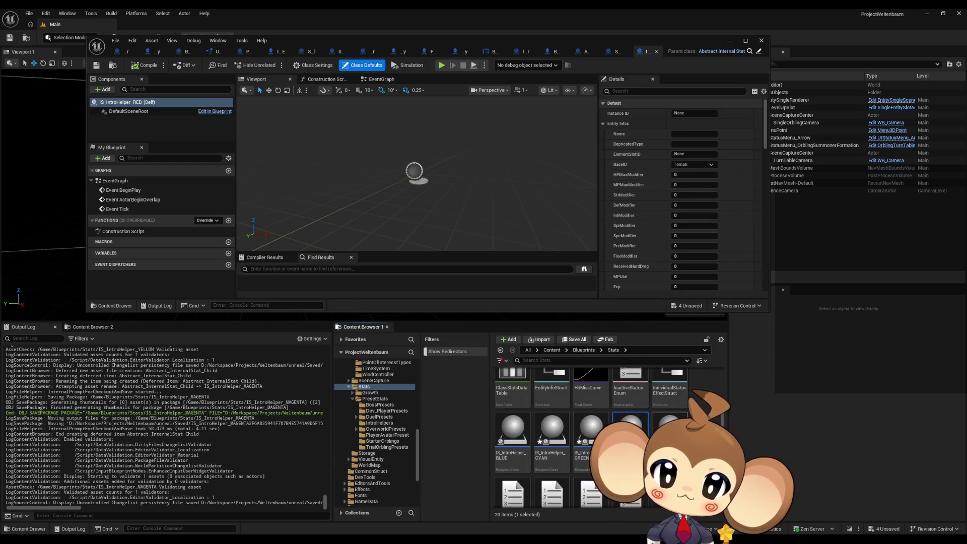
# - Move the five new colour blueprints into the IntroHelpers folder
pyautogui.keyDown('shift'); pyautogui.click(527, 437); pyautogui.keyUp('shift')
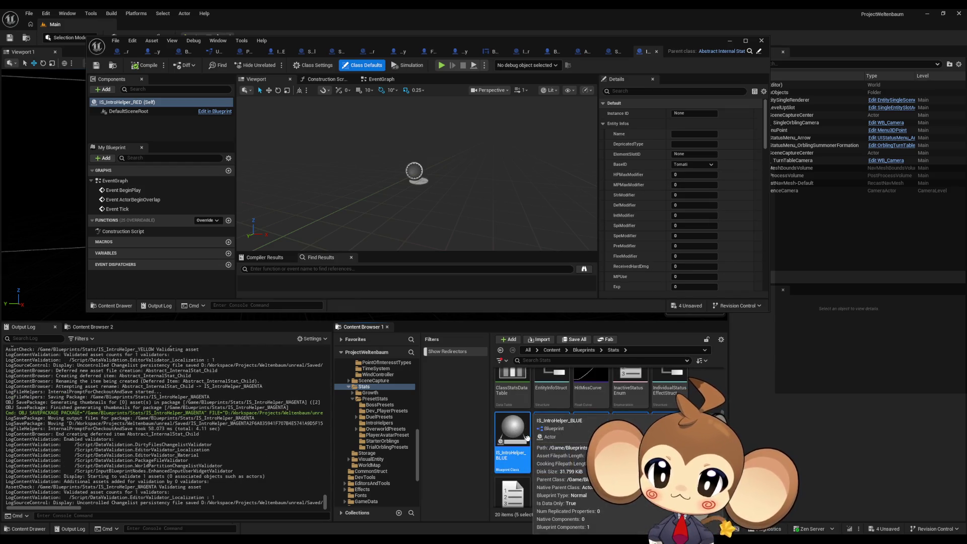
pyautogui.moveTo(527, 438)
pyautogui.mouseDown()
pyautogui.moveTo(393, 437)
pyautogui.moveTo(393, 427)
pyautogui.mouseUp()
pyautogui.click(414, 440)
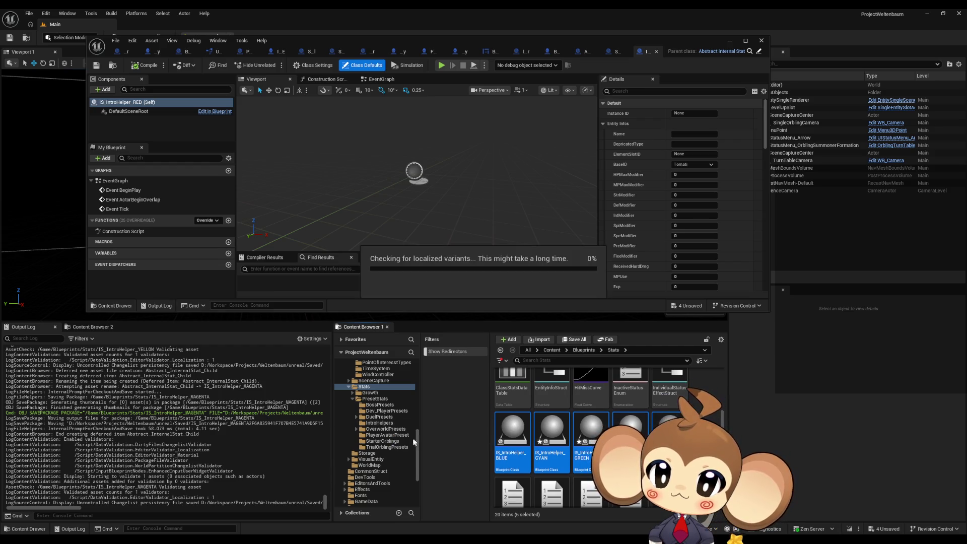
pyautogui.click(375, 423)
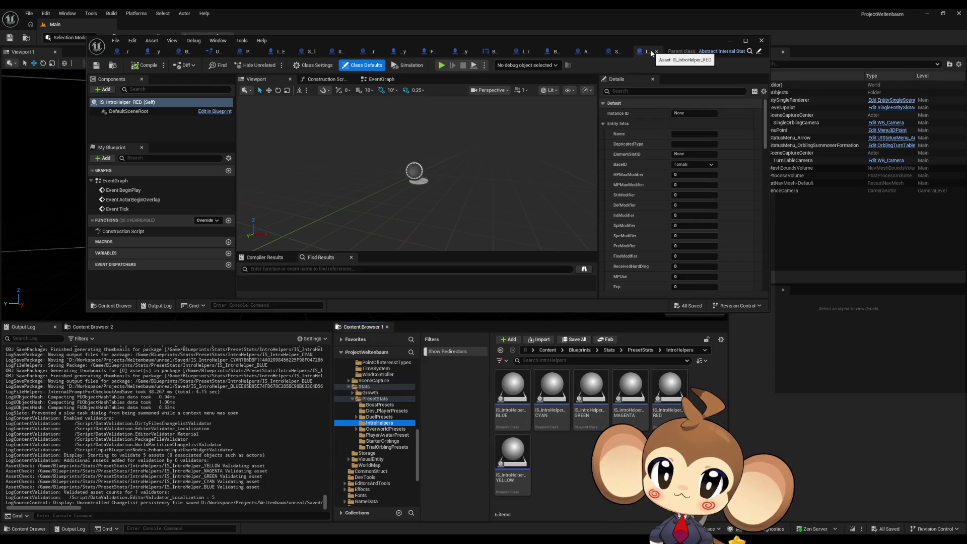
# - Open the BLUE, GREEN, YELLOW and MAGENTA IntroHelper blueprints
pyautogui.doubleClick(513, 390)
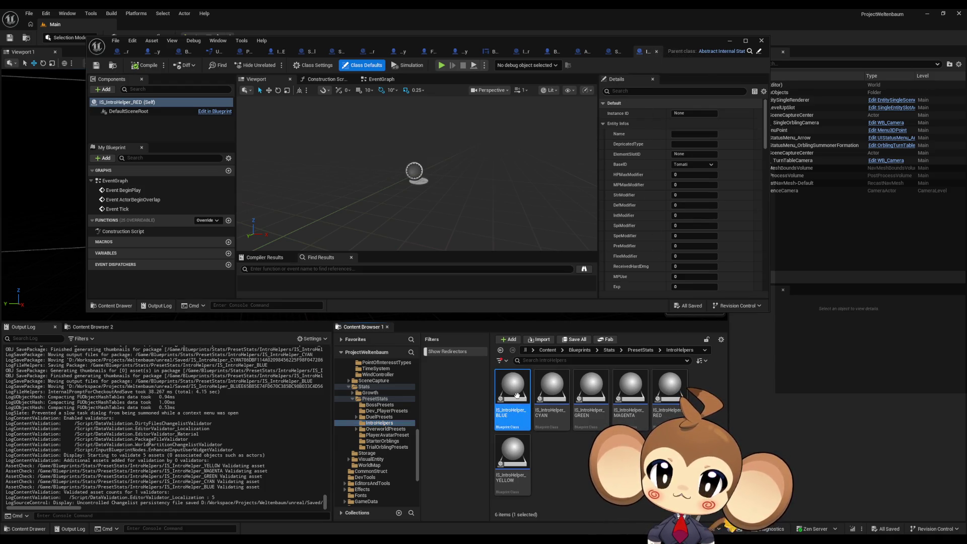
pyautogui.doubleClick(591, 392)
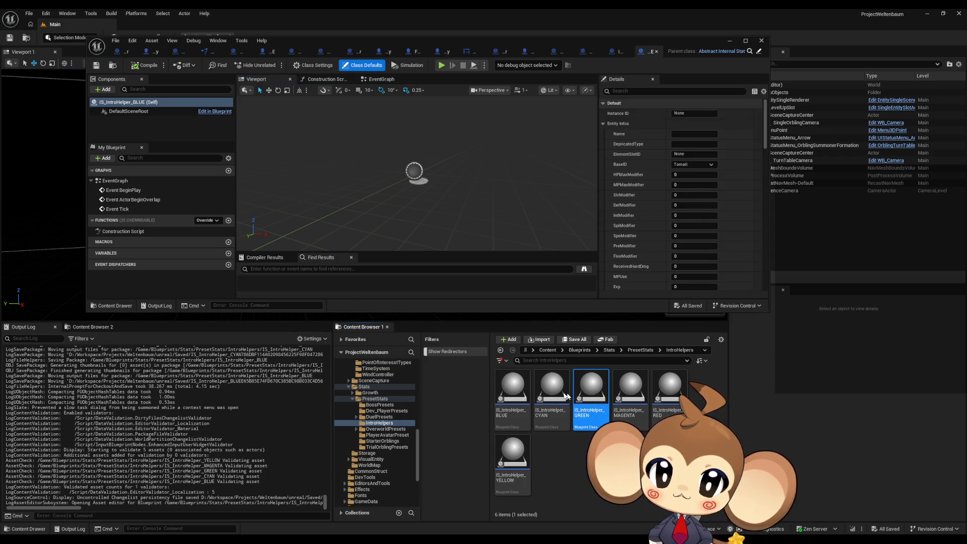
pyautogui.click(544, 396)
pyautogui.doubleClick(510, 457)
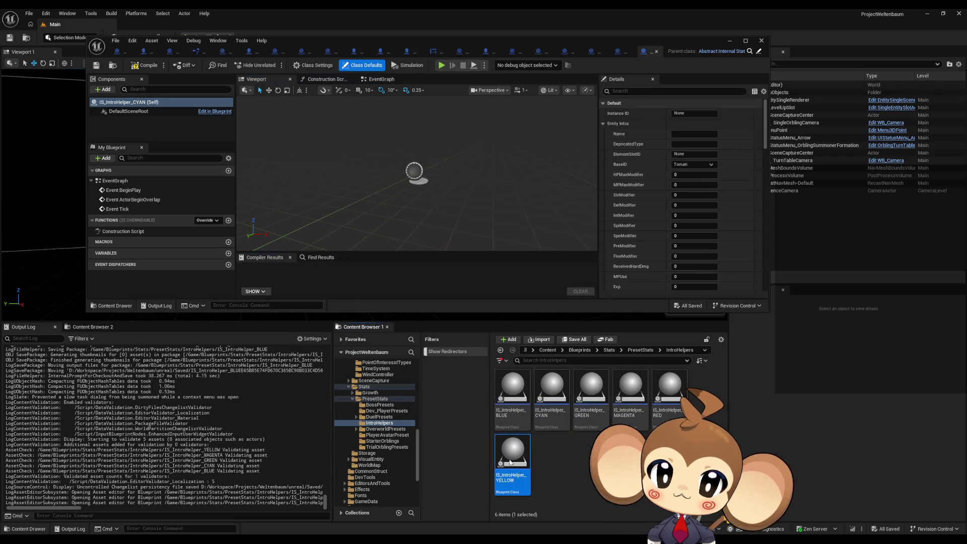
pyautogui.doubleClick(634, 395)
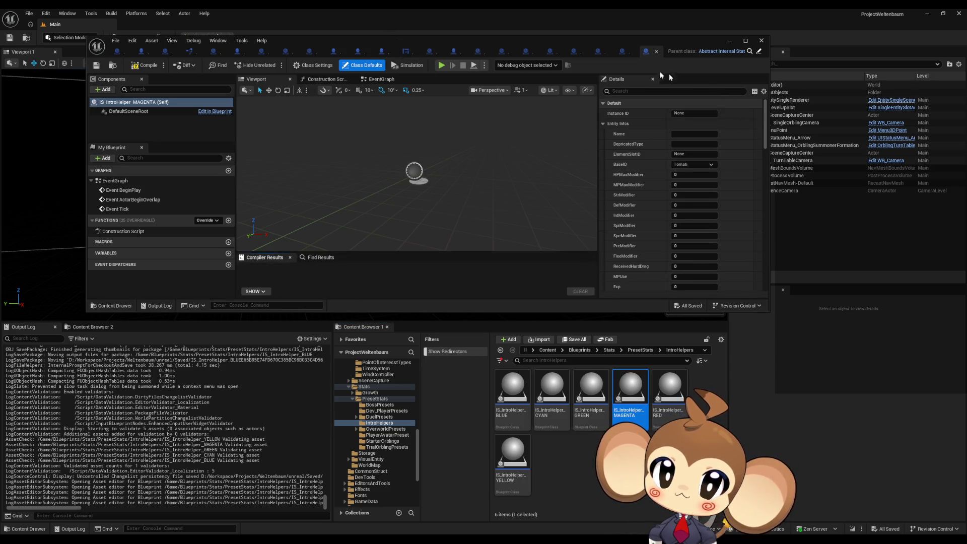
# - Close all six colour blueprint editor tabs and save all modified assets
pyautogui.middleClick(650, 53)
pyautogui.middleClick(650, 53)
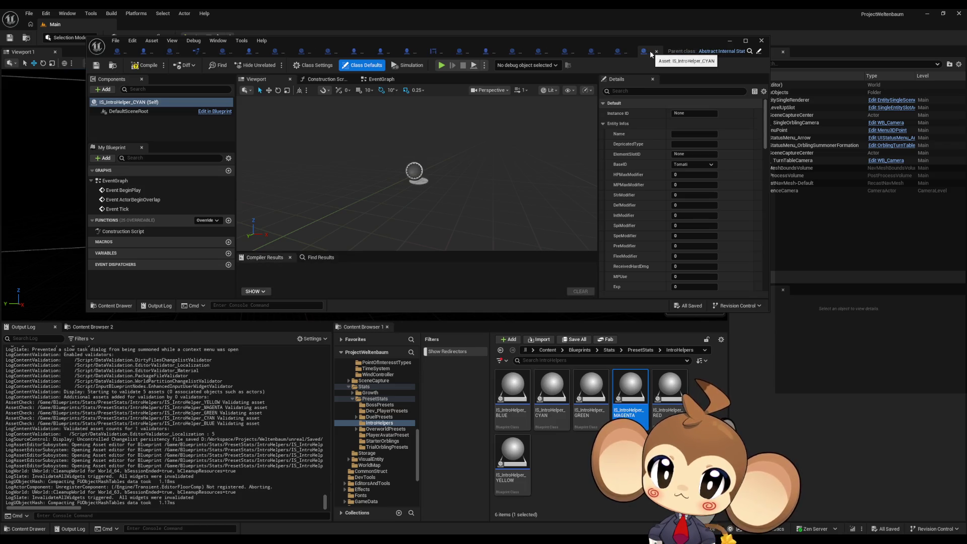
pyautogui.middleClick(650, 53)
pyautogui.middleClick(650, 53)
pyautogui.middleClick(651, 53)
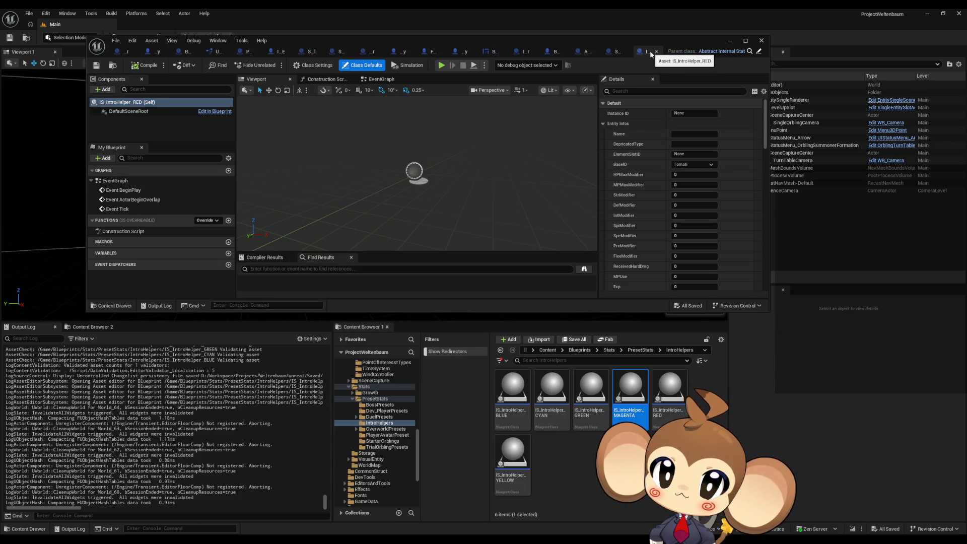
pyautogui.middleClick(651, 54)
pyautogui.click(115, 40)
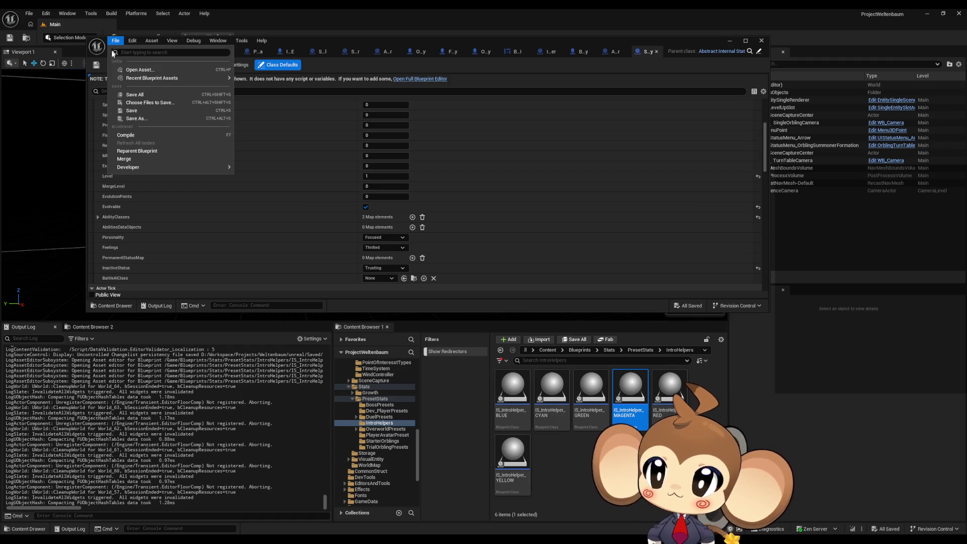
pyautogui.click(134, 95)
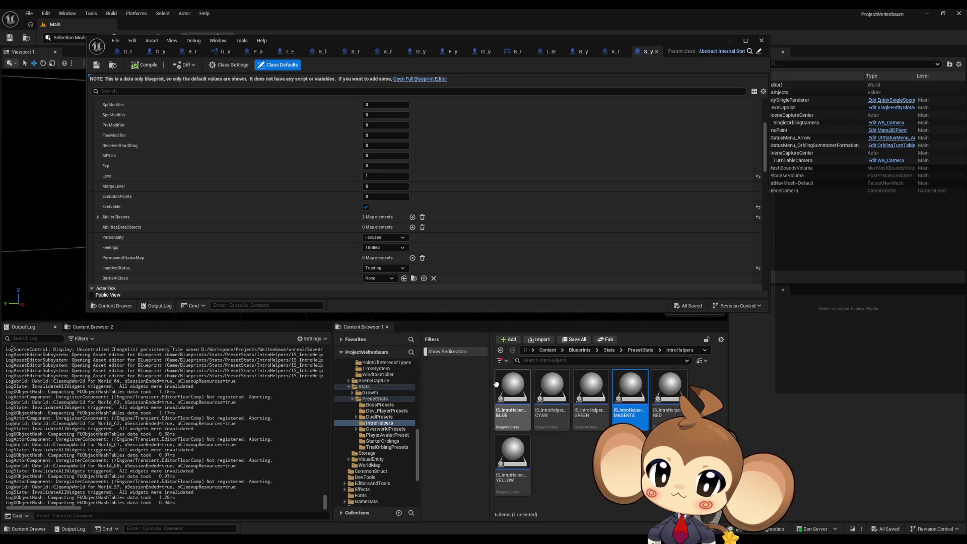
# - Open RED, BLUE, GREEN, CYAN, YELLOW and MAGENTA as tabs in a maximized Blueprint editor
pyautogui.doubleClick(666, 398)
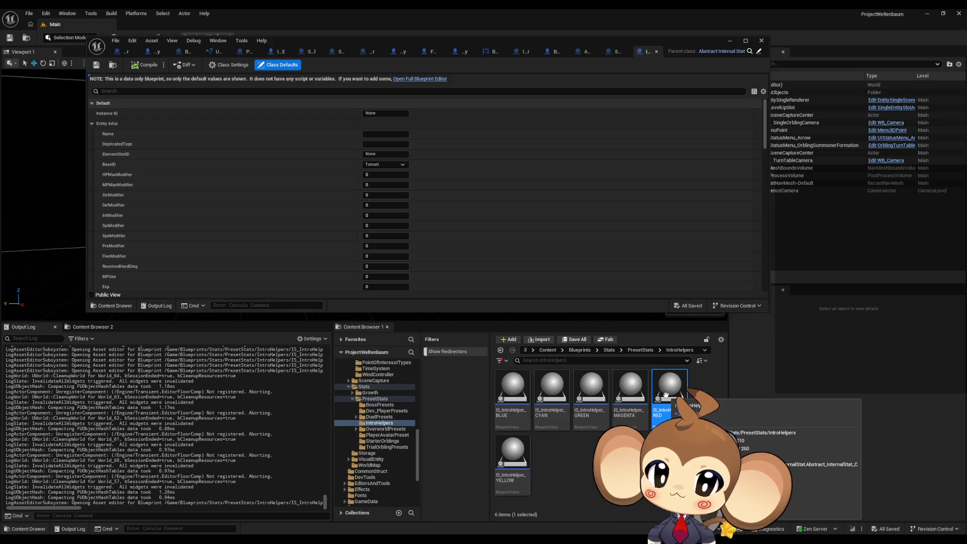
pyautogui.doubleClick(512, 388)
pyautogui.click(580, 396)
pyautogui.doubleClick(580, 396)
pyautogui.click(552, 388)
pyautogui.doubleClick(551, 388)
pyautogui.click(513, 451)
pyautogui.doubleClick(512, 451)
pyautogui.click(630, 388)
pyautogui.doubleClick(630, 388)
pyautogui.doubleClick(525, 45)
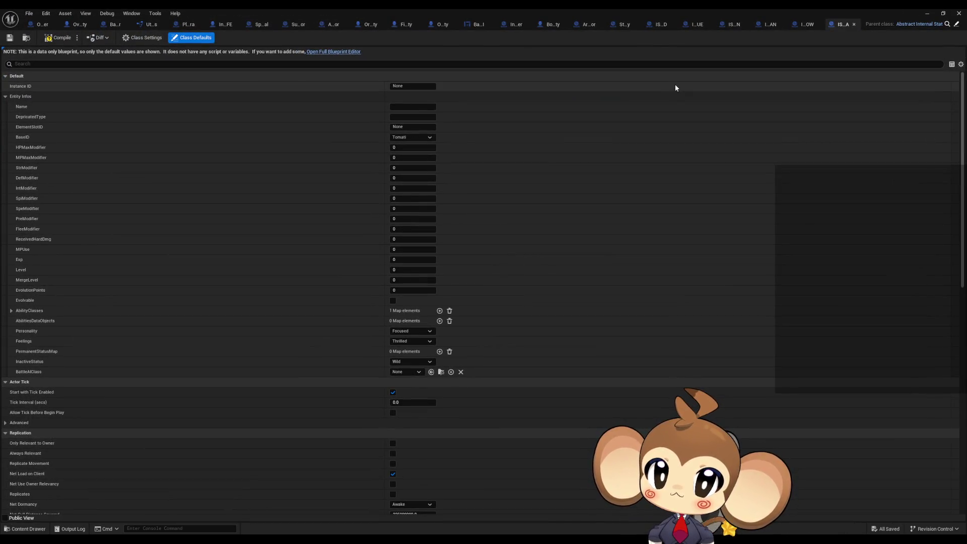
# - In the RED tab's defaults, set Instance ID to REDSolid and Name to RED
pyautogui.click(658, 26)
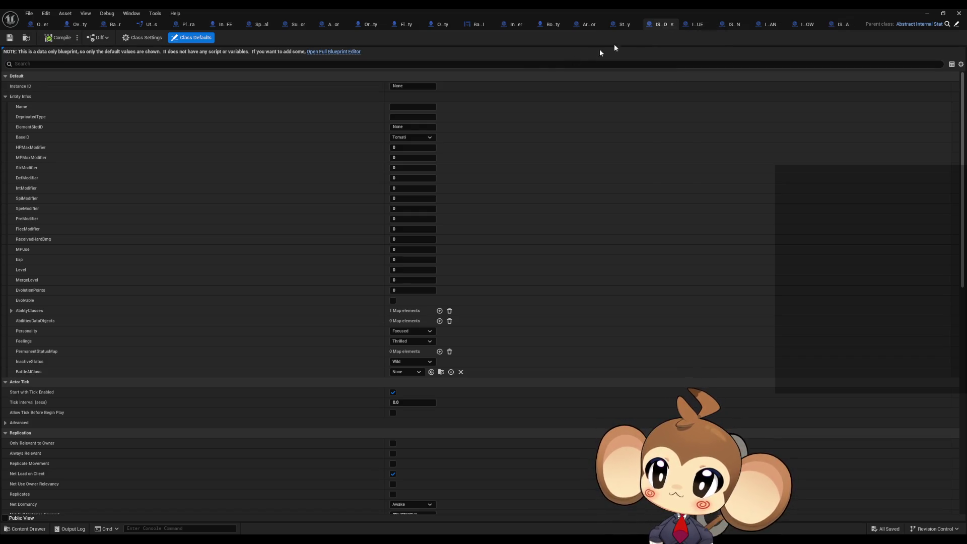
pyautogui.click(399, 88)
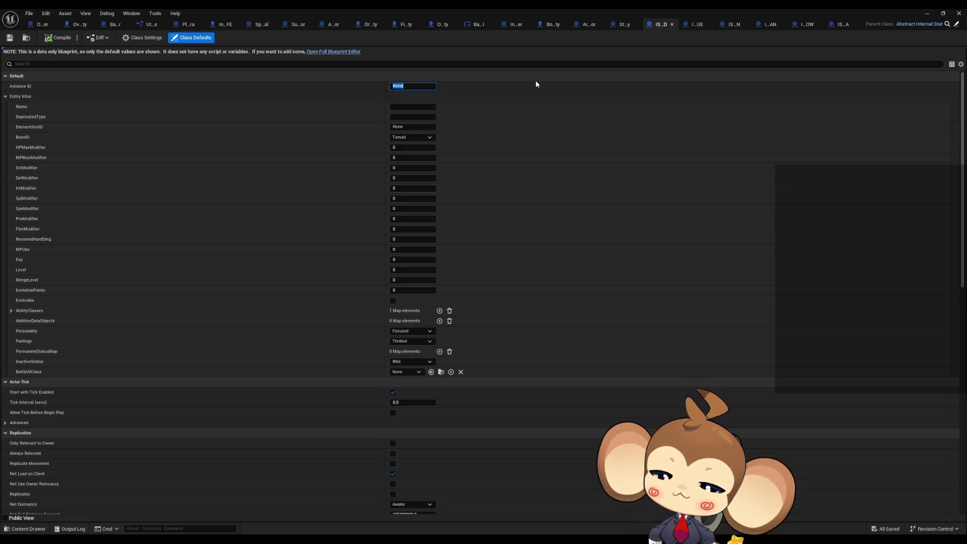
pyautogui.write('RED')
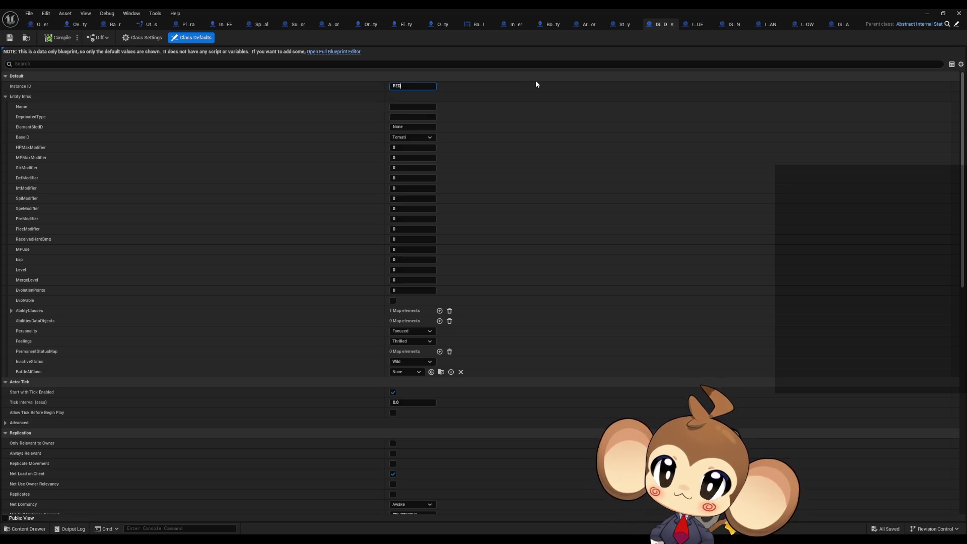
pyautogui.write('Solid')
pyautogui.press('Return')
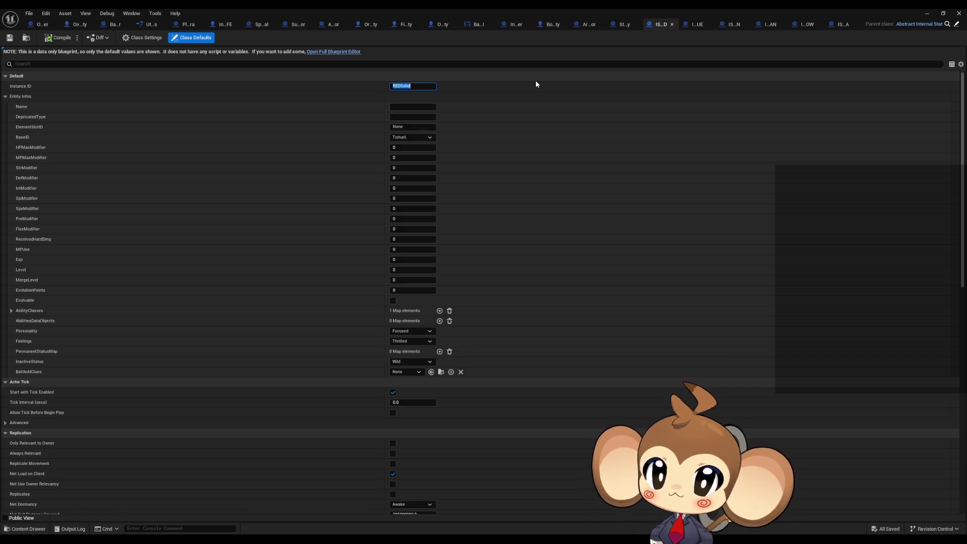
pyautogui.click(401, 107)
pyautogui.write('RED')
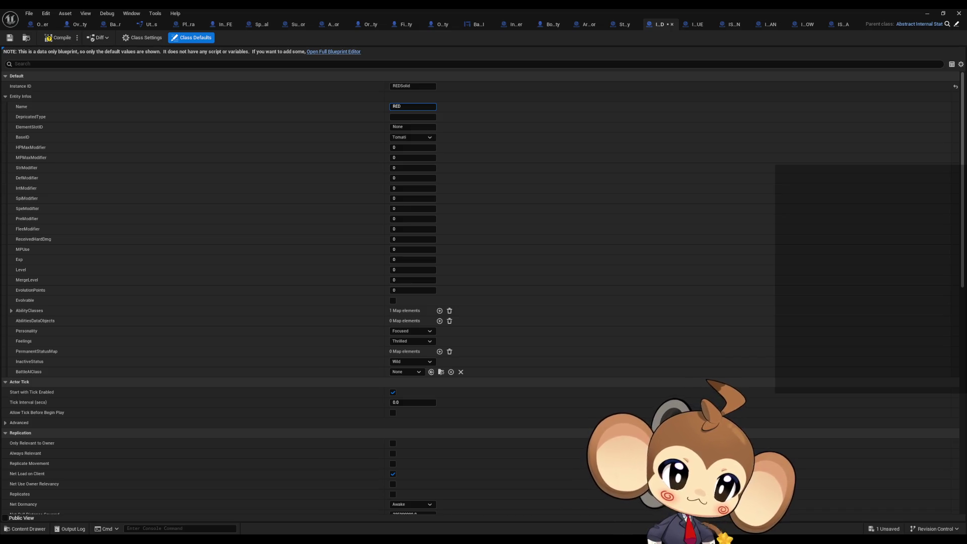
pyautogui.hotkey('alt', 'Tab')
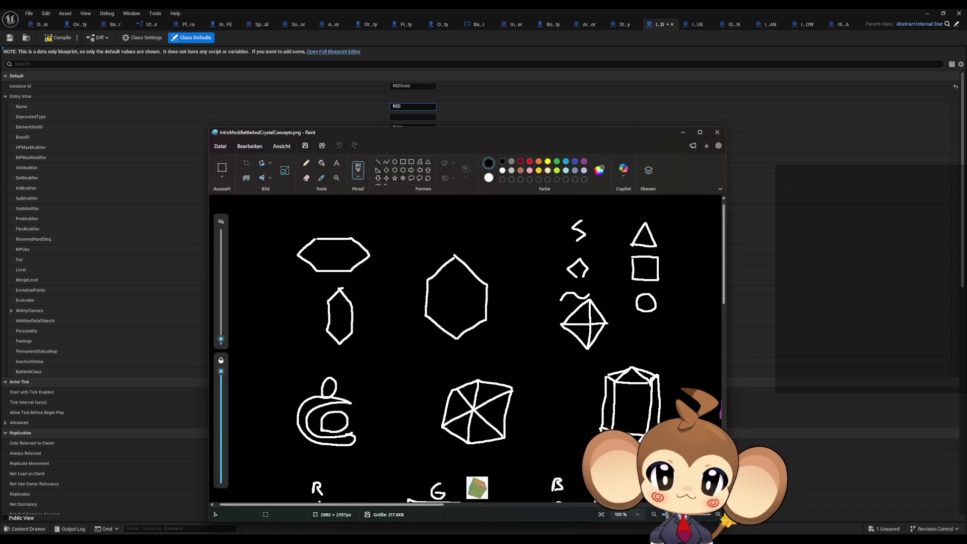
pyautogui.scroll(-5, 581, 414)
pyautogui.scroll(-1, 581, 414)
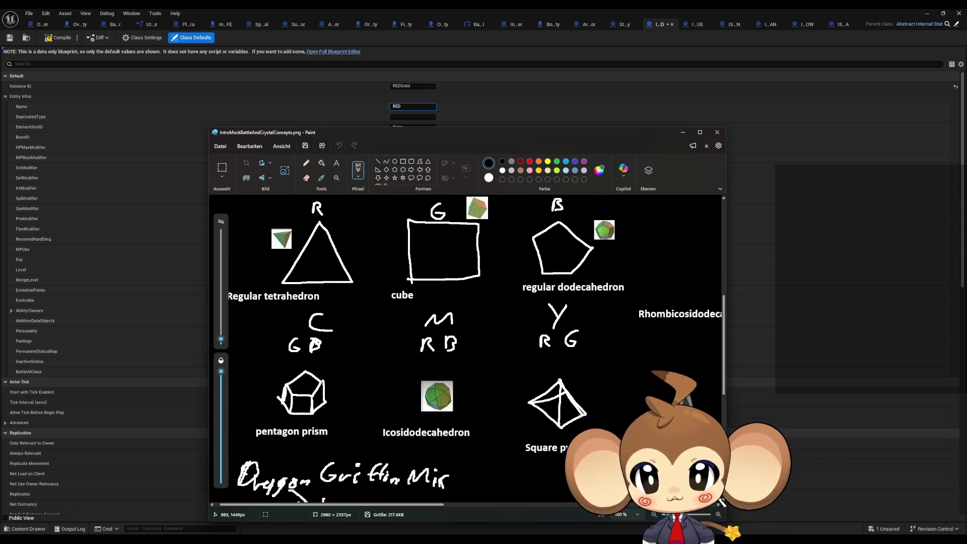
pyautogui.moveTo(446, 133); pyautogui.dragTo(966, 133)
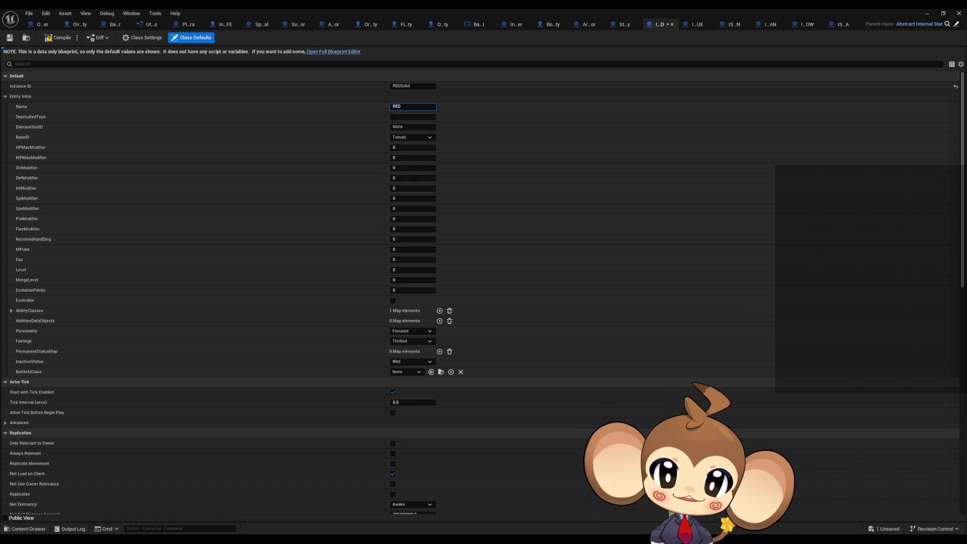
# - Change the RED blueprint's Name from RED to TETRAHEDRON
pyautogui.doubleClick(405, 106)
pyautogui.write('TET')
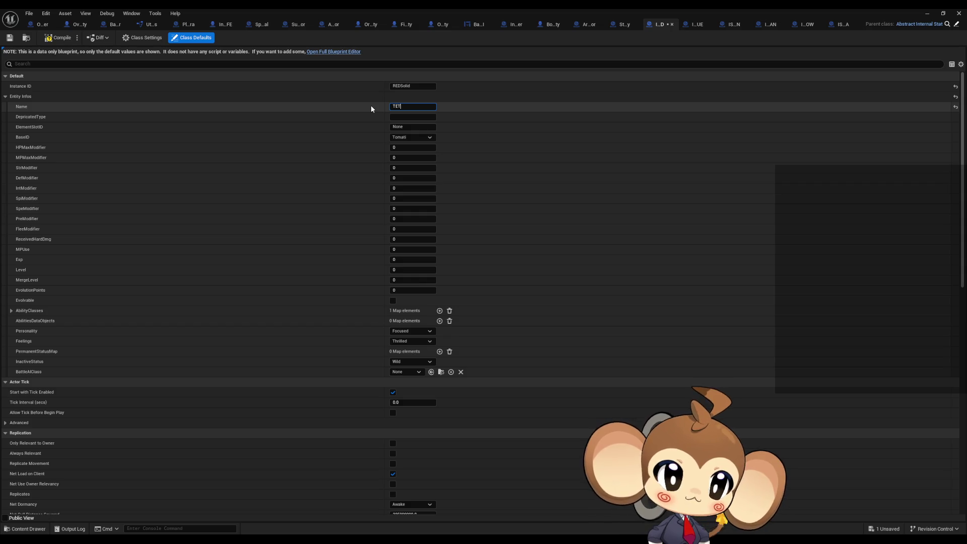
pyautogui.write('RA')
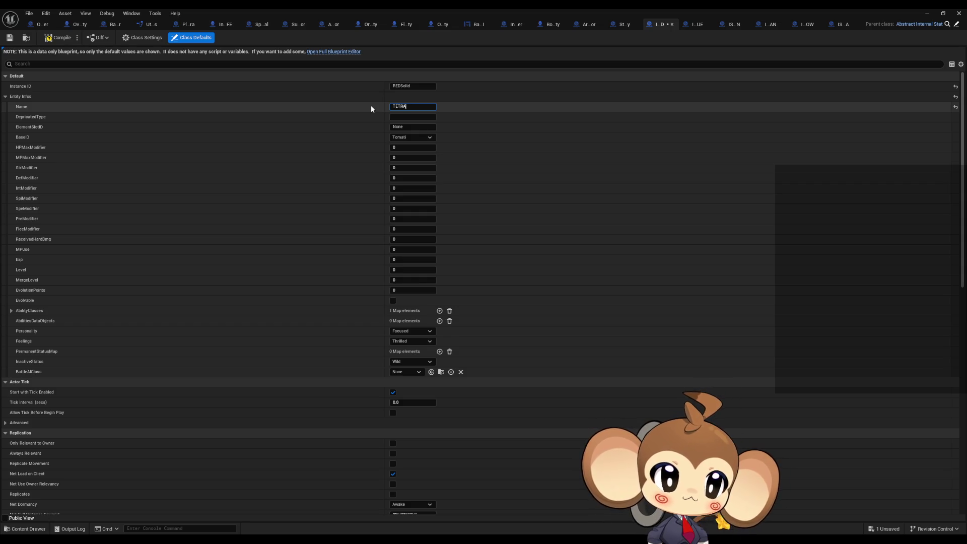
pyautogui.write('HEDRON')
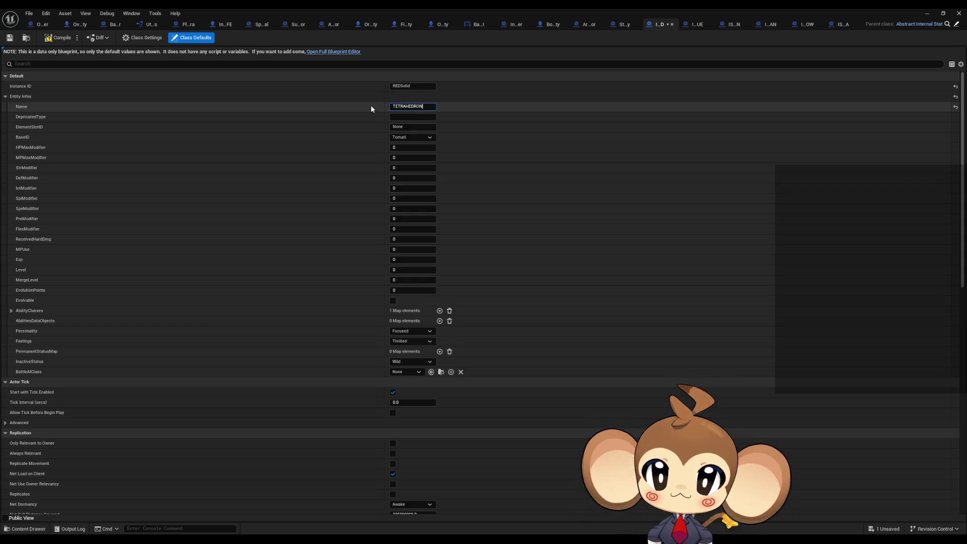
pyautogui.press('Return')
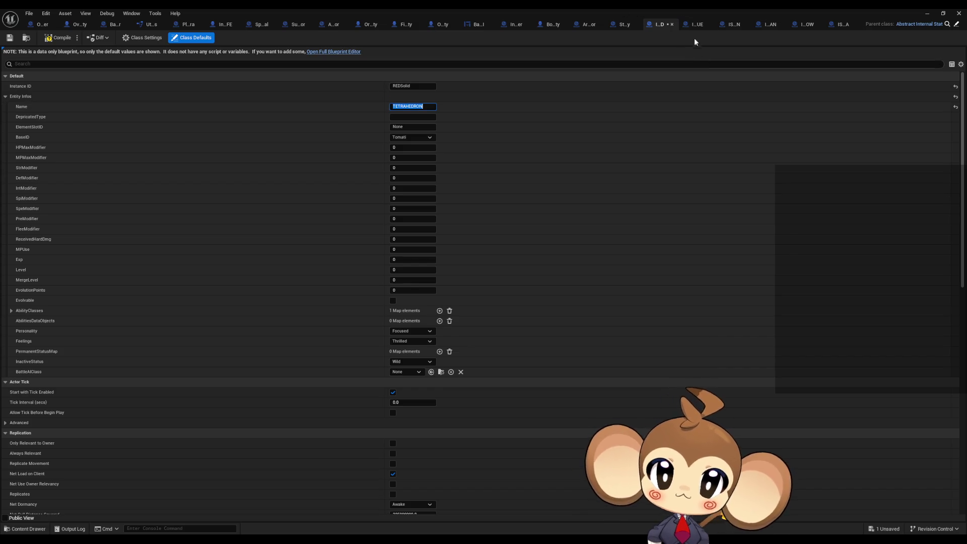
pyautogui.click(693, 24)
# - Set the BLUE blueprint's Instance ID to BLUESolid and start entering its Name
pyautogui.click(427, 86)
pyautogui.write('BLUESolid')
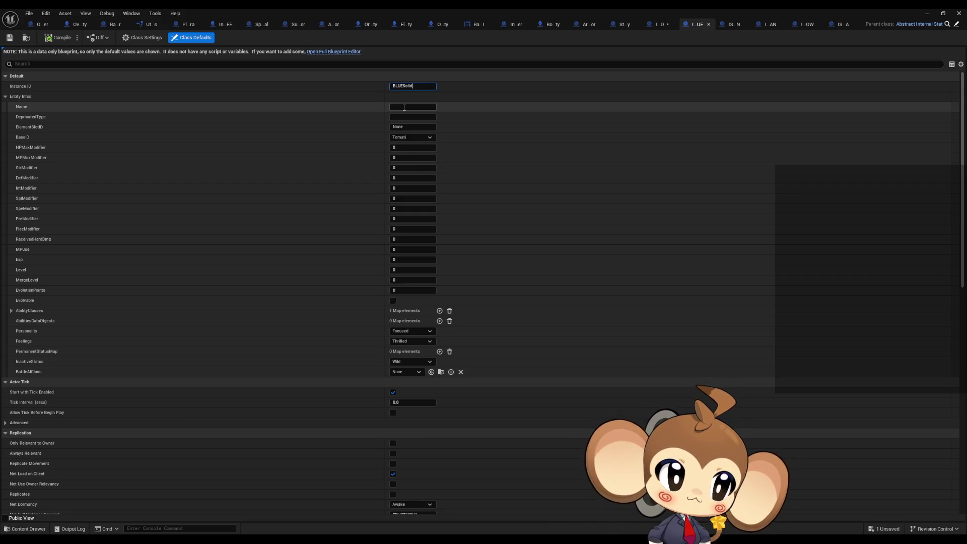
pyautogui.click(404, 108)
pyautogui.write('DODECAH')
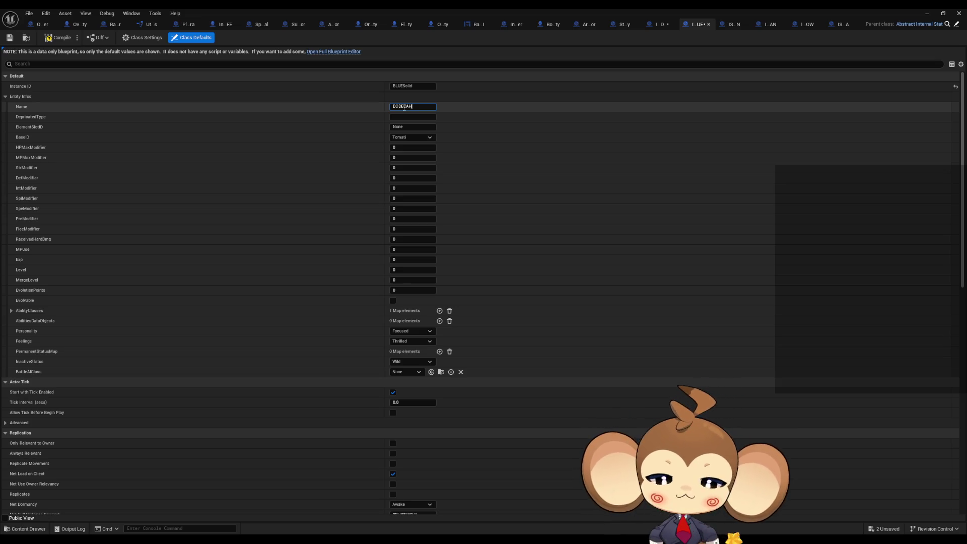
pyautogui.write('EDRON')
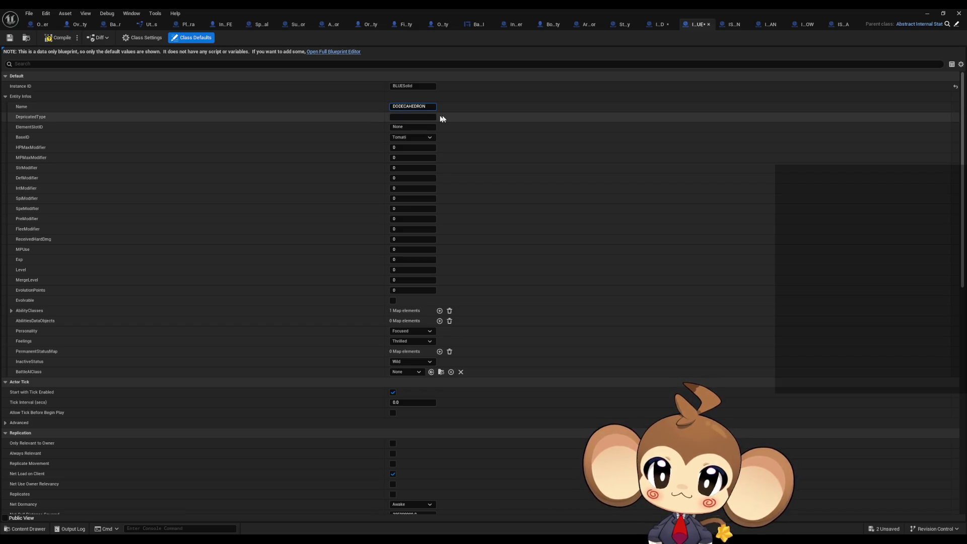
# - Retype the RED blueprint's Name as Tetrahedron
pyautogui.click(659, 26)
pyautogui.click(399, 107)
pyautogui.write('TE')
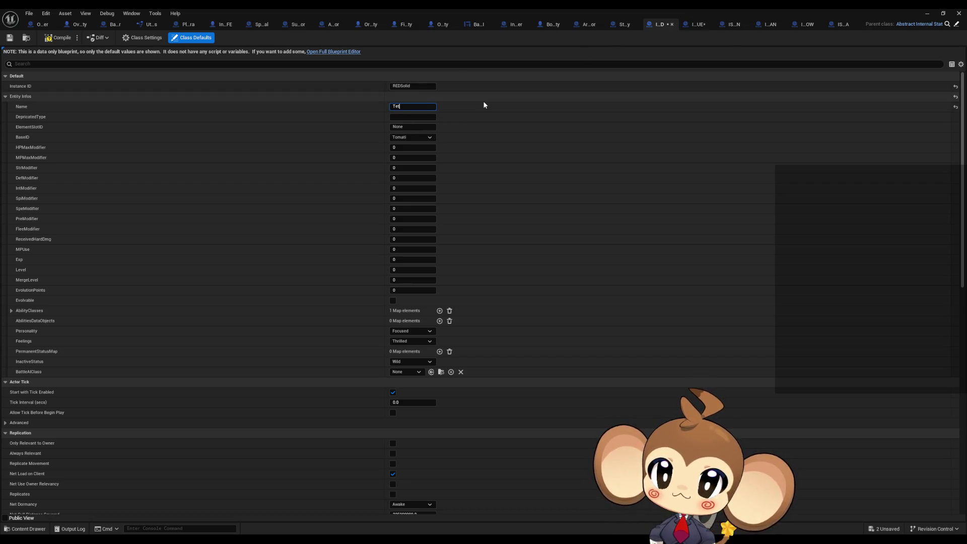
pyautogui.write('hedron')
pyautogui.press('Return')
# - Set the BLUE blueprint's Name to Dodecahedron
pyautogui.click(695, 24)
pyautogui.click(397, 106)
pyautogui.hotkey('ctrl', 'a')
pyautogui.write('Do')
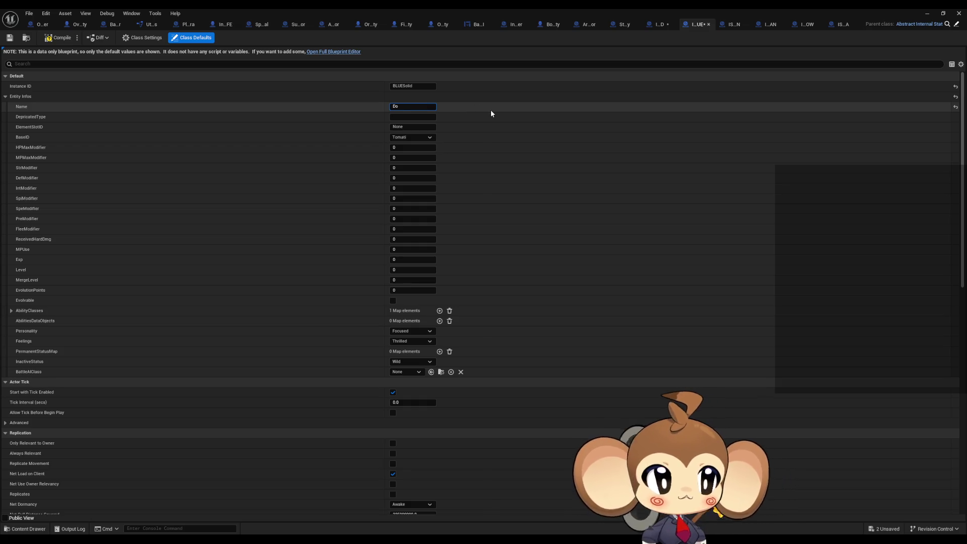
pyautogui.write('decahedron')
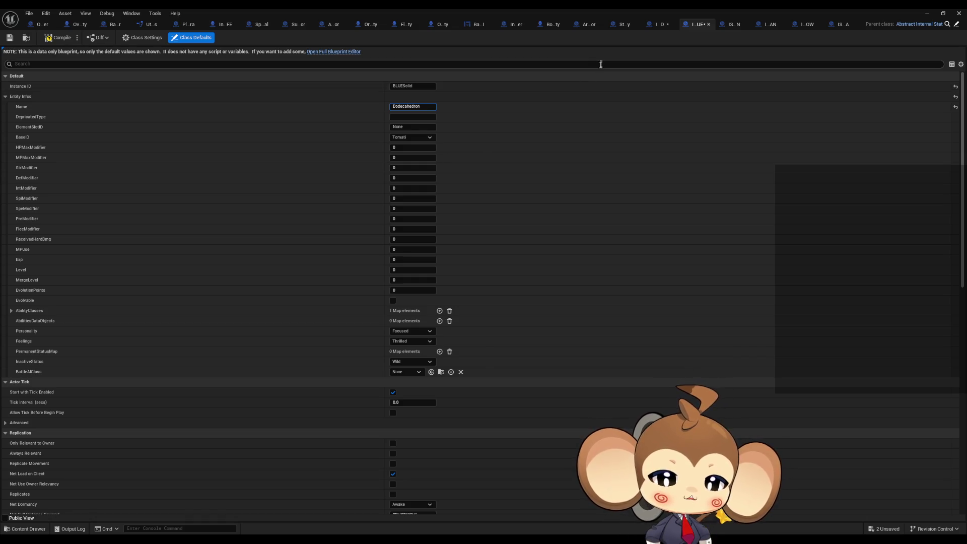
pyautogui.click(731, 25)
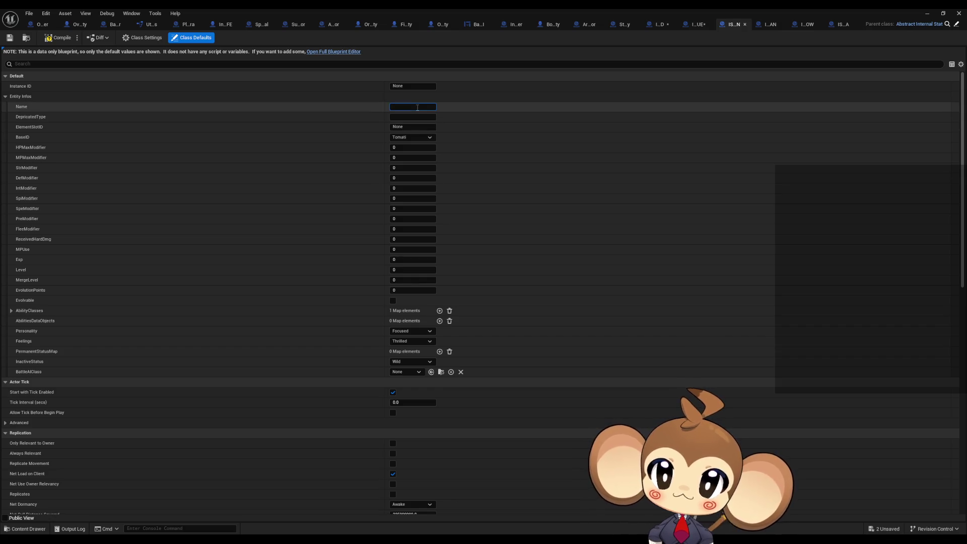
# - Name the GREEN, CYAN and YELLOW blueprints Cube, Pentagon Prism and Icosidodecahedron
pyautogui.write('Gibe')
pyautogui.press('Return')
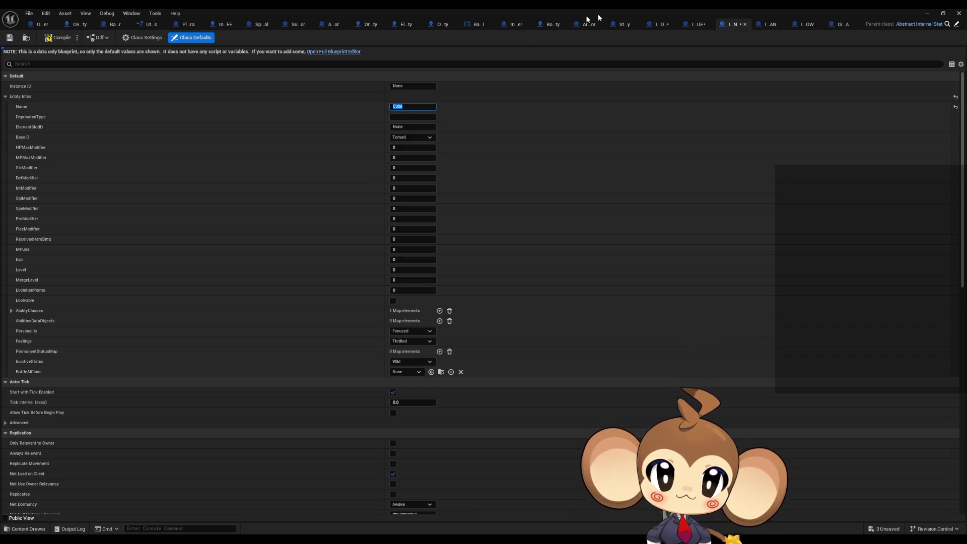
pyautogui.click(772, 27)
pyautogui.write('Pentagon Pr')
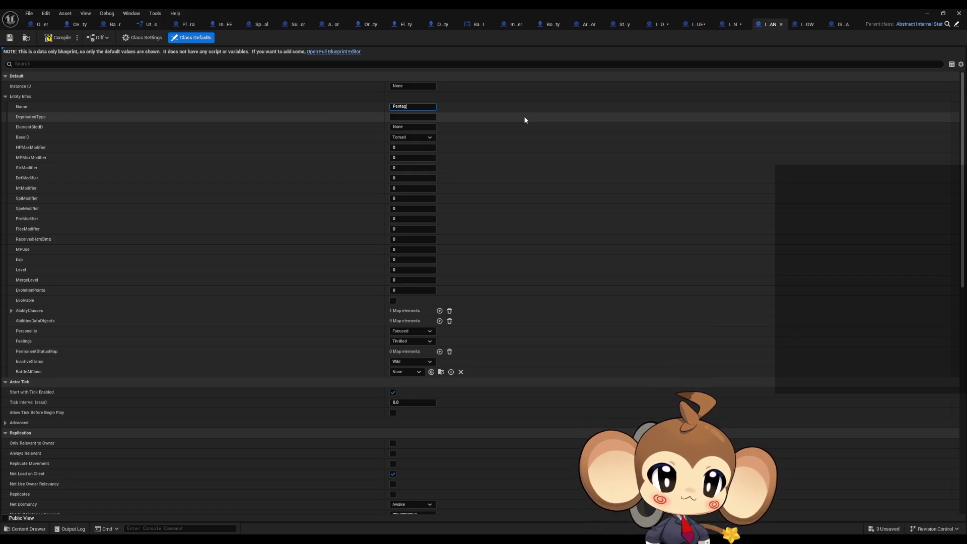
pyautogui.write('ism')
pyautogui.press('Return')
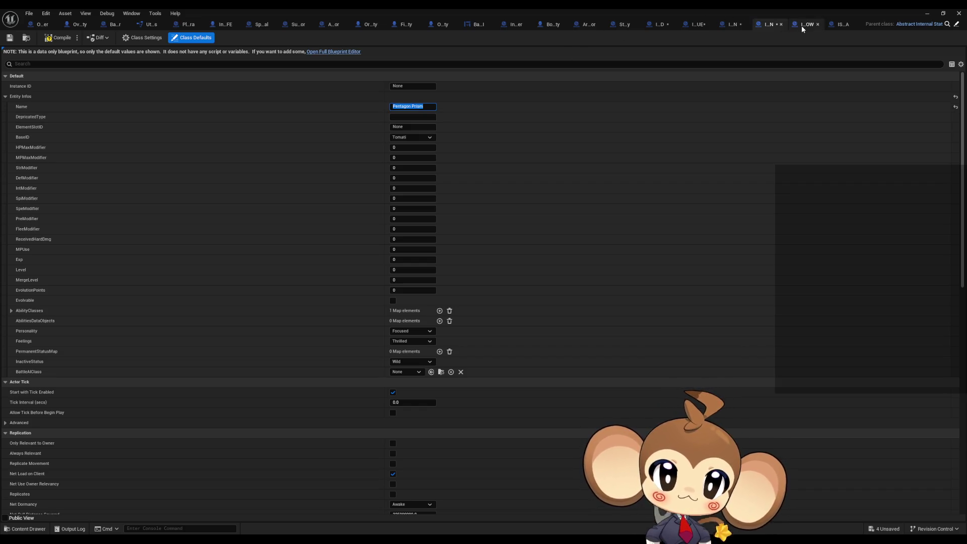
pyautogui.click(801, 25)
pyautogui.click(397, 109)
pyautogui.write('Icosidodecahedron')
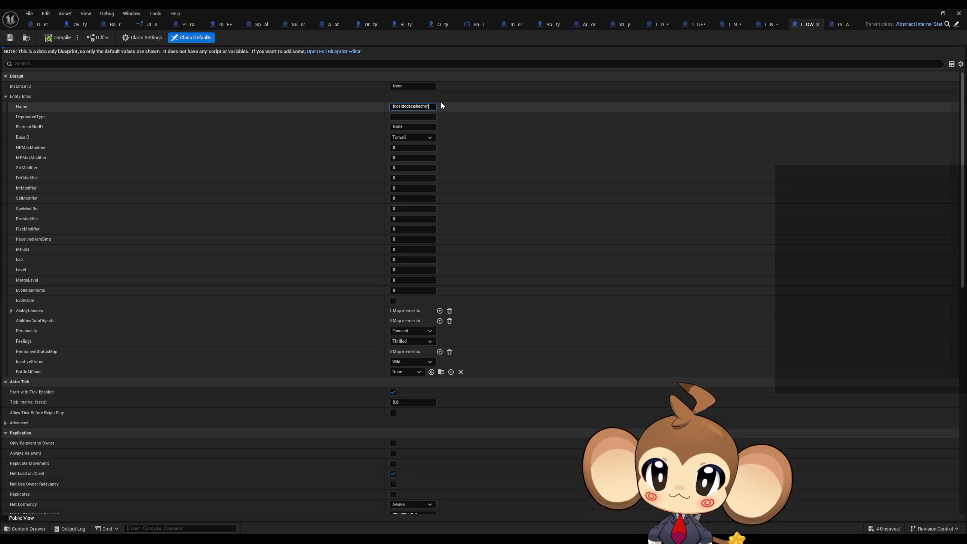
pyautogui.press('Return')
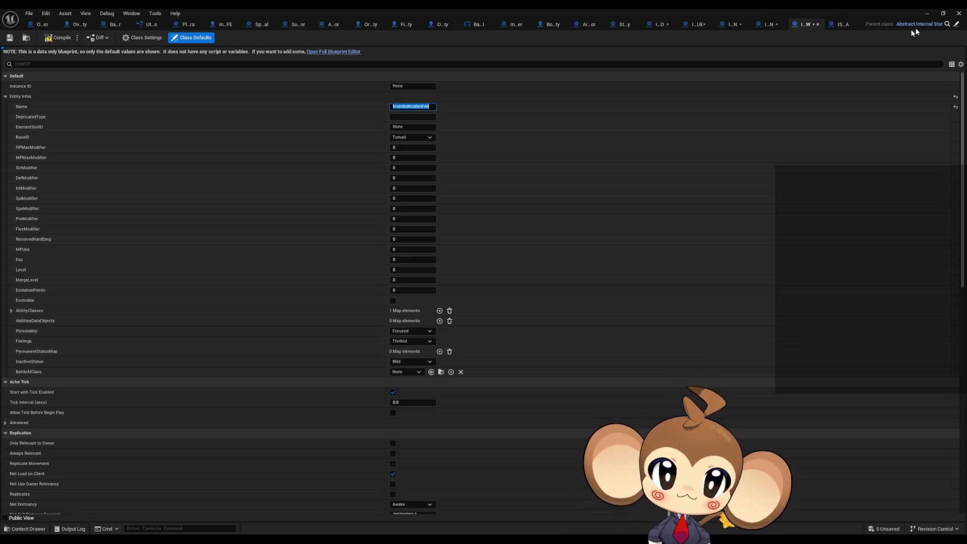
pyautogui.click(836, 23)
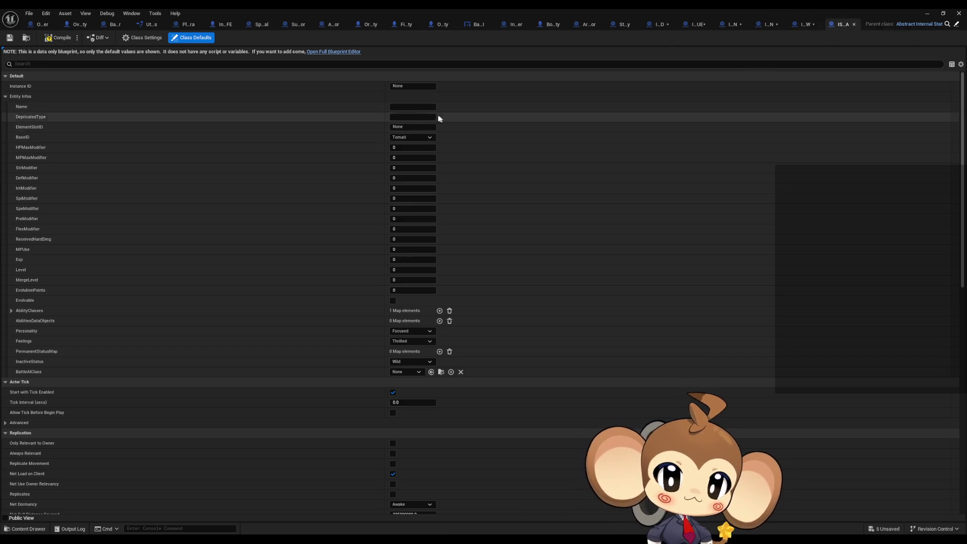
# - Correct the MAGENTA blueprint's Name to Pyramid
pyautogui.click(410, 107)
pyautogui.write('Squ')
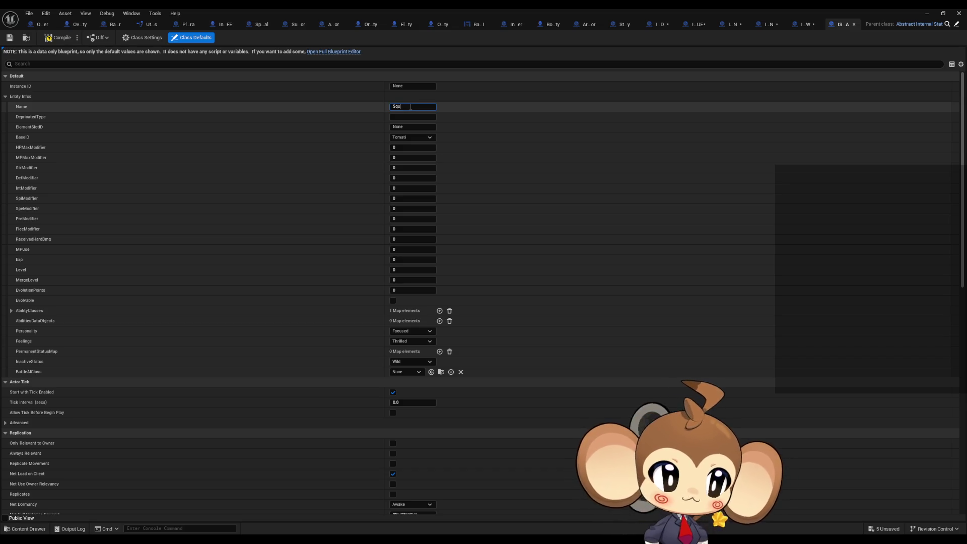
pyautogui.press('BackSpace')
pyautogui.press('BackSpace')
pyautogui.write('Pyra')
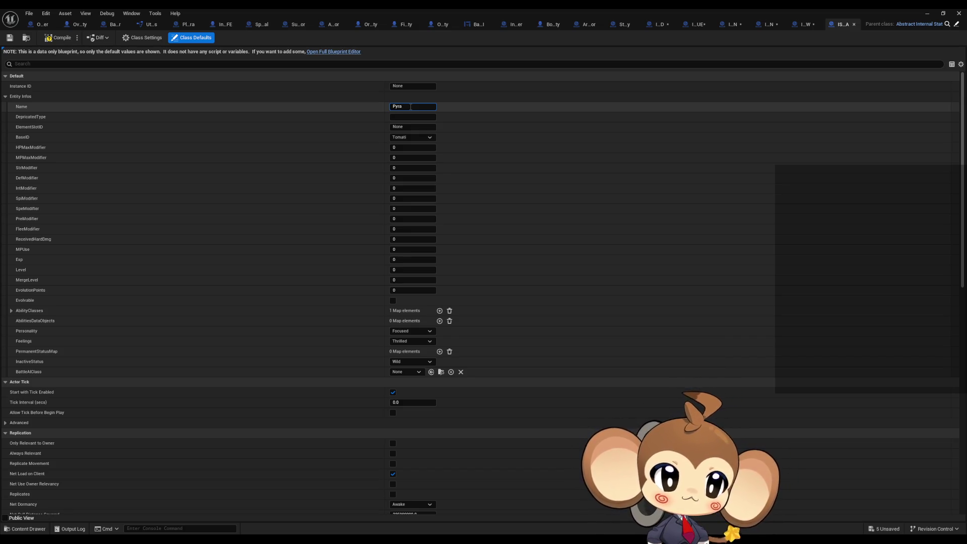
pyautogui.write('mid')
pyautogui.press('Return')
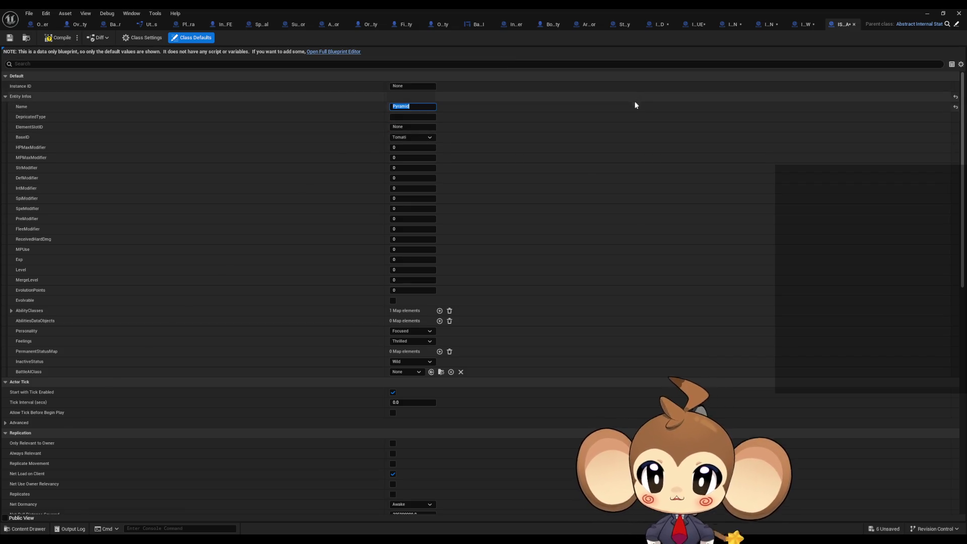
pyautogui.click(655, 24)
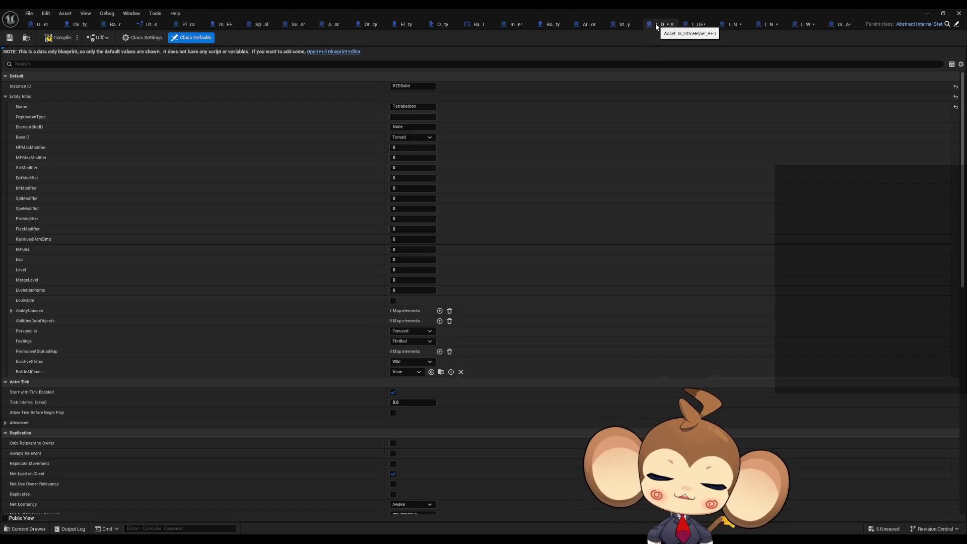
# - Set the GREEN (Cube) blueprint's Instance ID to GREENSolid
pyautogui.click(688, 25)
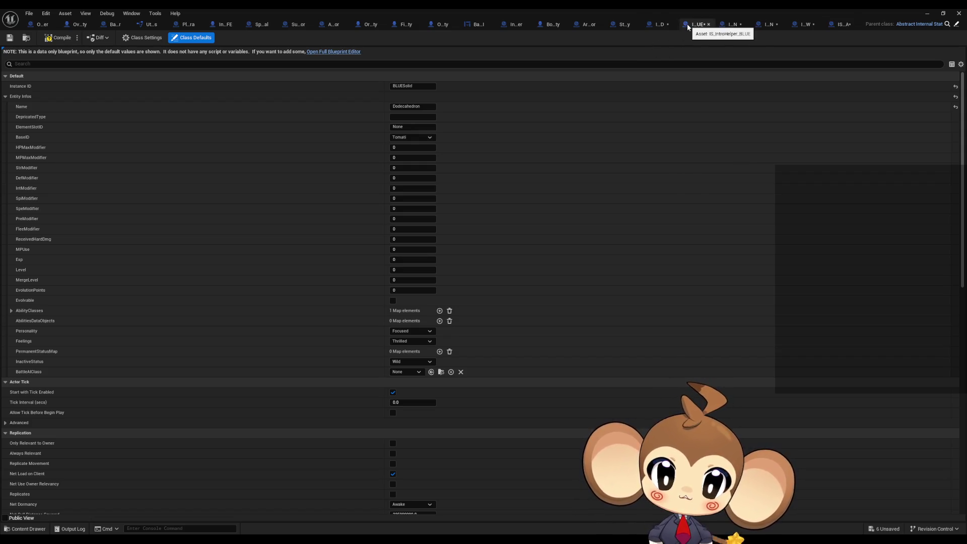
pyautogui.click(733, 24)
pyautogui.click(424, 85)
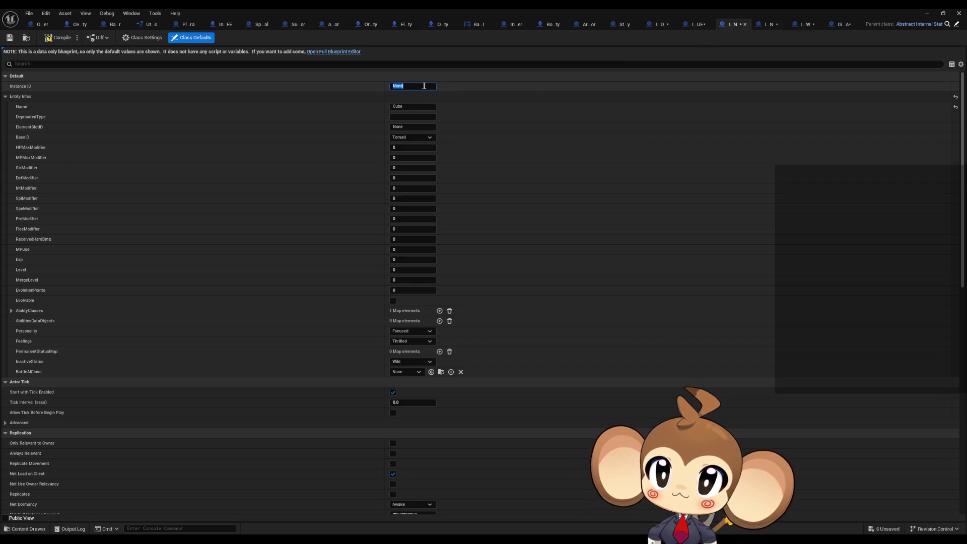
pyautogui.write('G')
pyautogui.hotkey('ctrl', 'a')
pyautogui.write('GREEN')
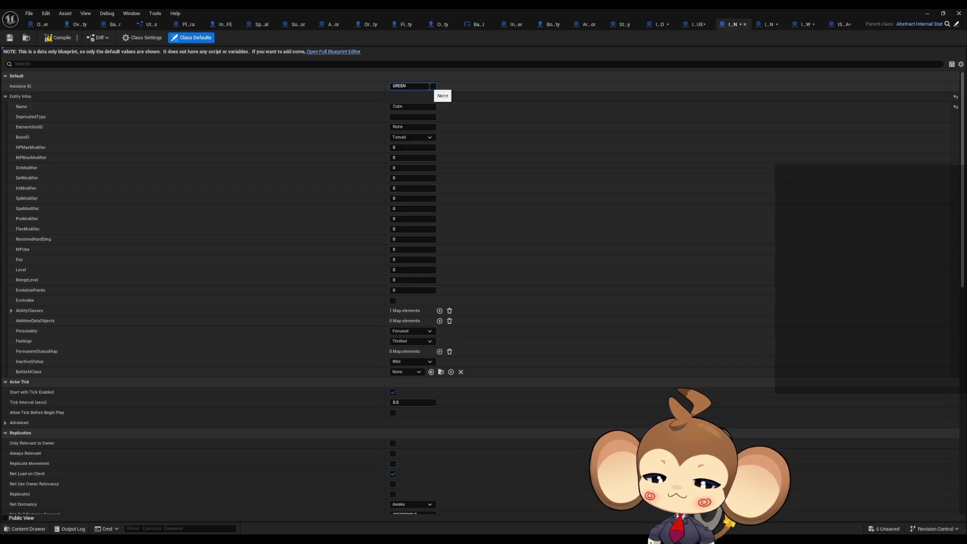
pyautogui.write('Solo')
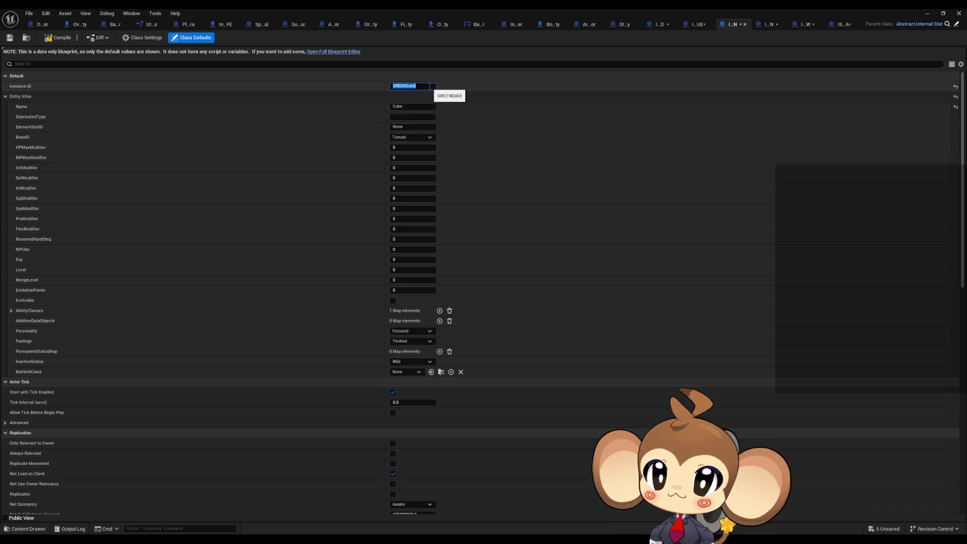
# - Set Instance IDs CYANSolid, YELLOWSolid and MAGENTASolid on the CYAN, YELLOW and MAGENTA blueprints
pyautogui.click(768, 24)
pyautogui.click(413, 86)
pyautogui.write('CYANSolid')
pyautogui.press('Return')
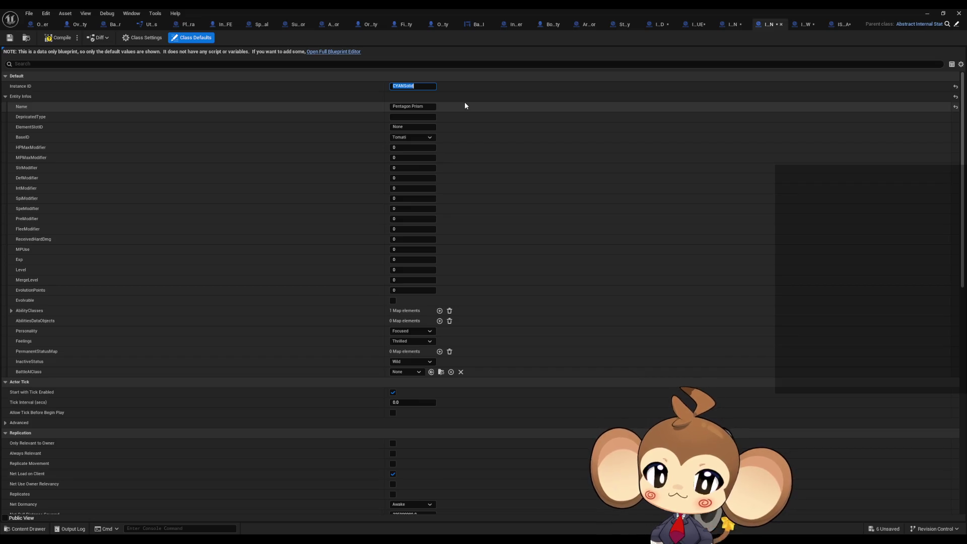
pyautogui.click(806, 24)
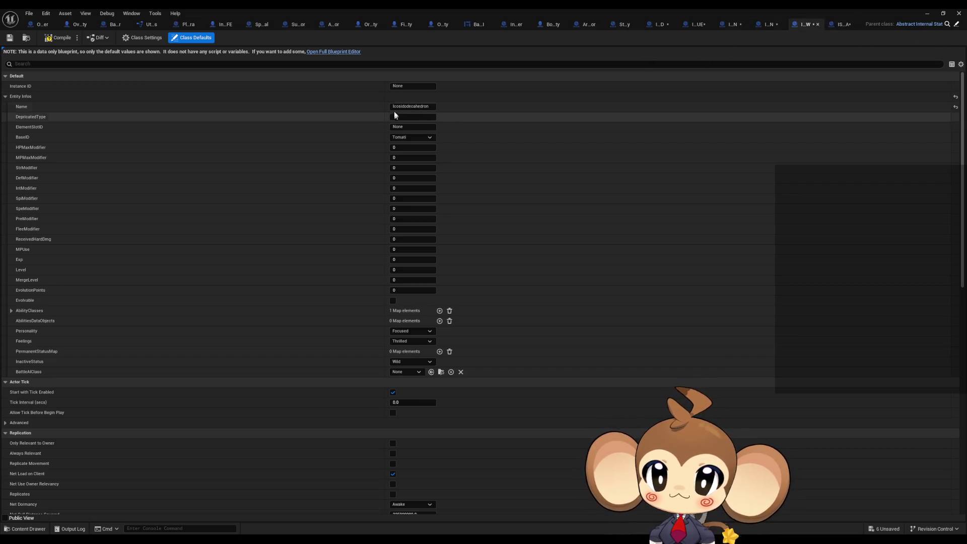
pyautogui.write('Y')
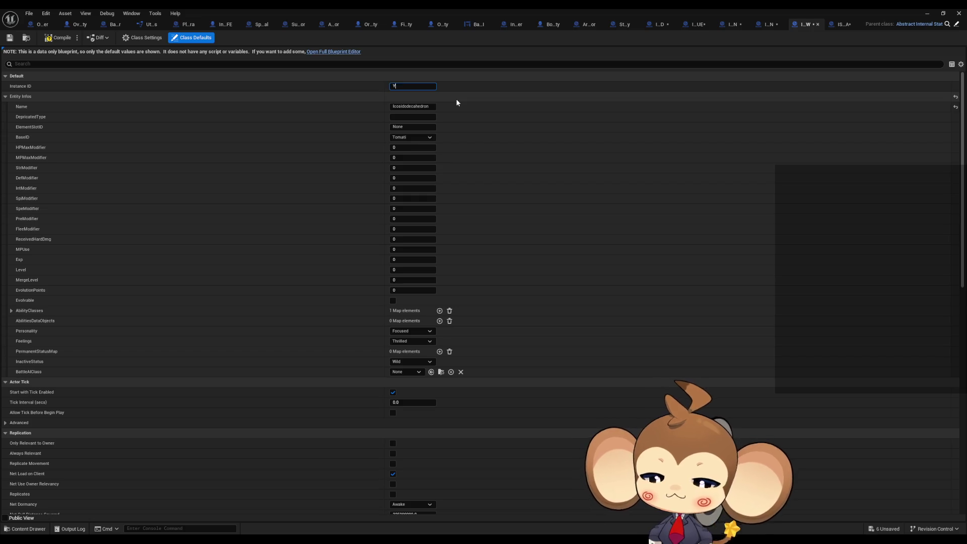
pyautogui.write('ELLOWSolid')
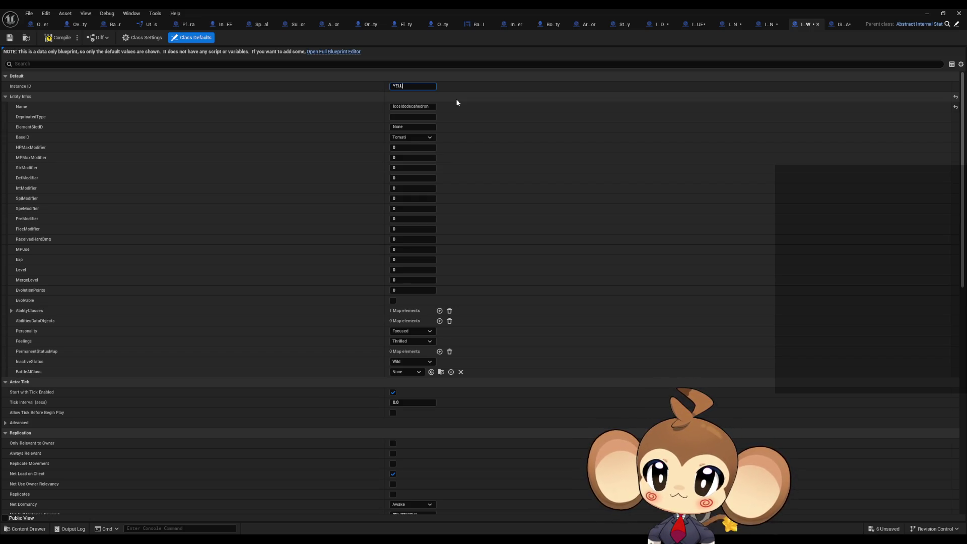
pyautogui.press('Return')
pyautogui.click(838, 24)
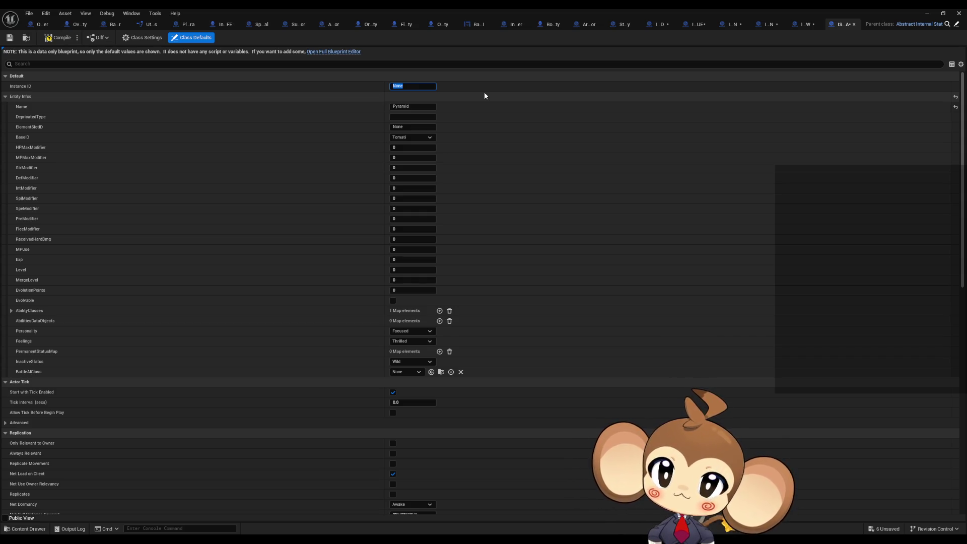
pyautogui.write('MAGENT')
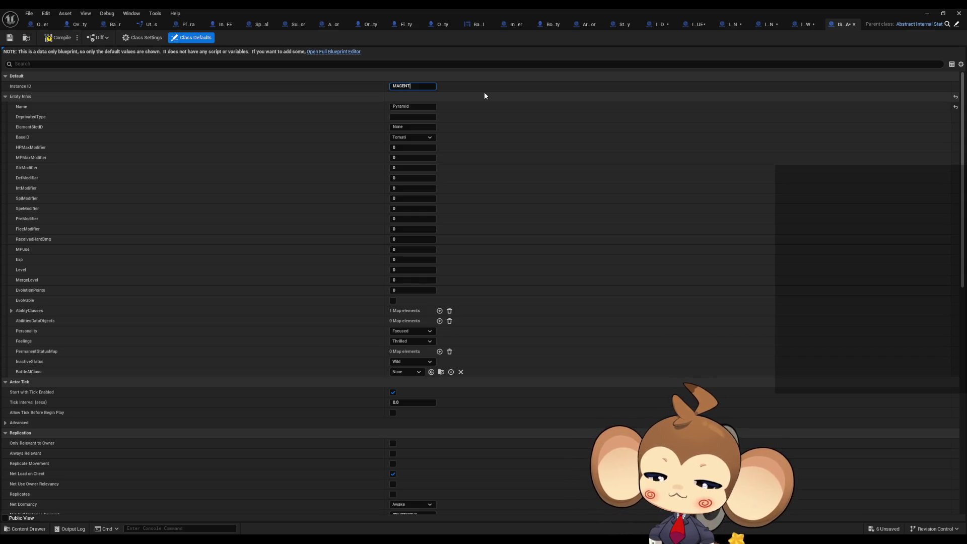
pyautogui.write('ASolid')
pyautogui.press('Return')
# - Swap names so YELLOWSolid reads Pyramid and MAGENTASolid reads Icosidodecahedron
pyautogui.click(806, 24)
pyautogui.click(428, 107)
pyautogui.write('Pyramid')
pyautogui.moveTo(428, 107); pyautogui.dragTo(336, 117)
pyautogui.hotkey('ctrl', 'c')
pyautogui.press('BackSpace')
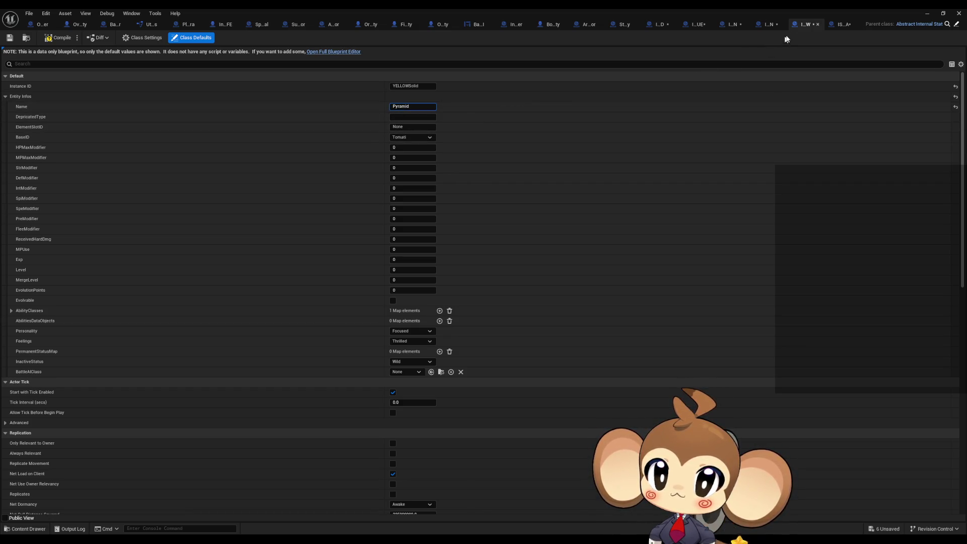
pyautogui.click(842, 24)
pyautogui.click(411, 106)
pyautogui.hotkey('ctrl', 'v')
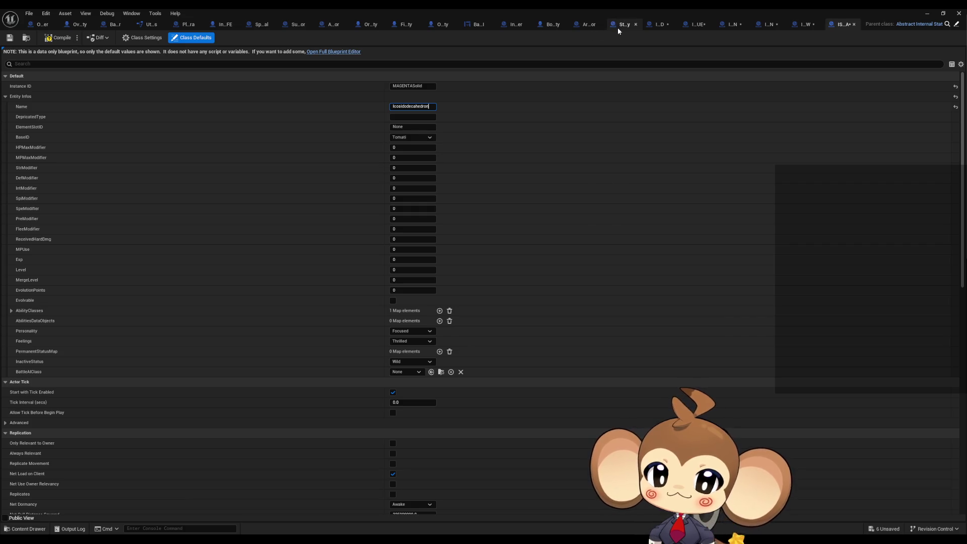
pyautogui.click(656, 24)
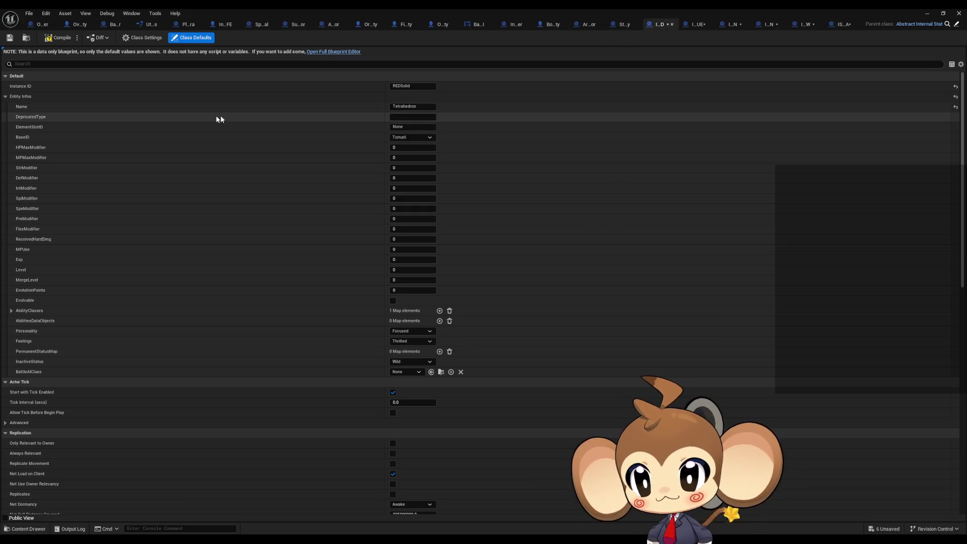
# - Check RED's ElementSlotID field, then view StarterOrbling_Slimy's Class Defaults for reference
pyautogui.click(402, 127)
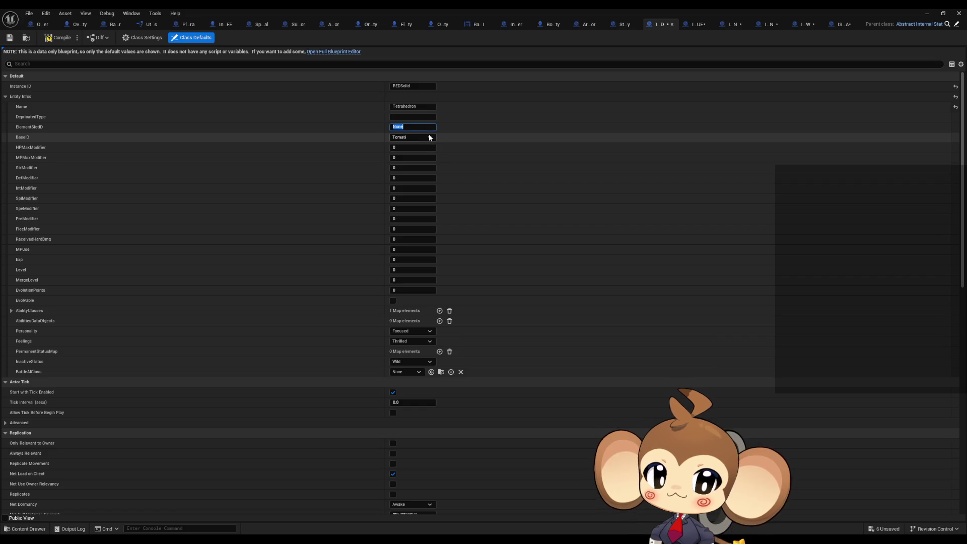
pyautogui.click(626, 25)
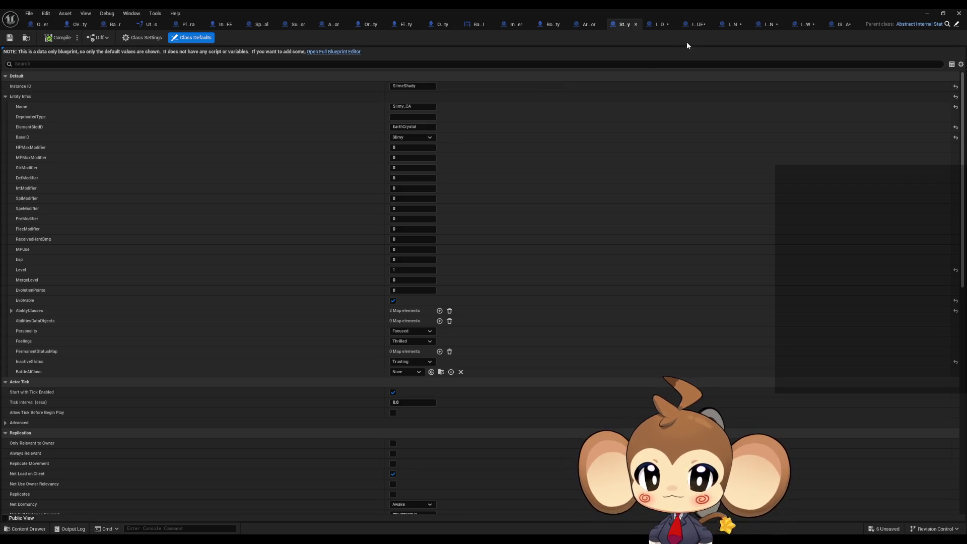
pyautogui.click(587, 27)
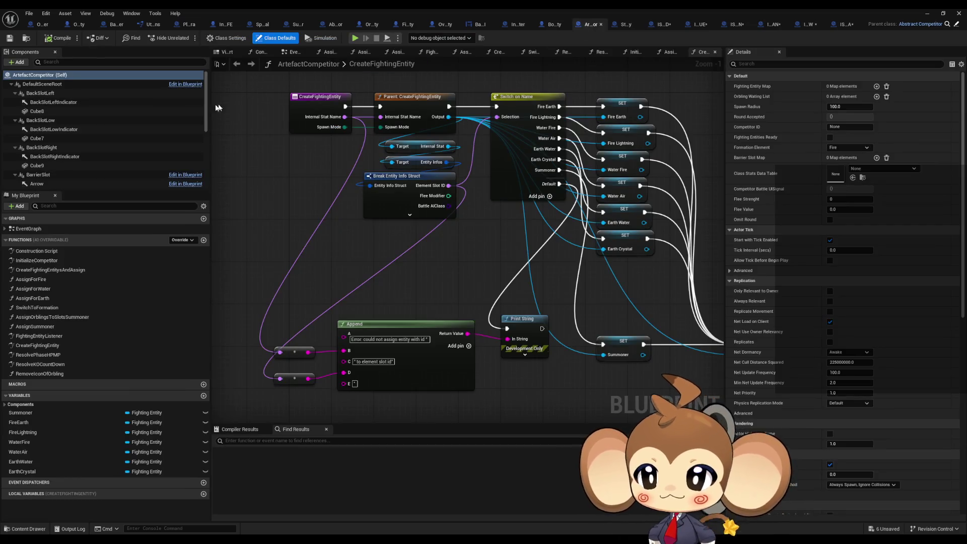
pyautogui.click(54, 94)
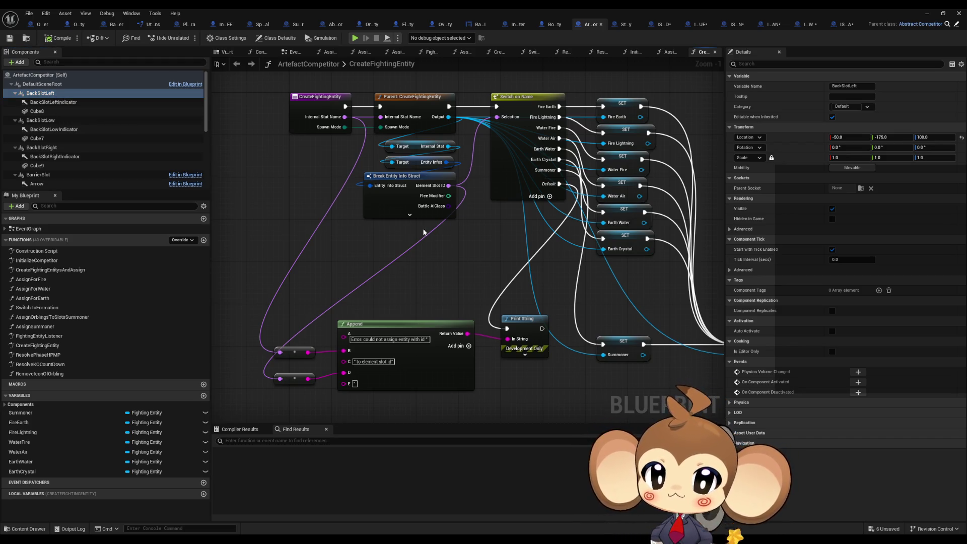
pyautogui.moveTo(514, 103); pyautogui.dragTo(429, 143)
pyautogui.click(429, 143)
pyautogui.click(604, 121)
pyautogui.click(619, 26)
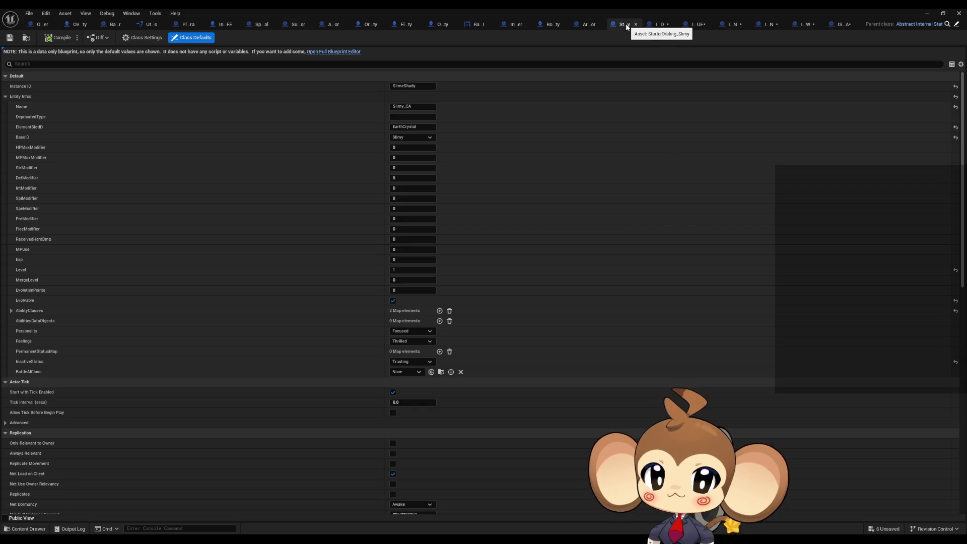
# - Set the ElementSlotID to R, BLUE and GREEN on the RED, BLUE and GREEN solid blueprints
pyautogui.click(658, 24)
pyautogui.click(417, 126)
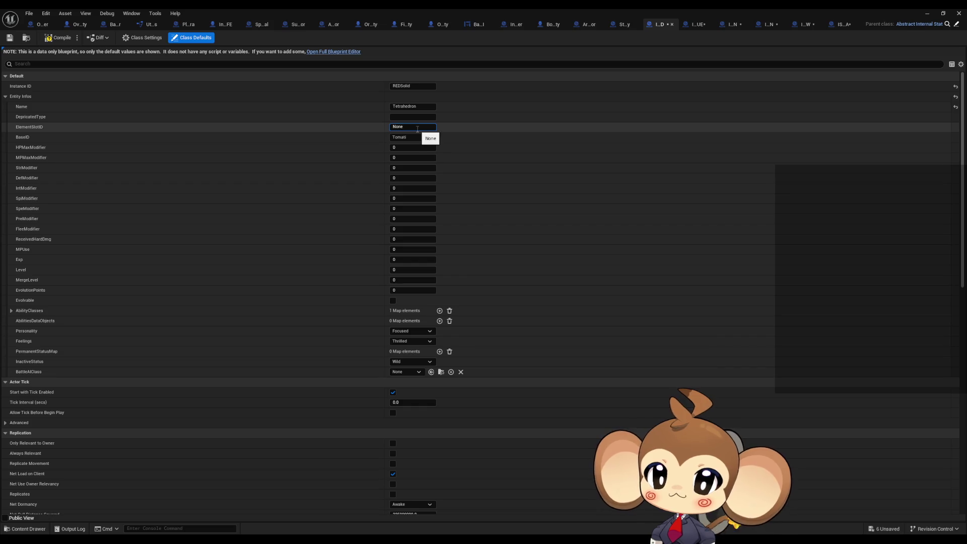
pyautogui.write('RED')
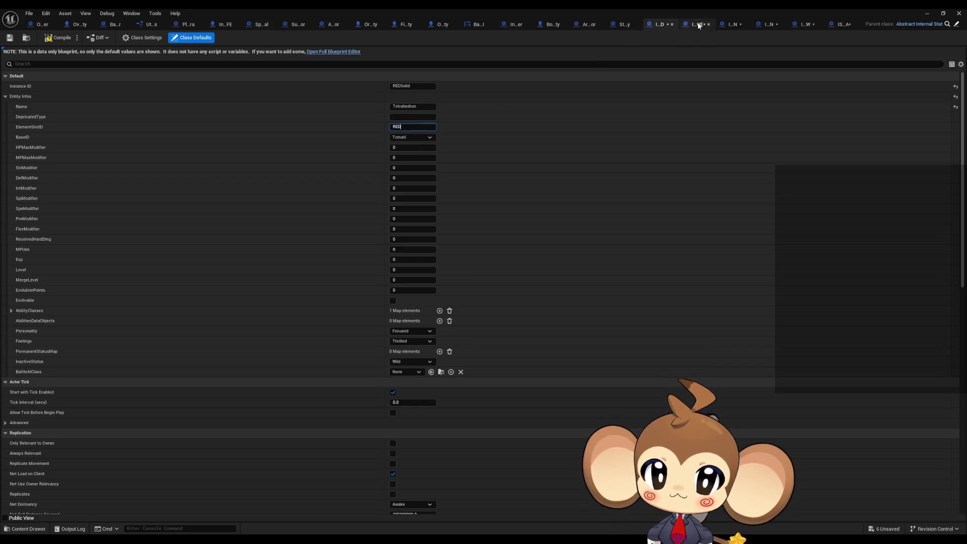
pyautogui.click(698, 24)
pyautogui.click(413, 126)
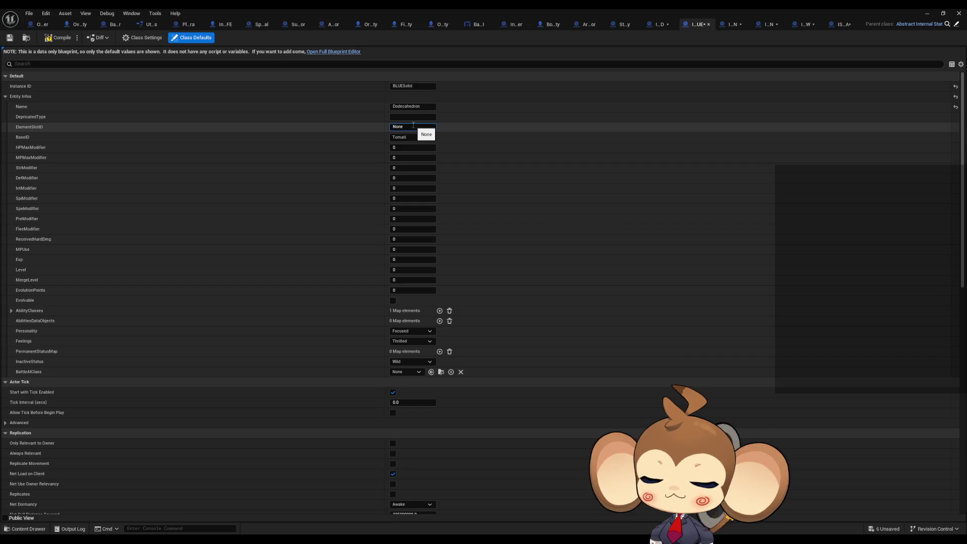
pyautogui.write('BLUE')
pyautogui.press('Return')
pyautogui.click(733, 24)
pyautogui.click(409, 126)
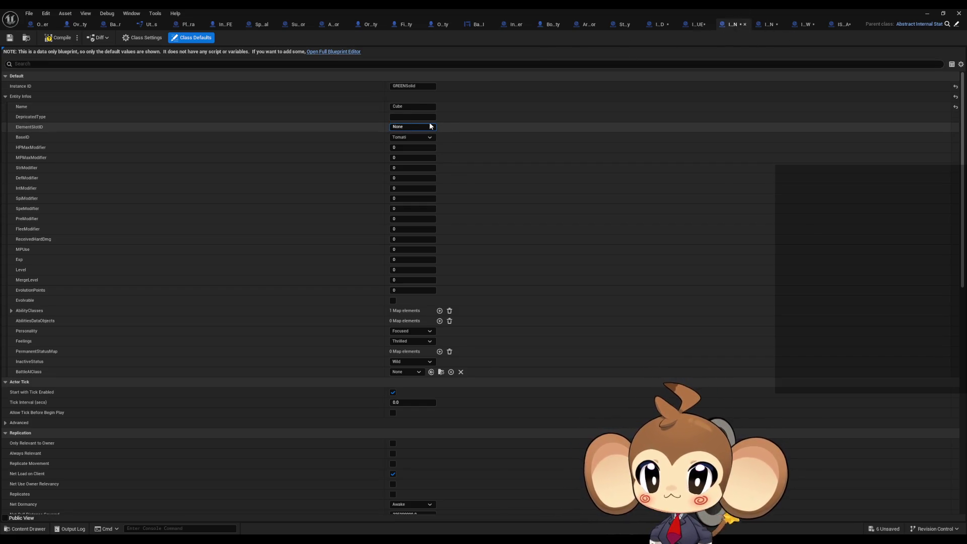
pyautogui.write('GREEN')
pyautogui.press('Return')
# - Set the ElementSlotID to CYAN, YELLOW and MAGENTA on the matching solid blueprints
pyautogui.click(423, 126)
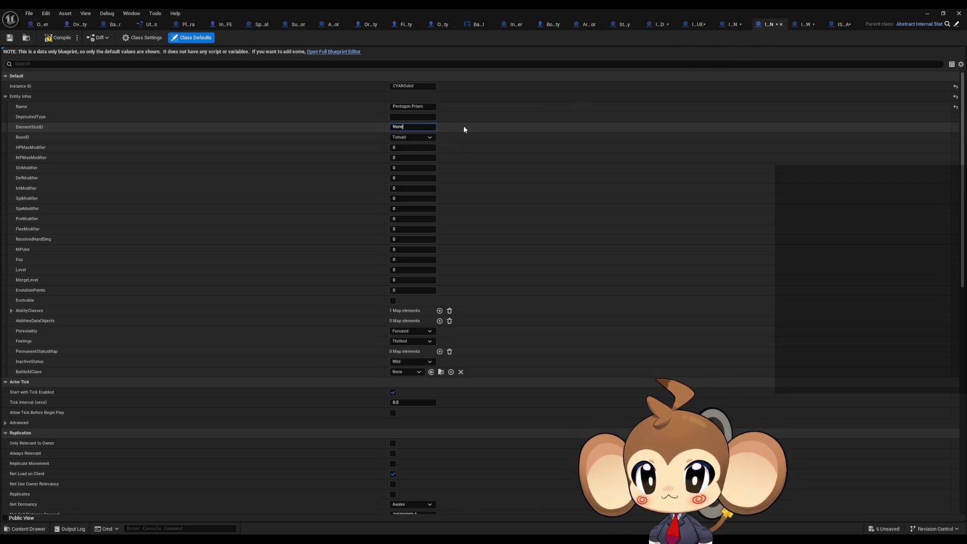
pyautogui.write('CYAN')
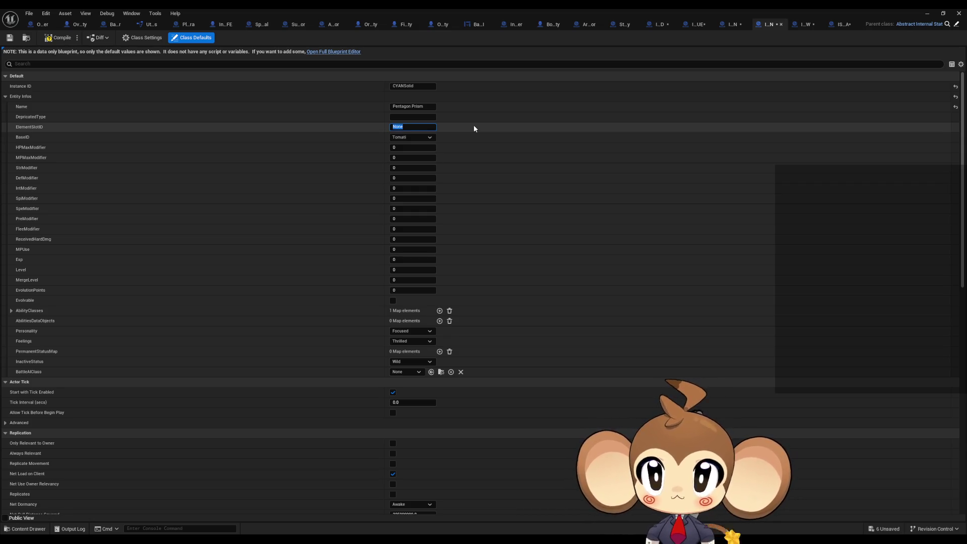
pyautogui.click(804, 24)
pyautogui.click(429, 127)
pyautogui.write('YELLOW')
pyautogui.click(840, 24)
pyautogui.click(422, 127)
pyautogui.write('MAGENTA')
pyautogui.press('Return')
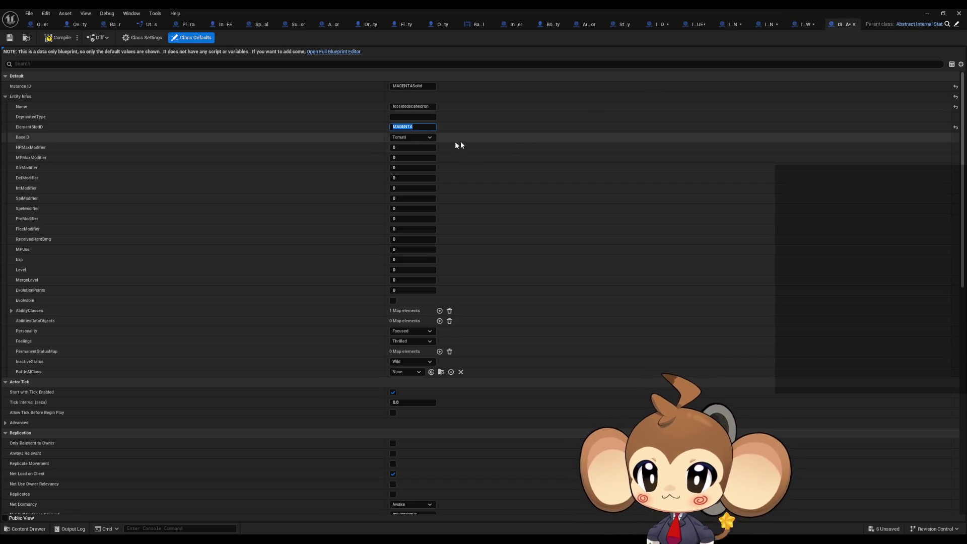
# - Set BaseID to Special on the MAGENTASolid and YELLOWSolid blueprints
pyautogui.click(419, 137)
pyautogui.click(406, 210)
pyautogui.click(804, 24)
pyautogui.click(403, 141)
pyautogui.click(406, 205)
pyautogui.rightClick(367, 137)
pyautogui.click(357, 139)
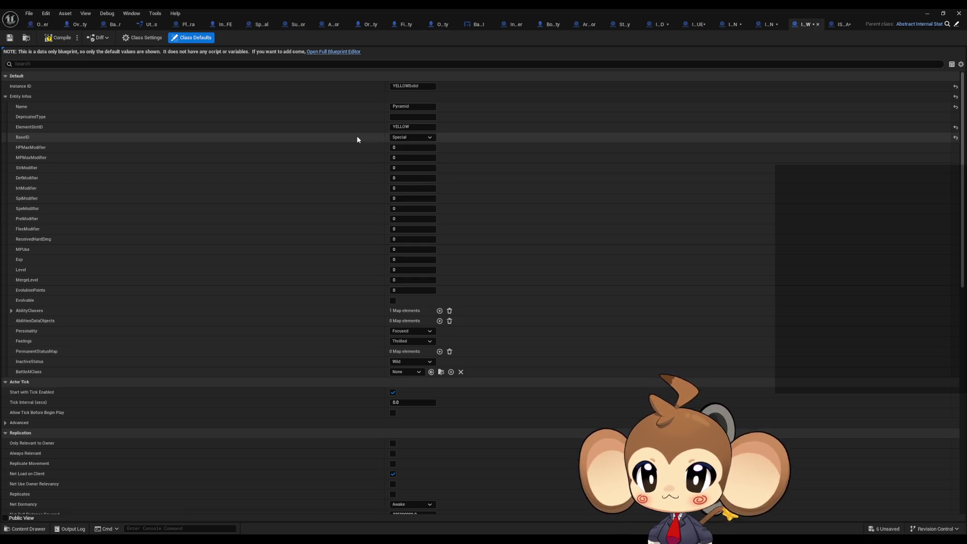
# - Paste BaseID Special into the RED helper's class defaults
pyautogui.click(769, 26)
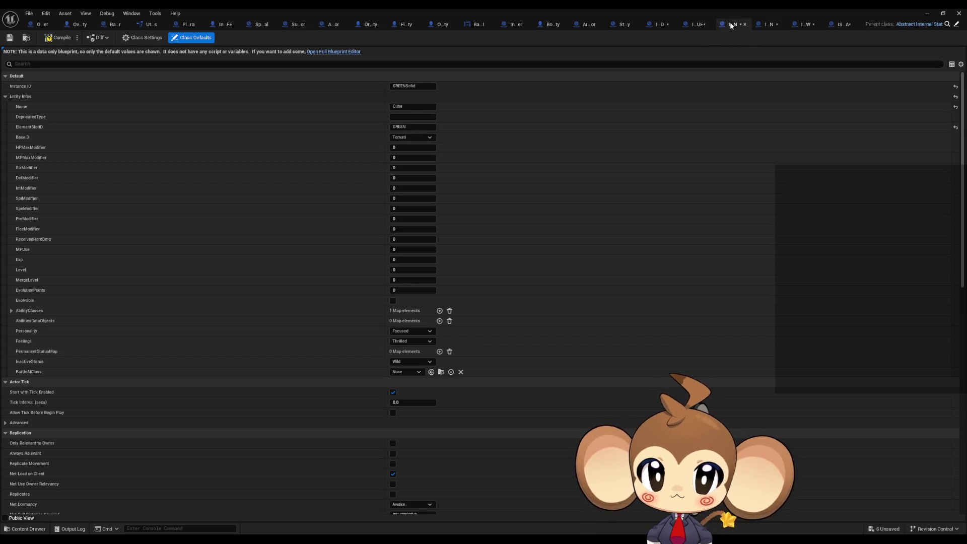
pyautogui.click(695, 26)
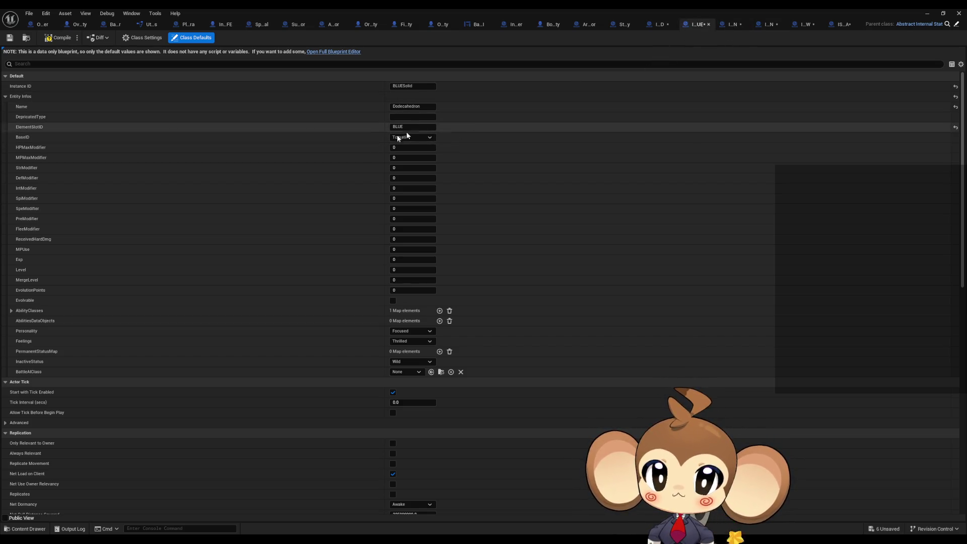
pyautogui.click(657, 24)
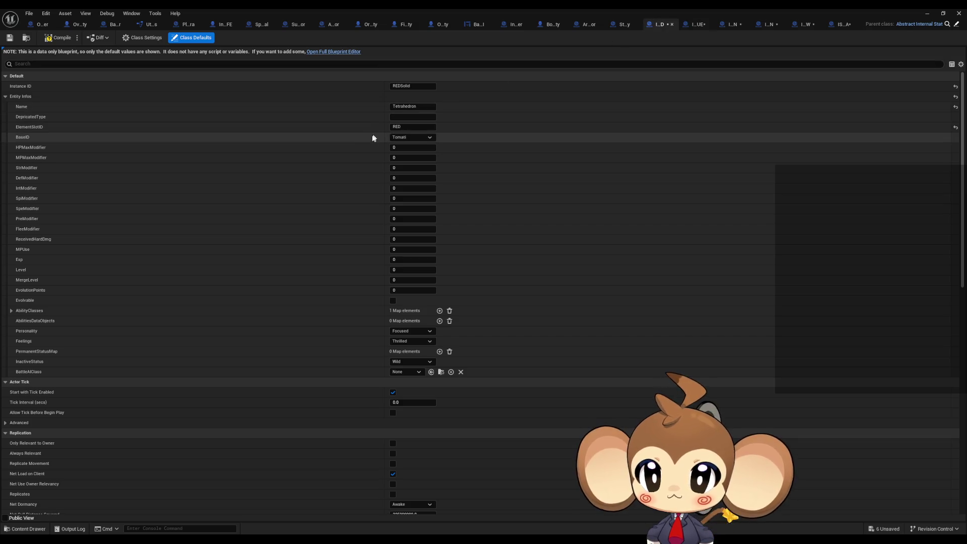
pyautogui.hotkey('ctrl', 'v')
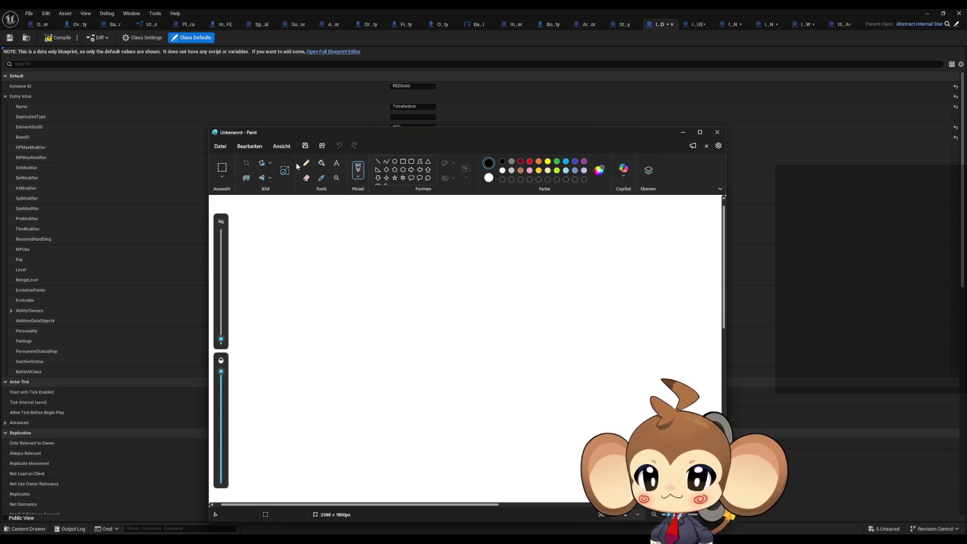
# - Pencil-draw a monkey face with eyes, mouth, ears, a hair curl, and BRB below
pyautogui.click(305, 163)
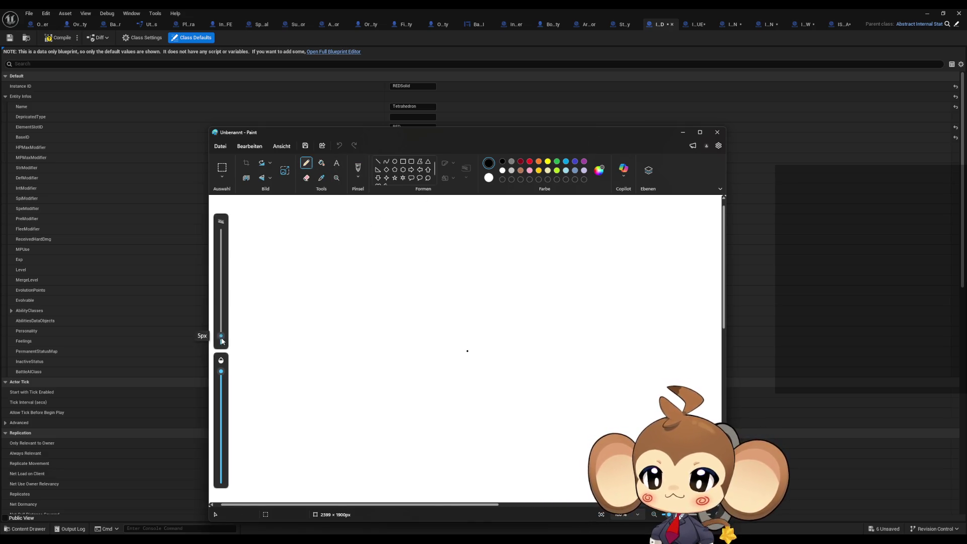
pyautogui.moveTo(391, 328)
pyautogui.mouseDown()
pyautogui.moveTo(408, 314)
pyautogui.moveTo(414, 328)
pyautogui.moveTo(441, 315)
pyautogui.moveTo(456, 328)
pyautogui.mouseUp()
pyautogui.moveTo(391, 353); pyautogui.dragTo(452, 359)
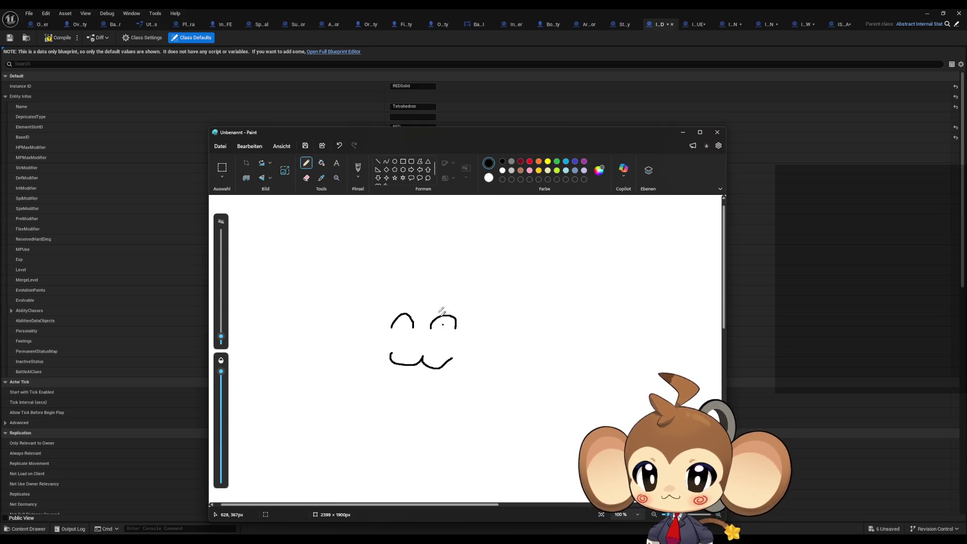
pyautogui.moveTo(430, 288)
pyautogui.mouseDown()
pyautogui.moveTo(364, 316)
pyautogui.moveTo(398, 389)
pyautogui.moveTo(471, 366)
pyautogui.moveTo(455, 298)
pyautogui.moveTo(417, 249)
pyautogui.mouseUp()
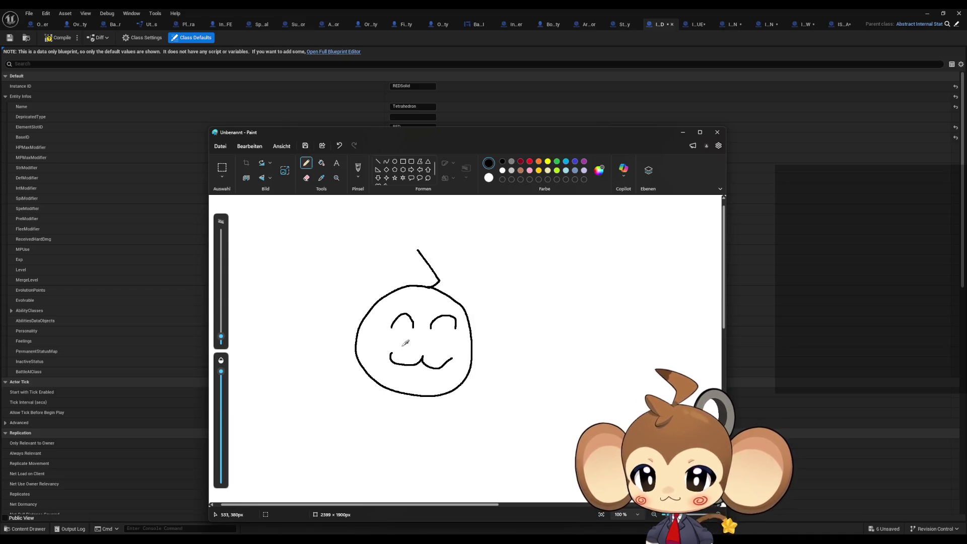
pyautogui.moveTo(366, 314)
pyautogui.mouseDown()
pyautogui.moveTo(328, 327)
pyautogui.moveTo(359, 333)
pyautogui.moveTo(372, 301)
pyautogui.moveTo(288, 323)
pyautogui.moveTo(355, 351)
pyautogui.mouseUp()
pyautogui.moveTo(471, 323)
pyautogui.mouseDown()
pyautogui.moveTo(494, 315)
pyautogui.moveTo(472, 348)
pyautogui.moveTo(466, 307)
pyautogui.moveTo(565, 368)
pyautogui.moveTo(472, 373)
pyautogui.mouseUp()
pyautogui.moveTo(421, 307)
pyautogui.mouseDown()
pyautogui.moveTo(399, 297)
pyautogui.moveTo(389, 331)
pyautogui.moveTo(356, 353)
pyautogui.mouseUp()
pyautogui.moveTo(420, 309)
pyautogui.mouseDown()
pyautogui.moveTo(421, 300)
pyautogui.moveTo(456, 302)
pyautogui.moveTo(465, 327)
pyautogui.moveTo(459, 338)
pyautogui.moveTo(474, 355)
pyautogui.mouseUp()
pyautogui.moveTo(329, 428)
pyautogui.mouseDown()
pyautogui.moveTo(320, 403)
pyautogui.moveTo(343, 402)
pyautogui.moveTo(360, 428)
pyautogui.mouseUp()
# - Add dark red spirals on both cheeks, then close the Paint drawing
pyautogui.click(522, 164)
pyautogui.moveTo(392, 338); pyautogui.dragTo(385, 346)
pyautogui.moveTo(451, 343); pyautogui.dragTo(459, 354)
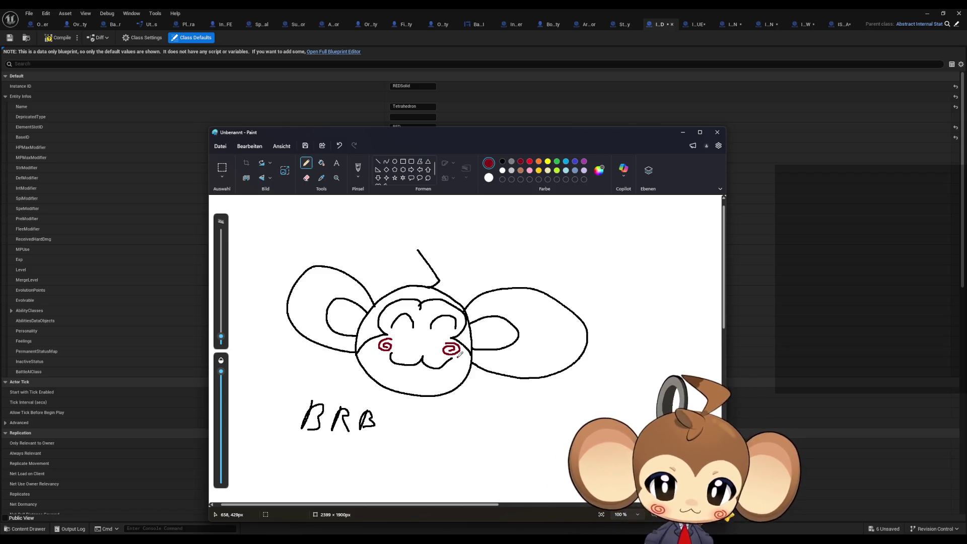
pyautogui.click(717, 132)
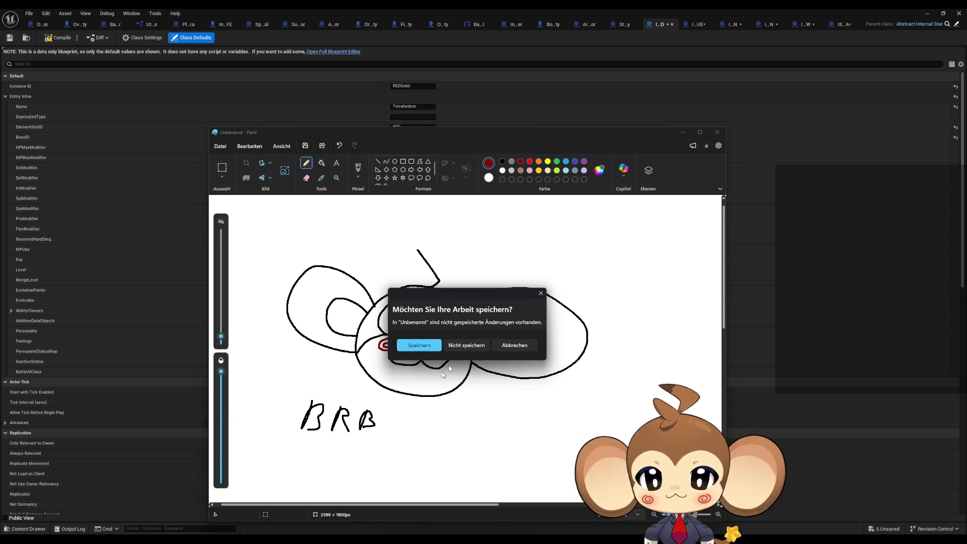
pyautogui.click(466, 345)
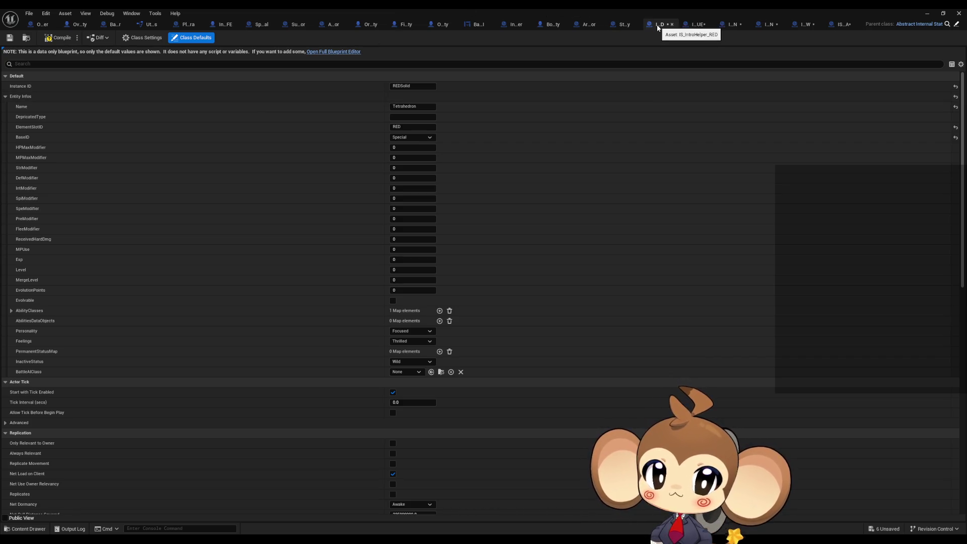
# - Leave the Slimy orbling's defaults and minimise the asset editor to show the IntroHelpers folder
pyautogui.click(623, 26)
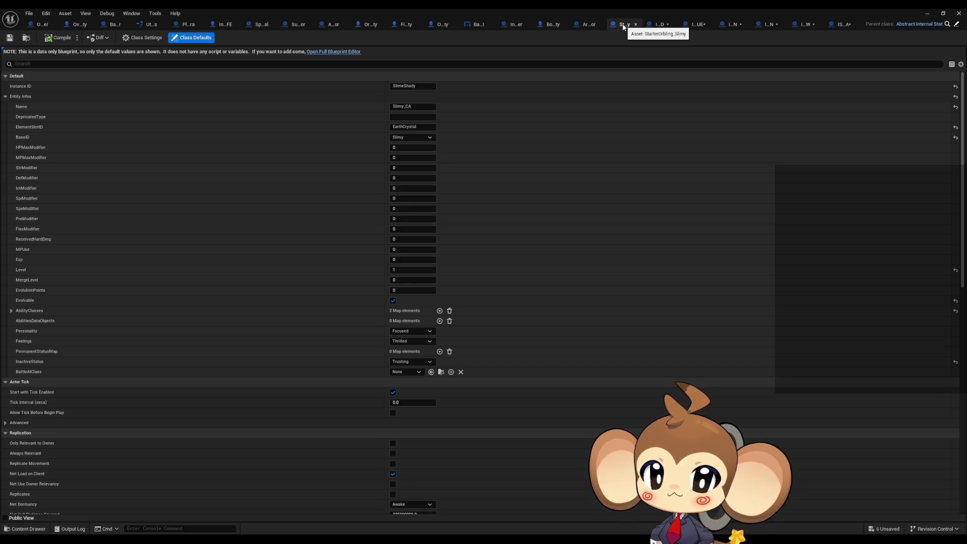
pyautogui.click(927, 14)
pyautogui.click(604, 484)
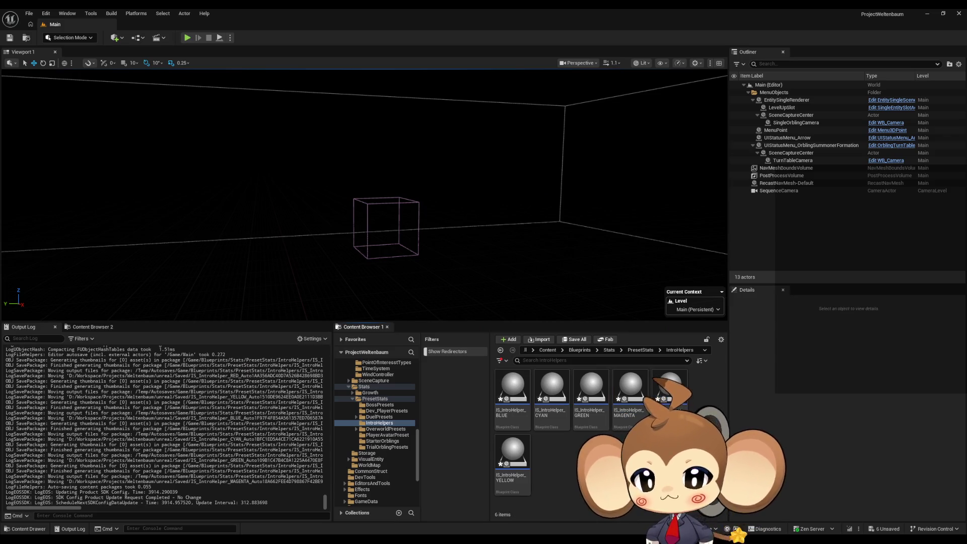
# - Open FVE_IntroCrystal from Blueprints > VisualEntity > SpecialBases and browse to its parent class
pyautogui.click(637, 353)
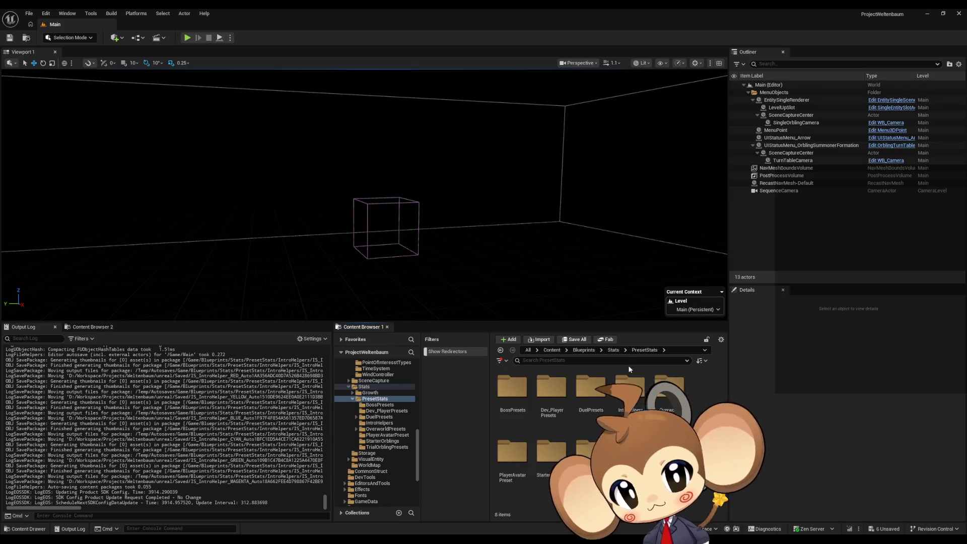
pyautogui.click(589, 350)
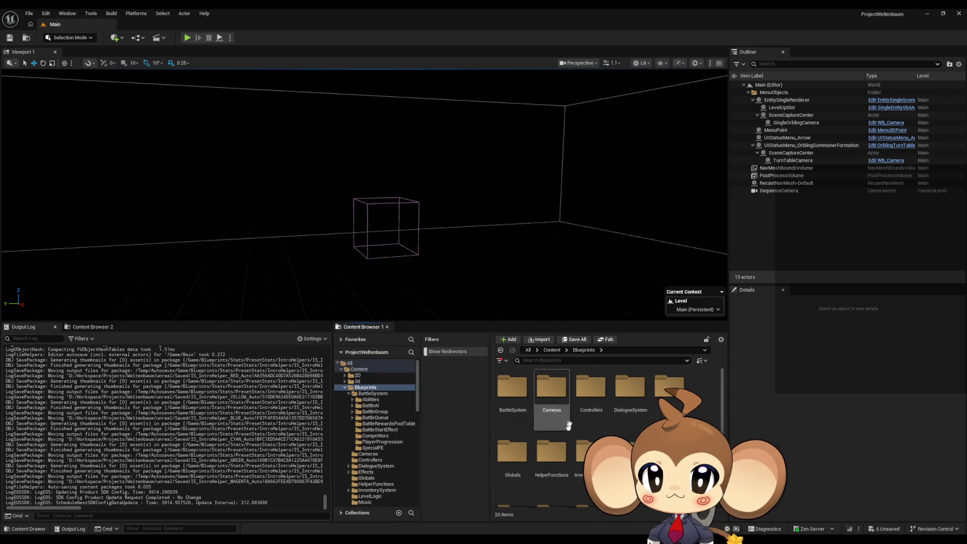
pyautogui.scroll(-2, 544, 443)
pyautogui.doubleClick(513, 459)
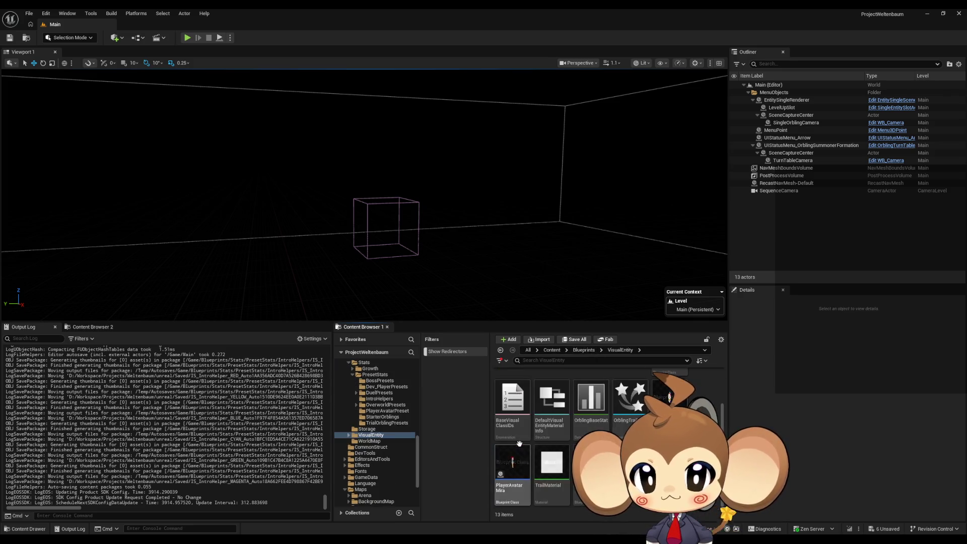
pyautogui.scroll(3, 624, 435)
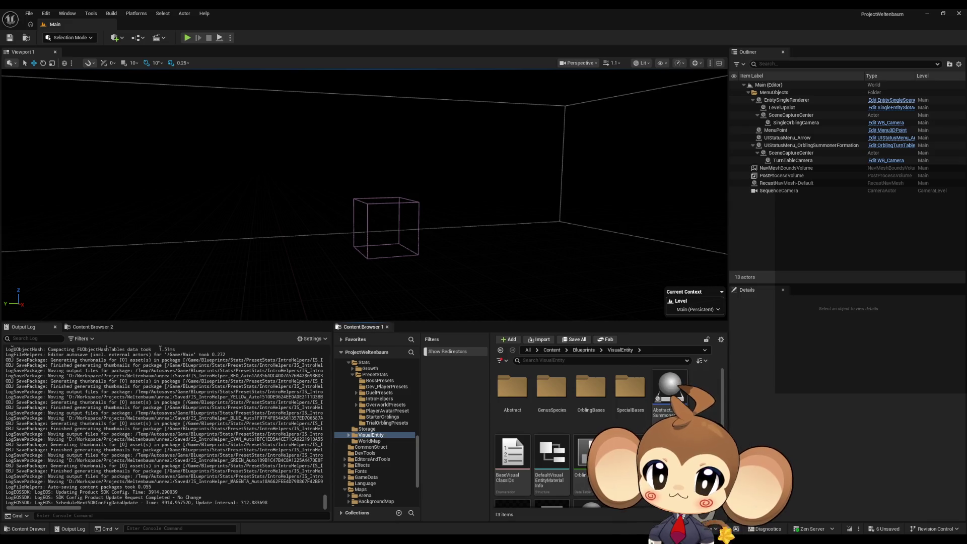
pyautogui.doubleClick(636, 408)
pyautogui.doubleClick(506, 392)
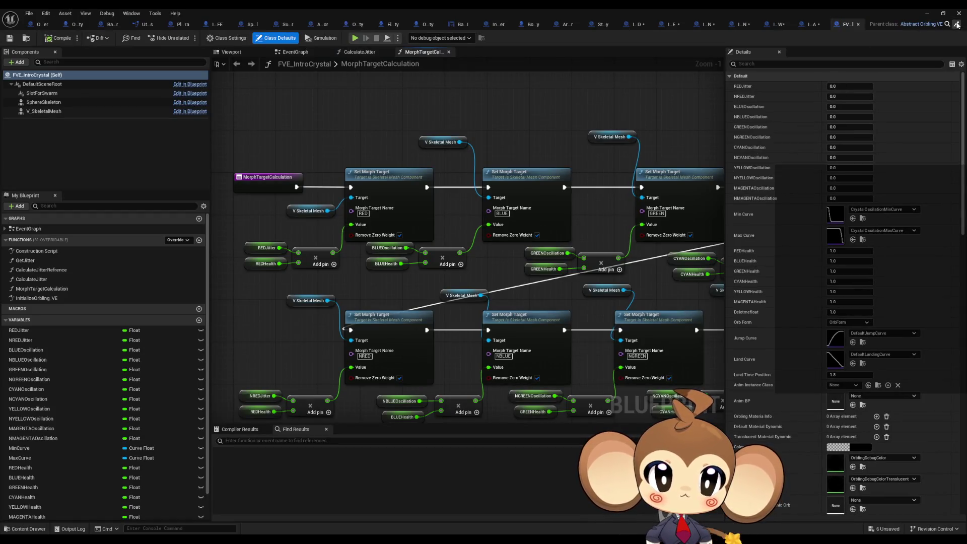
pyautogui.click(947, 24)
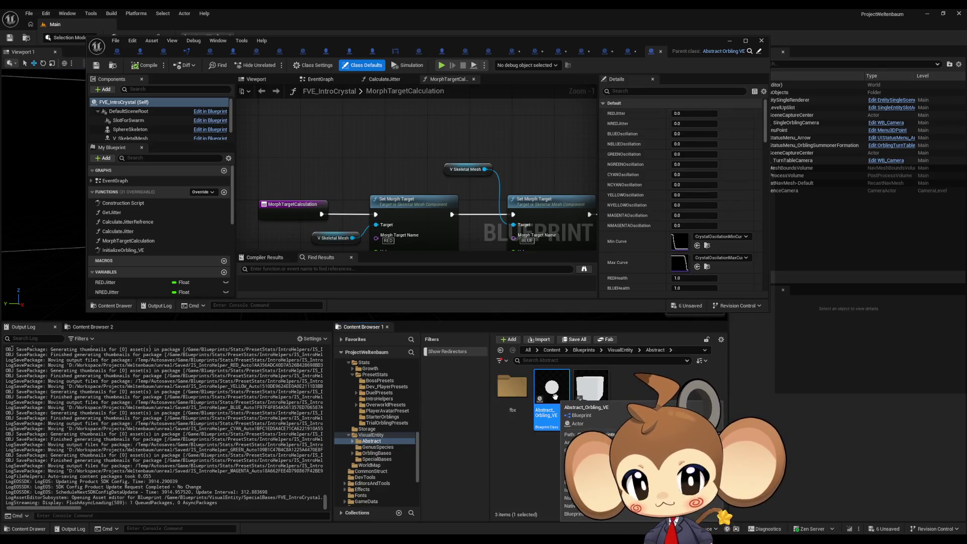
pyautogui.rightClick(555, 401)
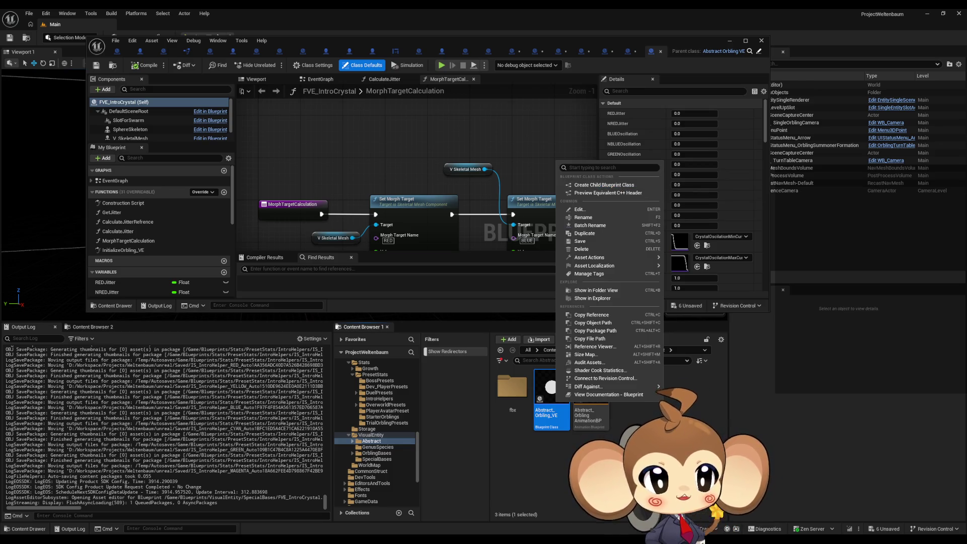
pyautogui.press('Escape')
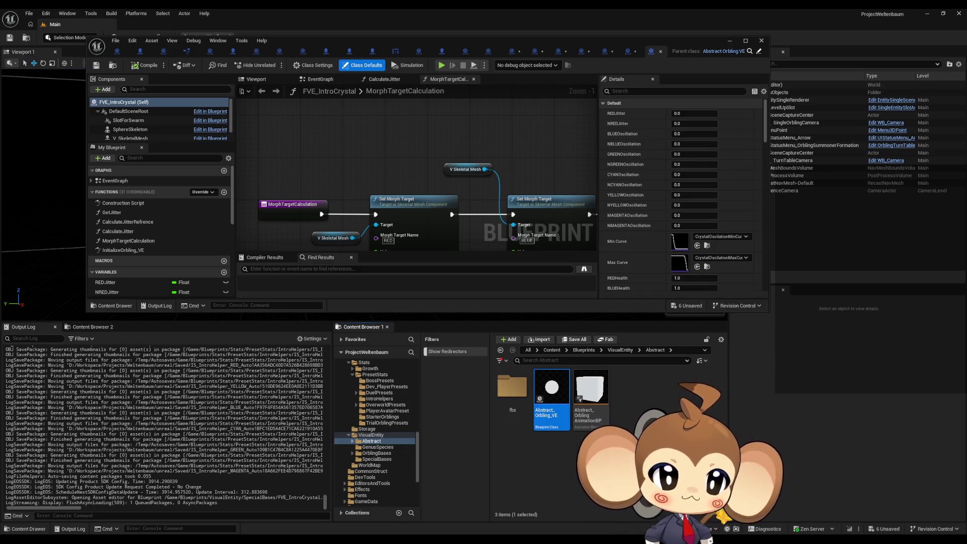
pyautogui.keyDown('ctrl'); pyautogui.click(558, 412); pyautogui.keyUp('ctrl')
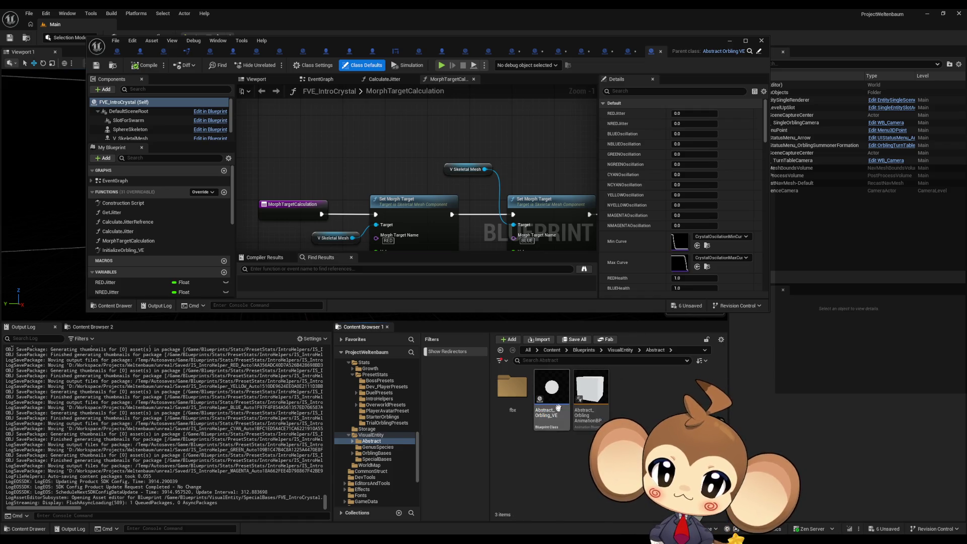
pyautogui.rightClick(556, 394)
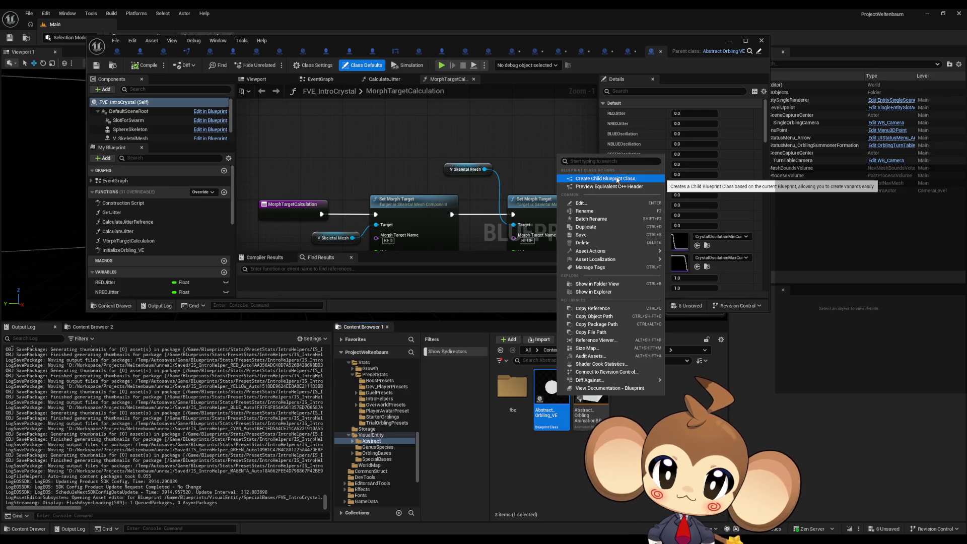
pyautogui.click(635, 413)
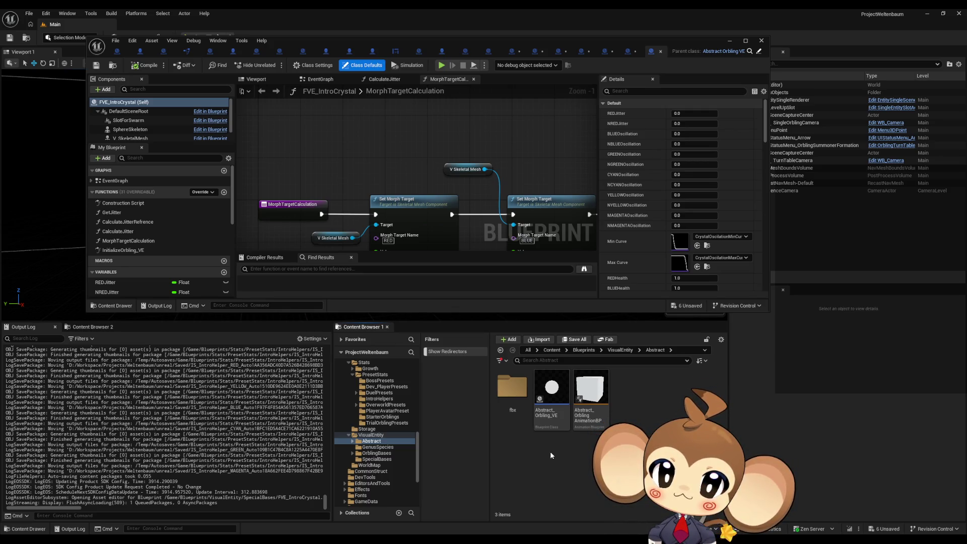
pyautogui.rightClick(545, 392)
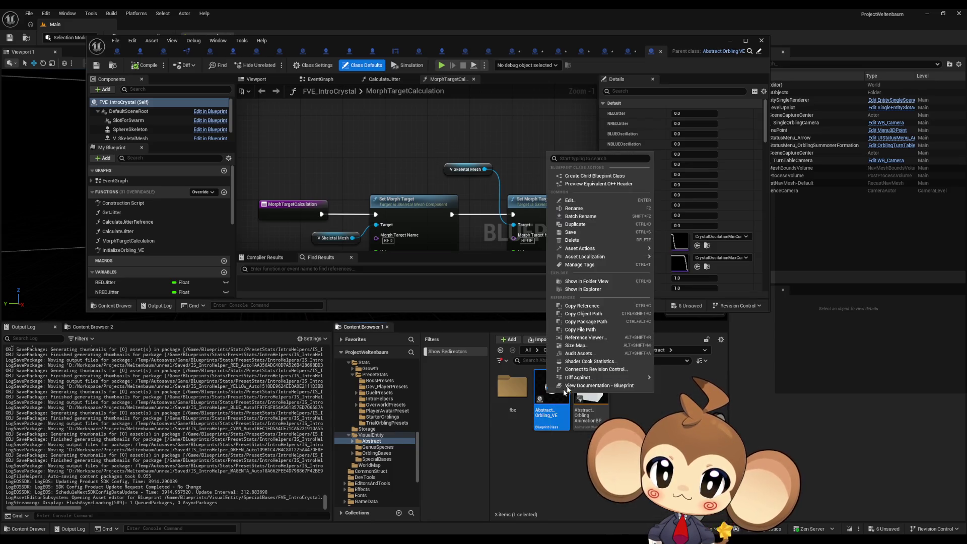
# - Create child blueprints of Abstract_Orbling_VE named RED_VE, BLUE_VE and GREEN_VE
pyautogui.click(604, 177)
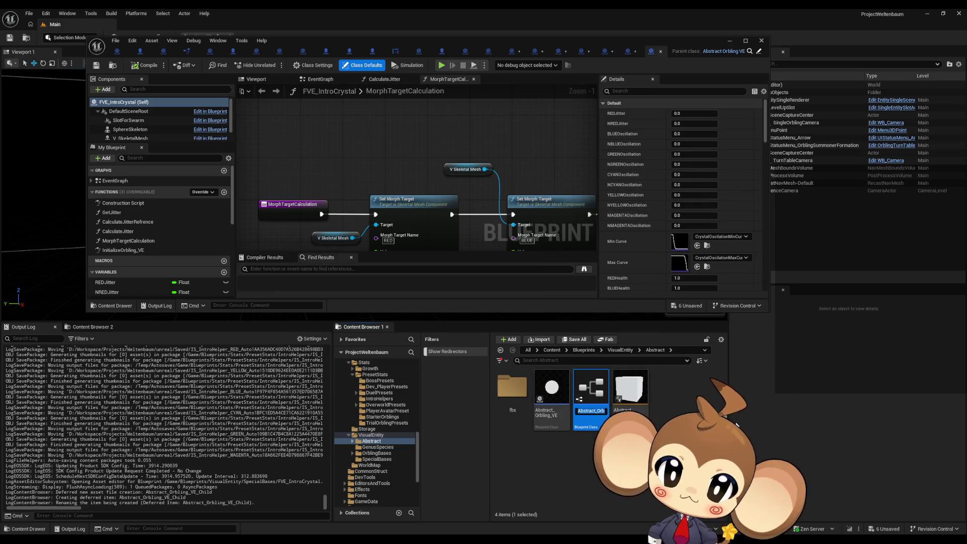
pyautogui.write('RED_VE')
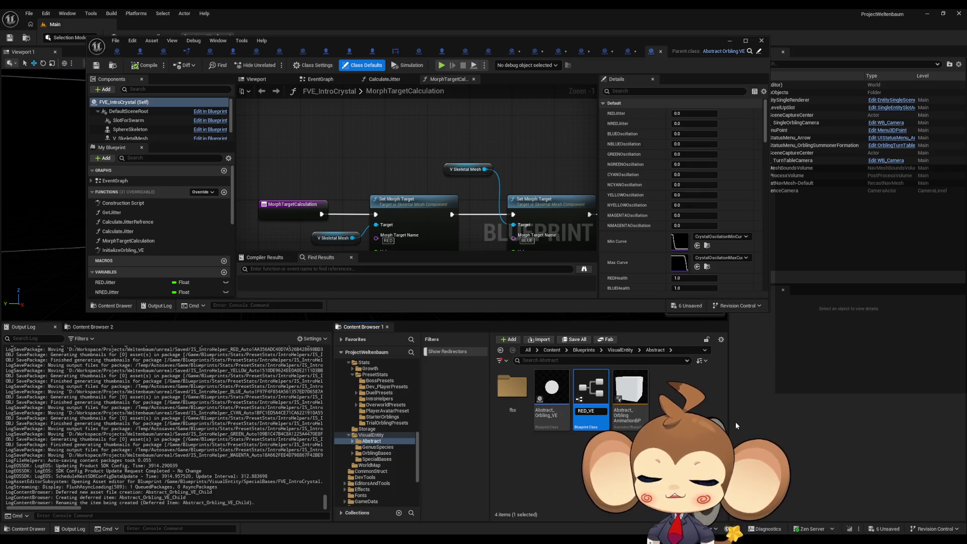
pyautogui.press('Return')
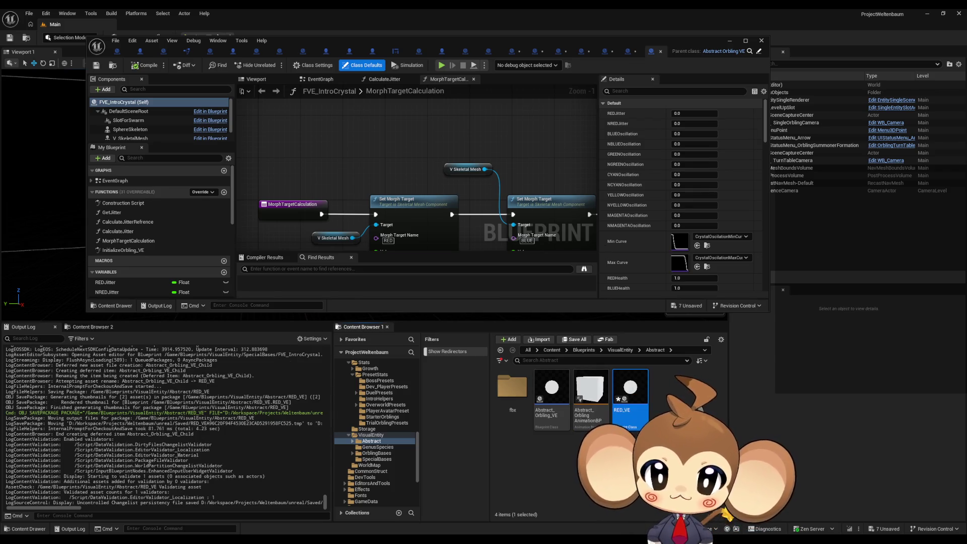
pyautogui.rightClick(549, 401)
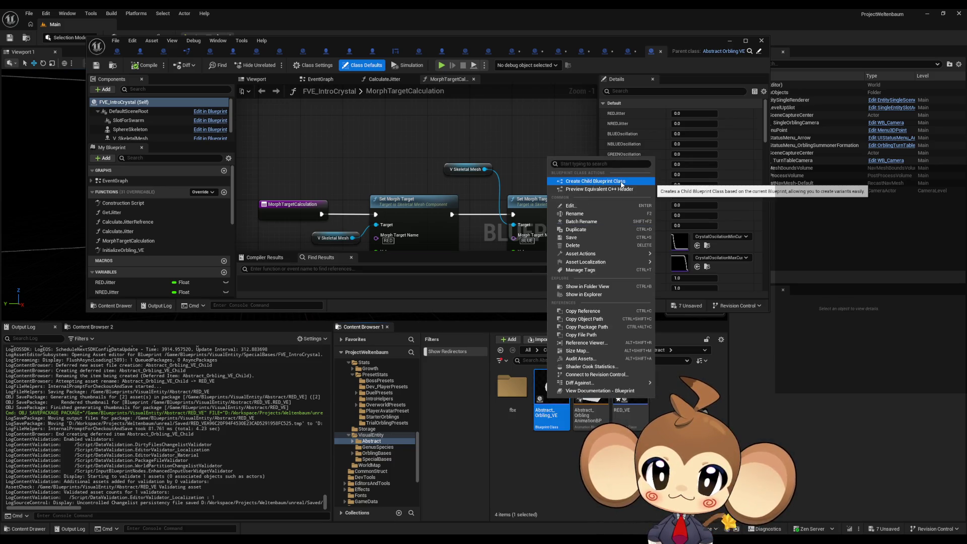
pyautogui.click(621, 182)
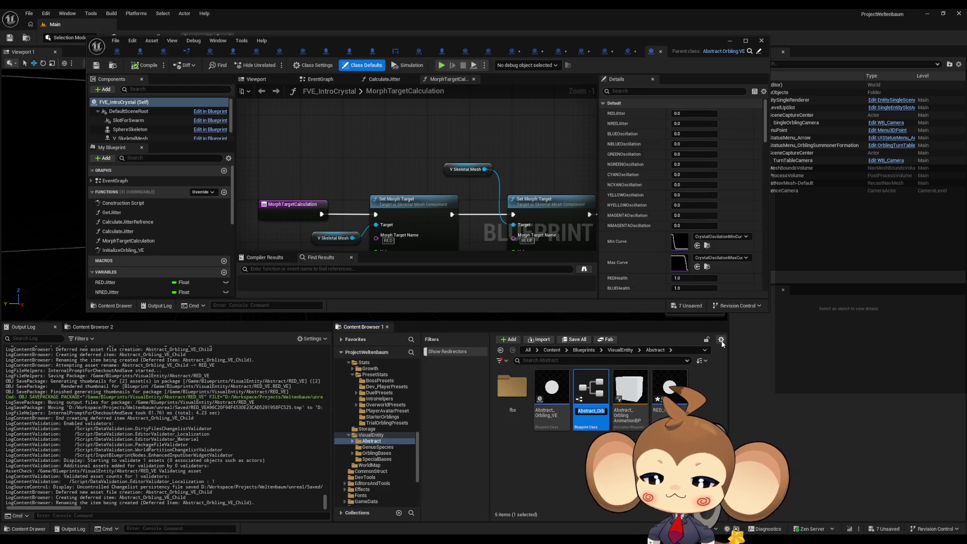
pyautogui.write('BLUEVE')
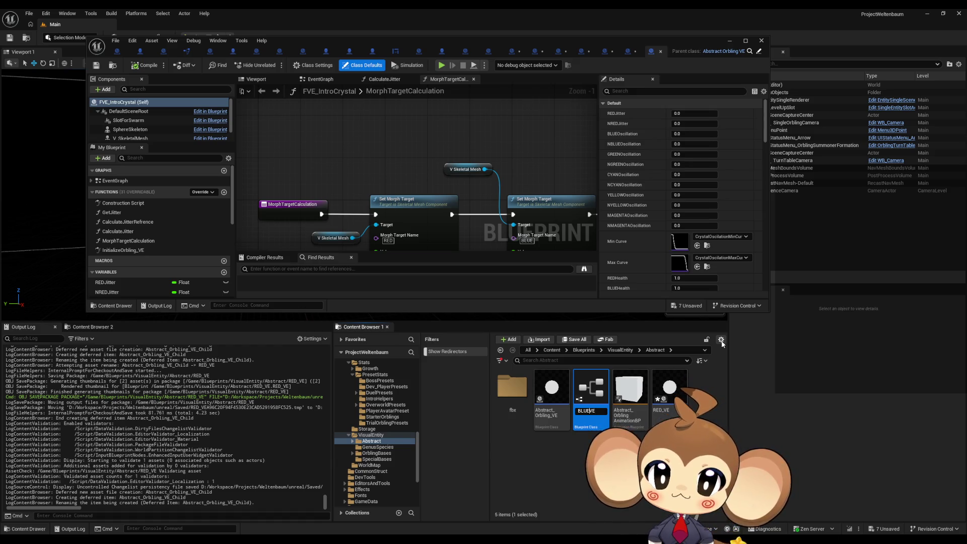
pyautogui.press('Return')
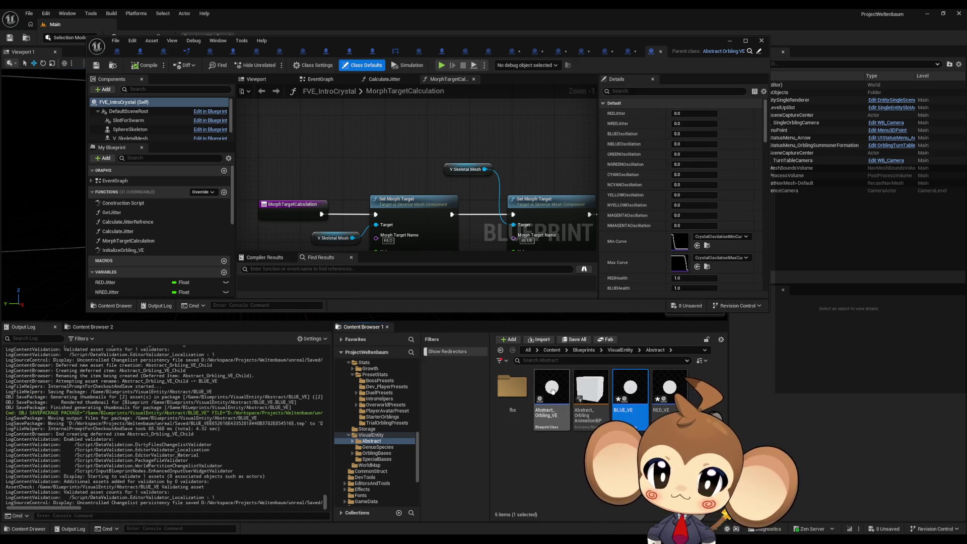
pyautogui.rightClick(552, 395)
pyautogui.click(588, 176)
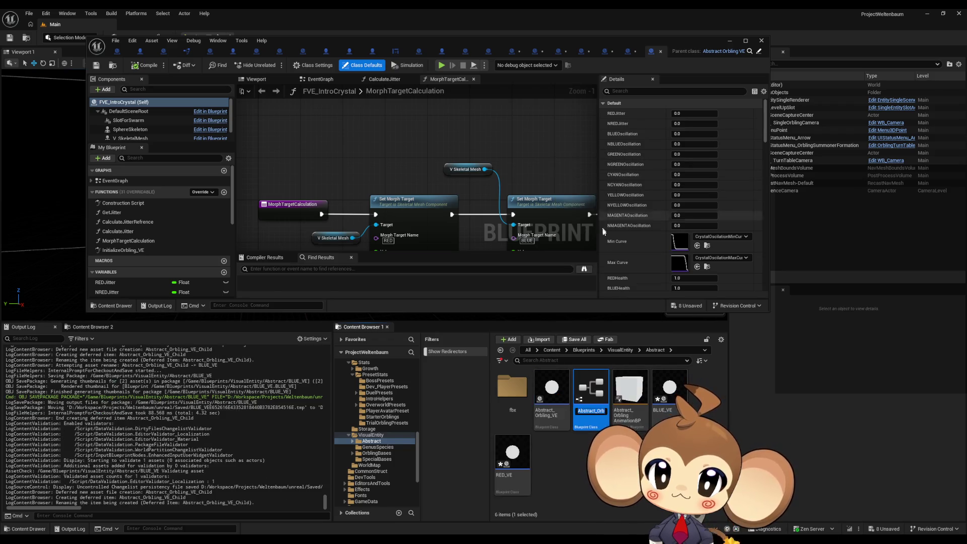
pyautogui.write('GREEN')
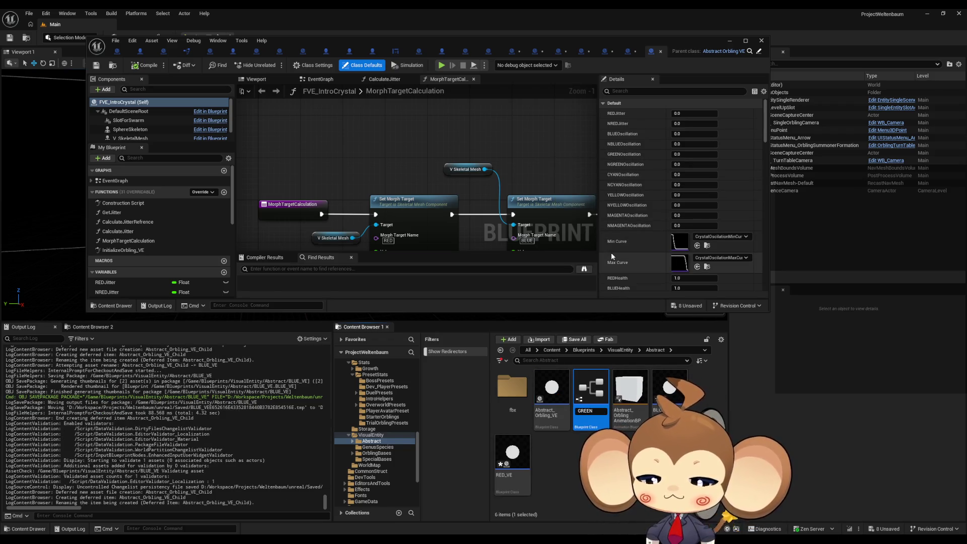
pyautogui.write('E')
pyautogui.press('Return')
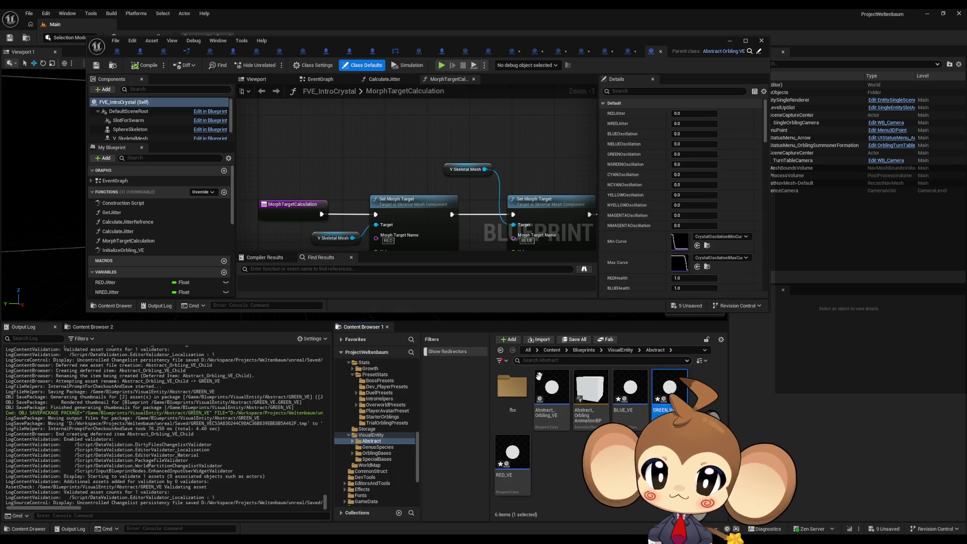
# - Create three more Abstract_Orbling_VE children named CYAN_VE, YELLOW_VE and MAGENTA_VE
pyautogui.rightClick(557, 379)
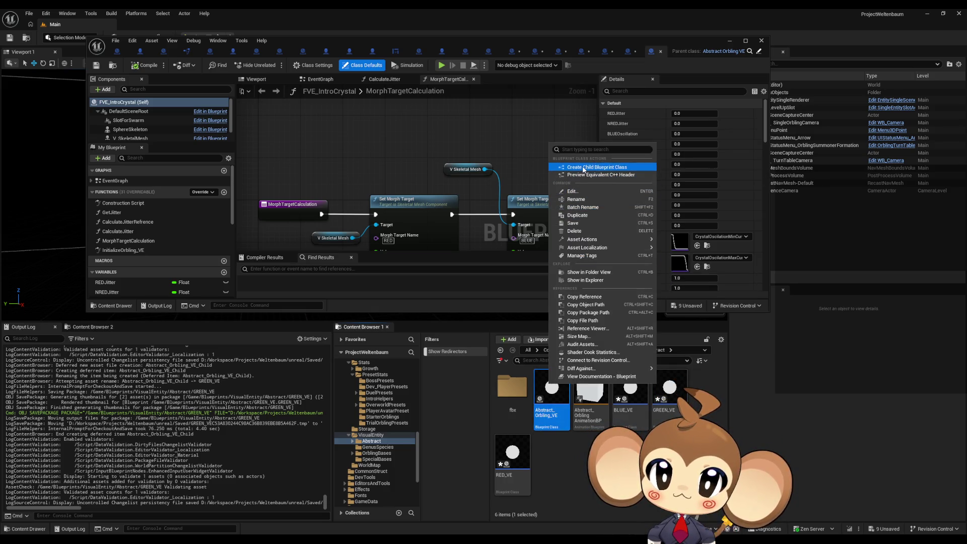
pyautogui.click(583, 167)
pyautogui.write('CYAN_')
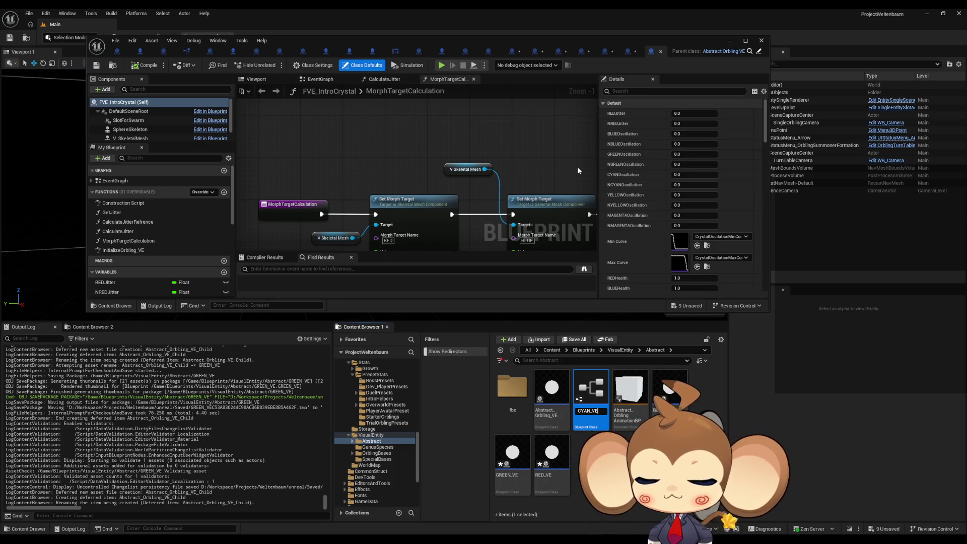
pyautogui.write('VE')
pyautogui.press('Return')
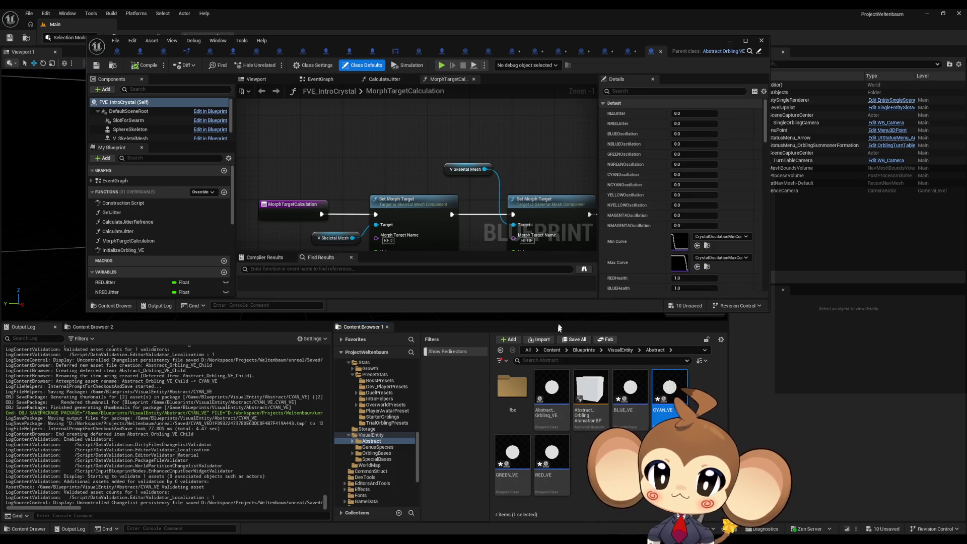
pyautogui.rightClick(548, 385)
pyautogui.click(584, 169)
pyautogui.write('YELLOW_VE')
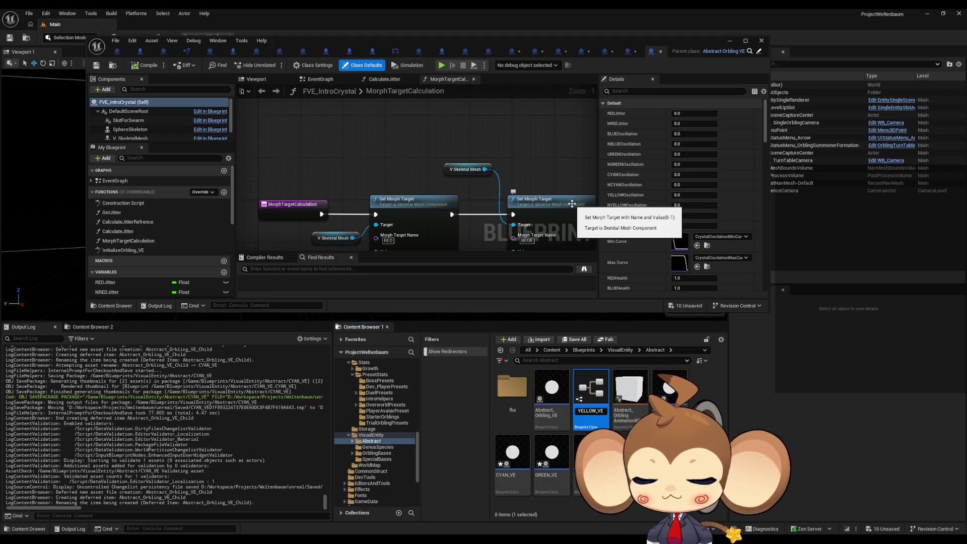
pyautogui.press('Return')
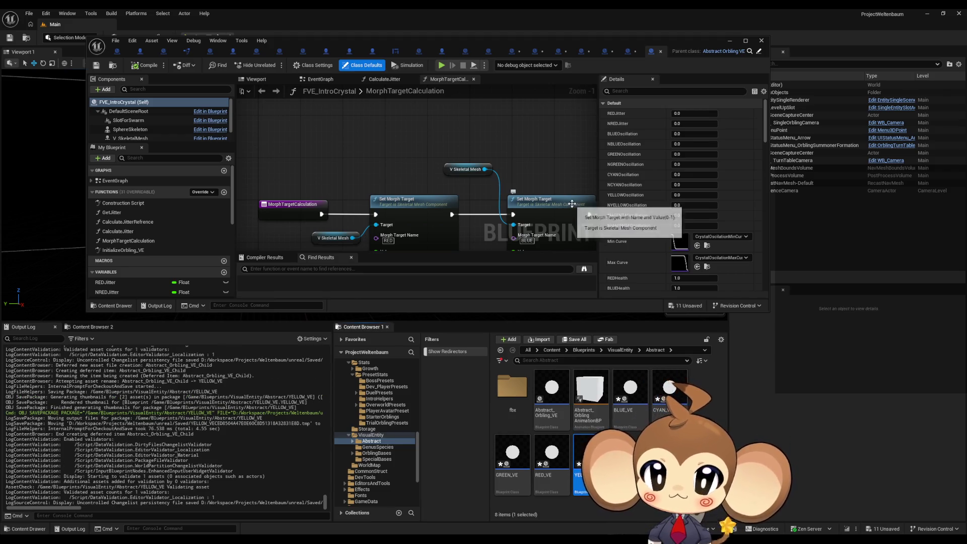
pyautogui.rightClick(546, 384)
pyautogui.click(598, 173)
pyautogui.write('MAGENTA_VE')
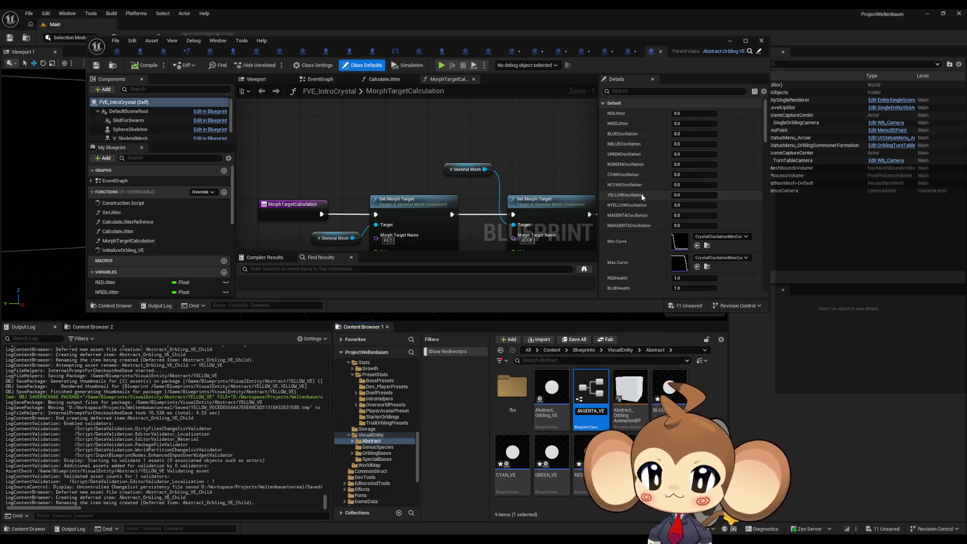
pyautogui.press('Return')
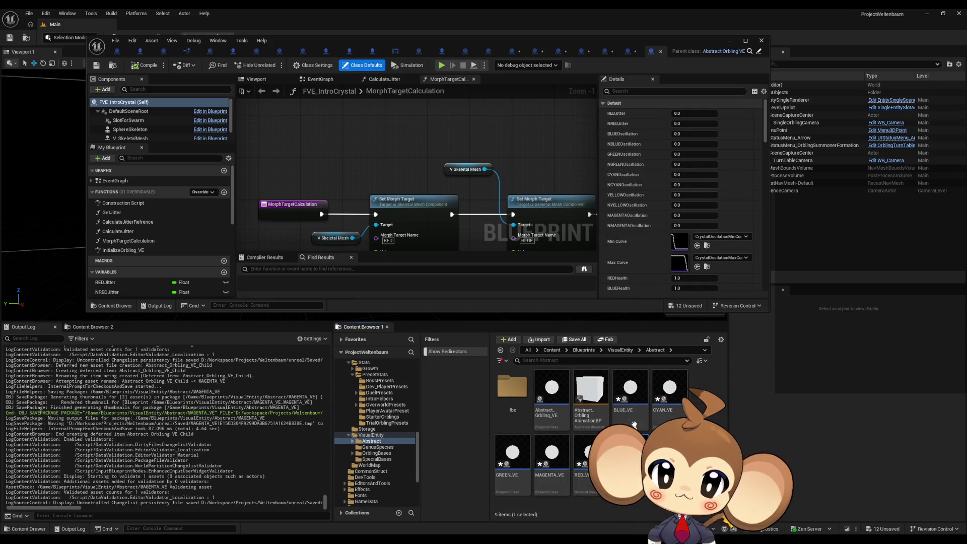
# - Select all six colour _VE blueprints
pyautogui.keyDown('shift'); pyautogui.click(629, 392); pyautogui.keyUp('shift')
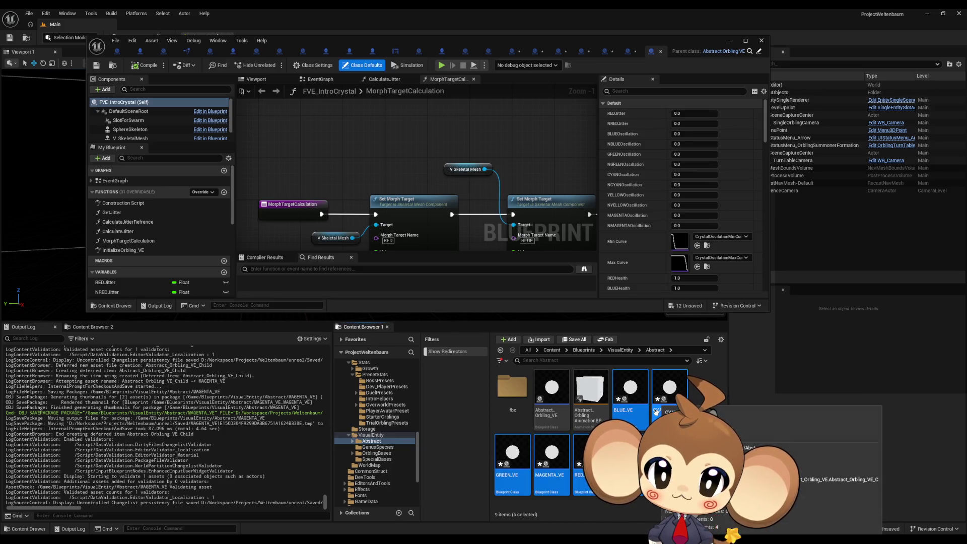
pyautogui.rightClick(627, 399)
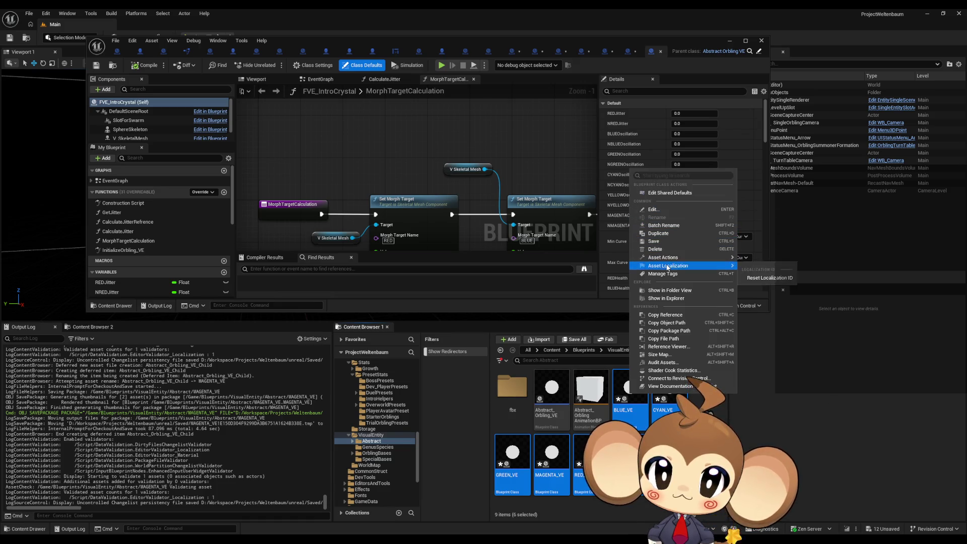
pyautogui.press('Escape')
pyautogui.keyDown('shift'); pyautogui.click(519, 468); pyautogui.keyUp('shift')
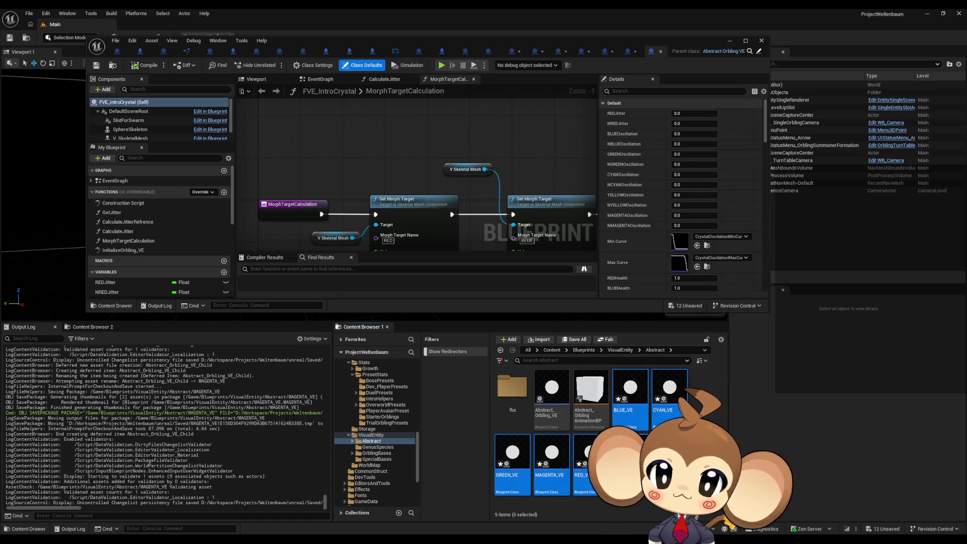
# - Move the six colour _VE blueprints into SpecialBases and maximise the blueprint editor
pyautogui.moveTo(519, 468); pyautogui.dragTo(376, 457)
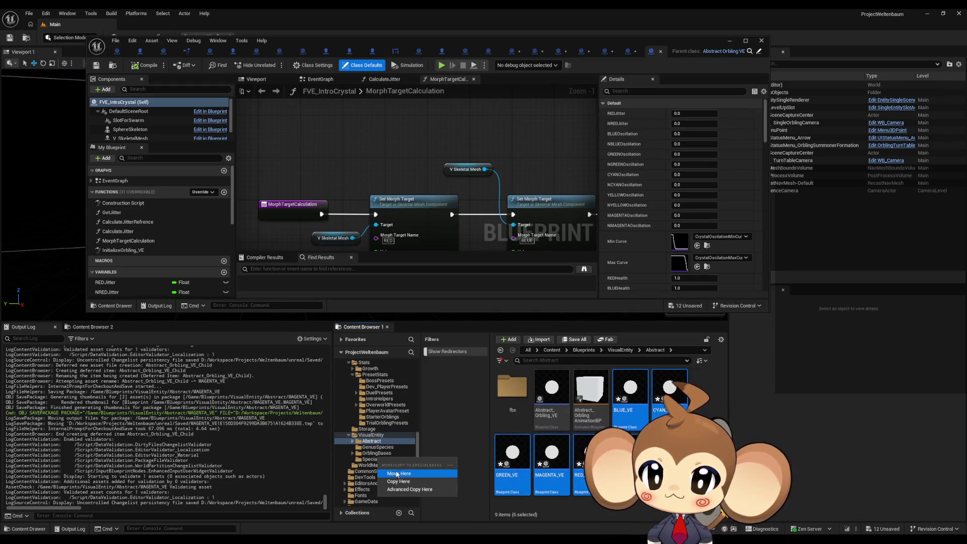
pyautogui.click(403, 473)
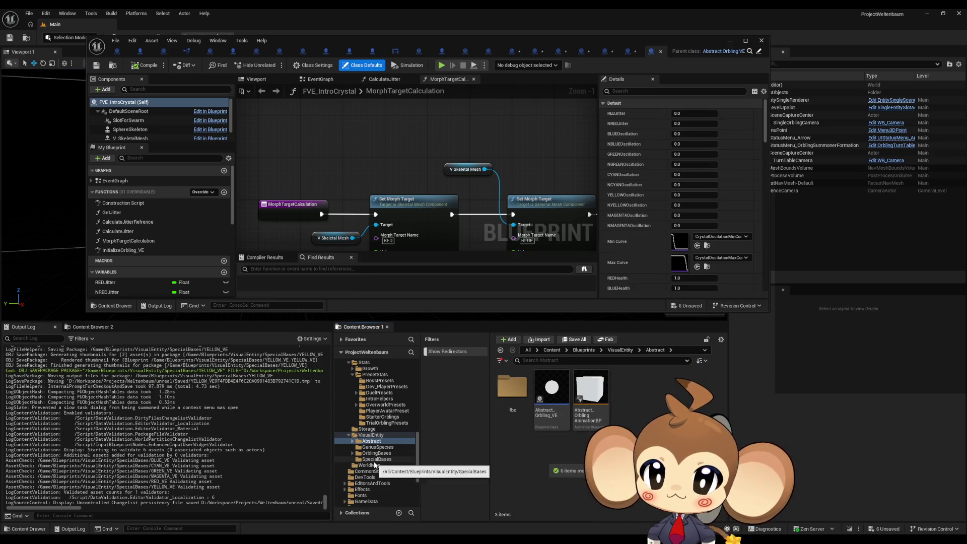
pyautogui.click(375, 460)
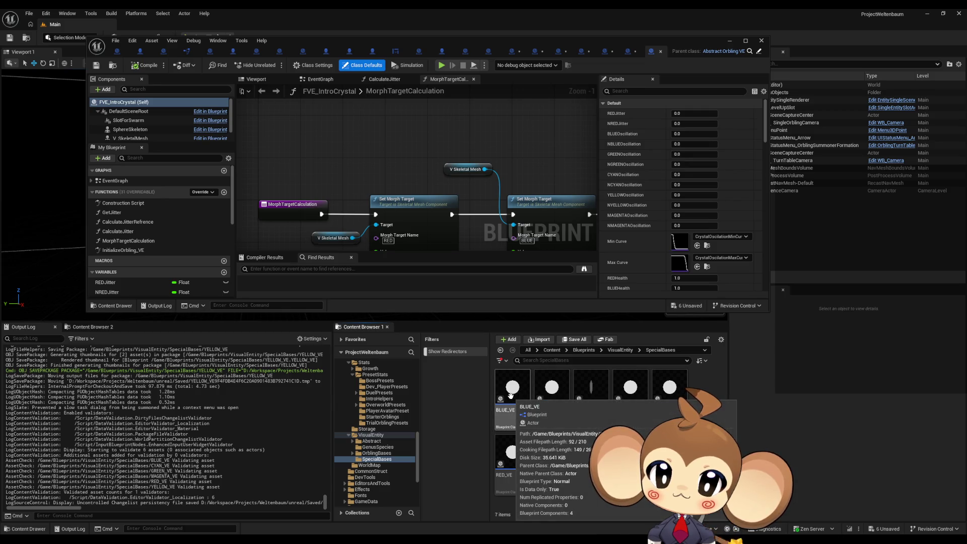
pyautogui.moveTo(522, 434)
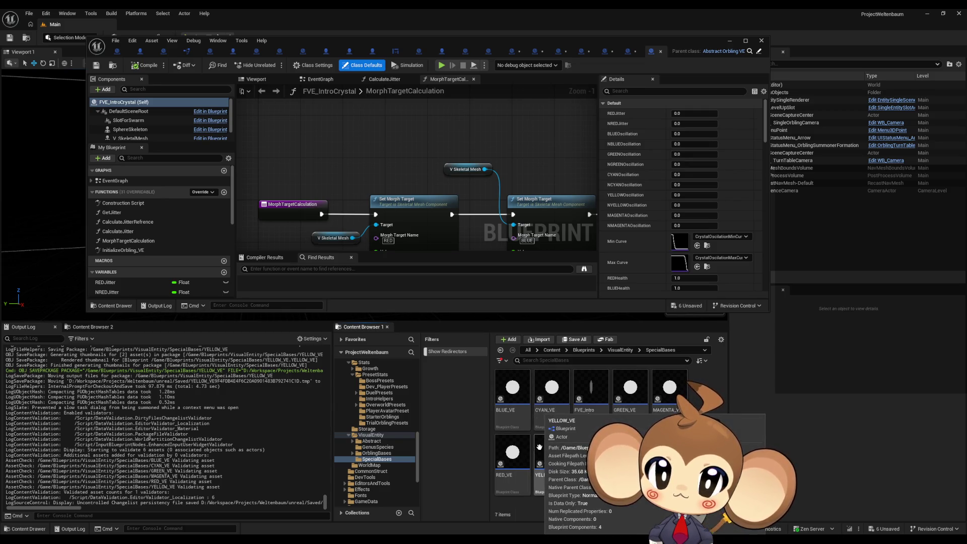
pyautogui.doubleClick(388, 44)
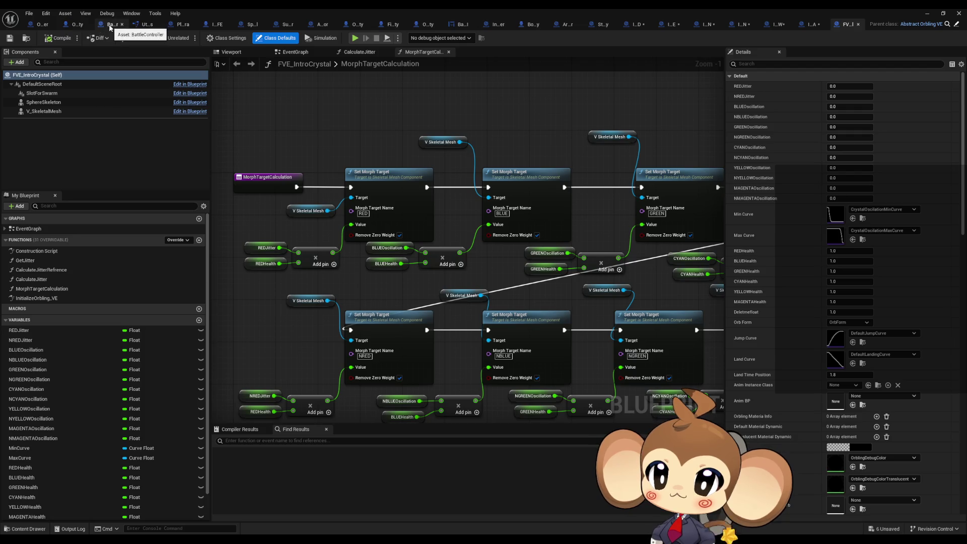
# - Close the PlayerAvatarMira, IntroCrystalBoss_FE, InputRouter, BossFightingEntity, StarterOrbling_Slimy and similar extra tabs
pyautogui.click(156, 25)
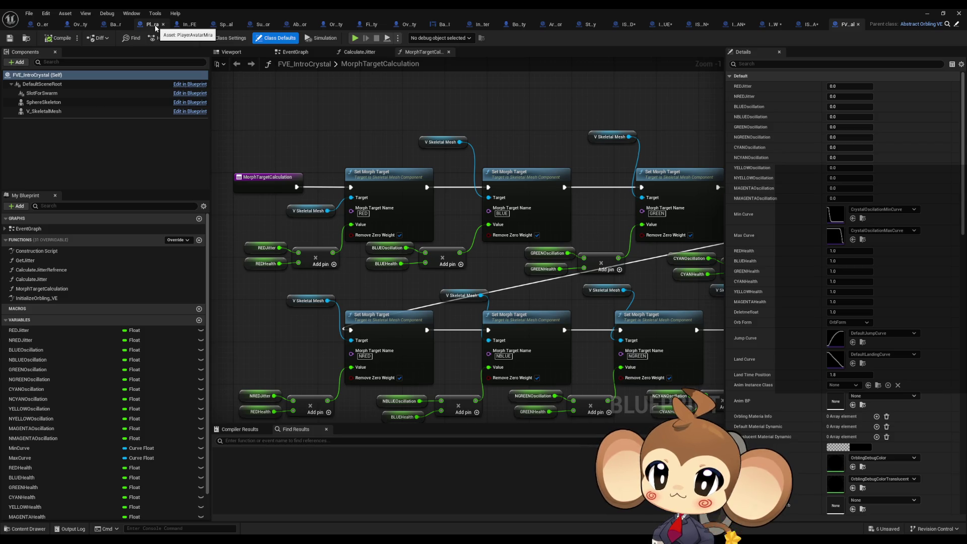
pyautogui.middleClick(155, 26)
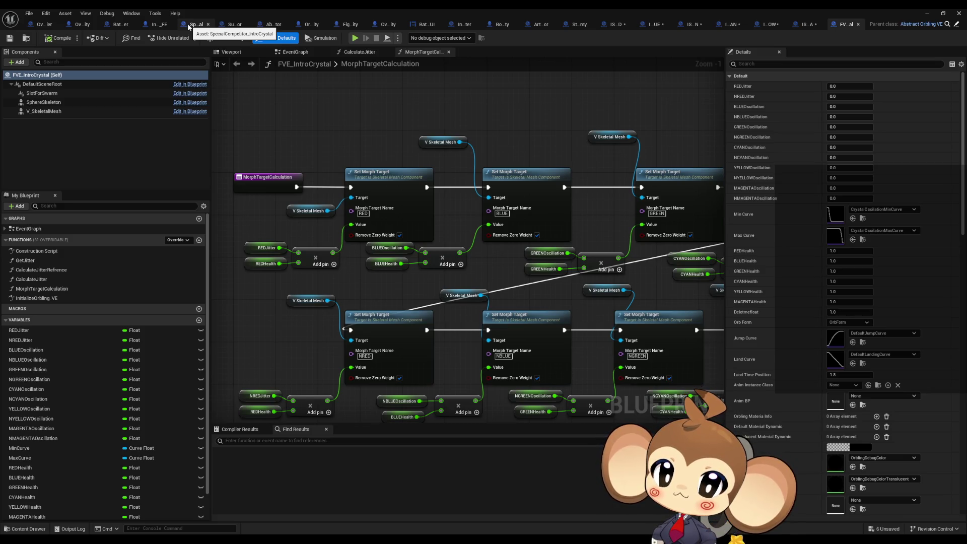
pyautogui.click(173, 25)
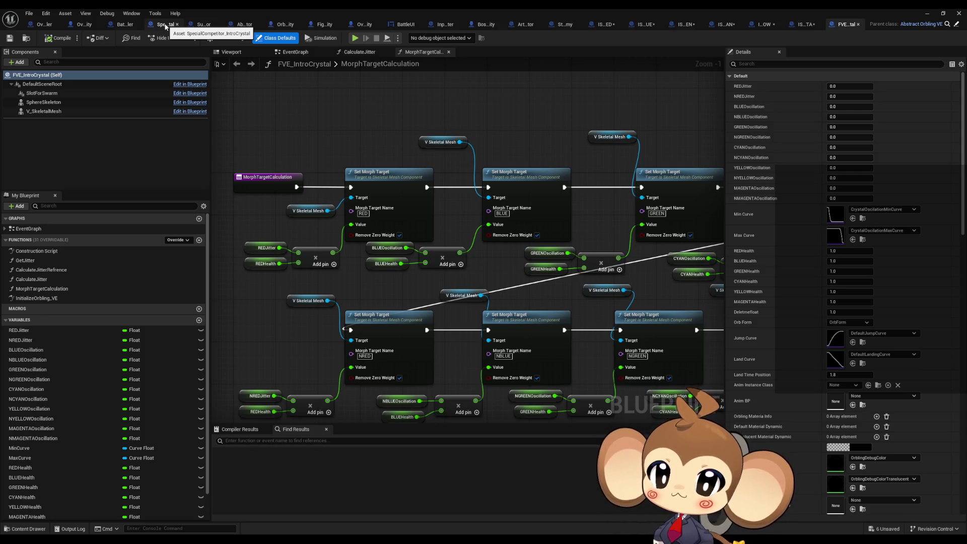
pyautogui.middleClick(165, 25)
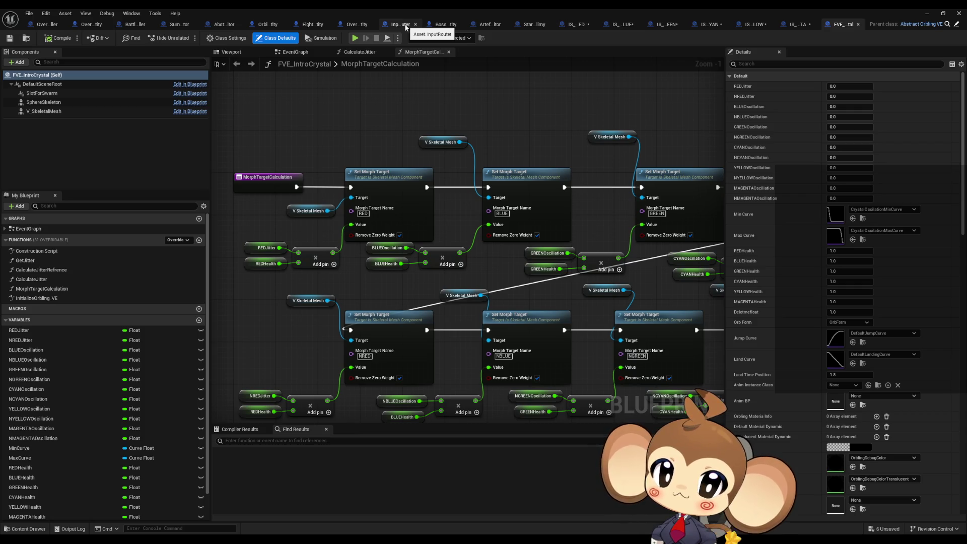
pyautogui.middleClick(405, 27)
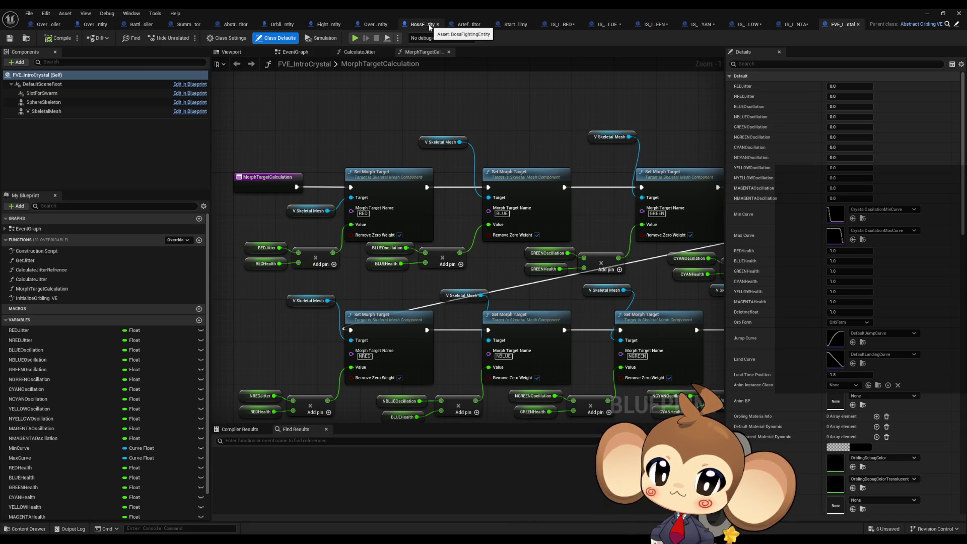
pyautogui.middleClick(429, 26)
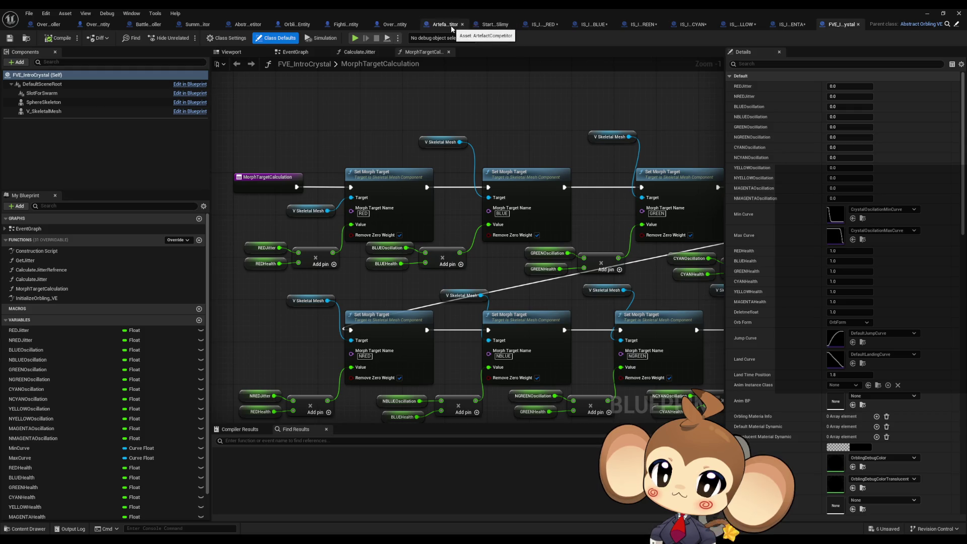
pyautogui.middleClick(488, 29)
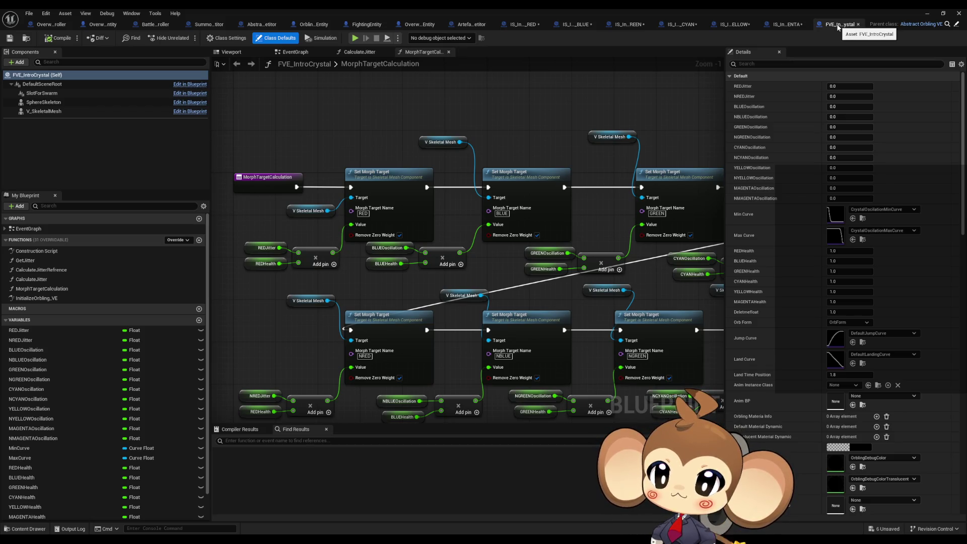
# - Inspect the InitializeOrbling_VE graph in parent Abstract_Orbling_VE, then minimise the blueprint editor
pyautogui.doubleClick(71, 299)
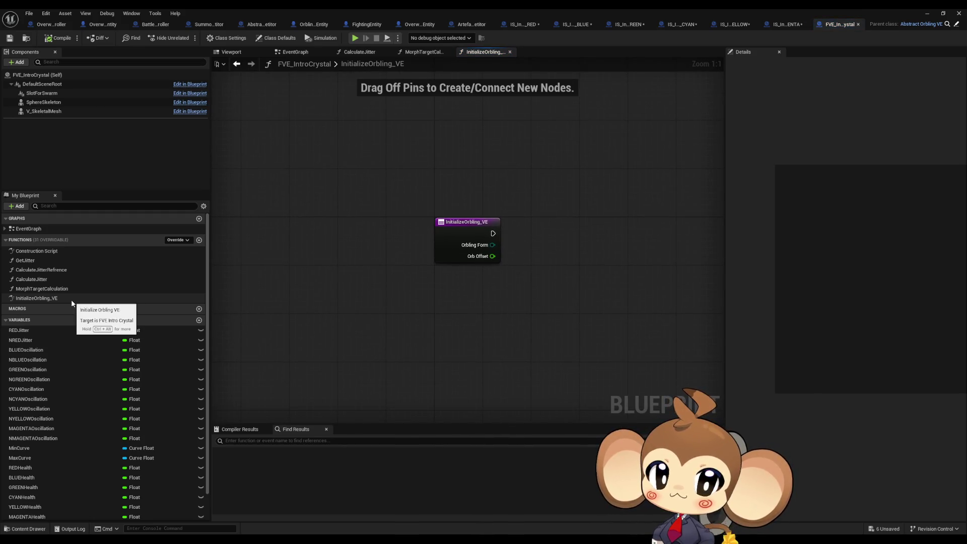
pyautogui.click(934, 25)
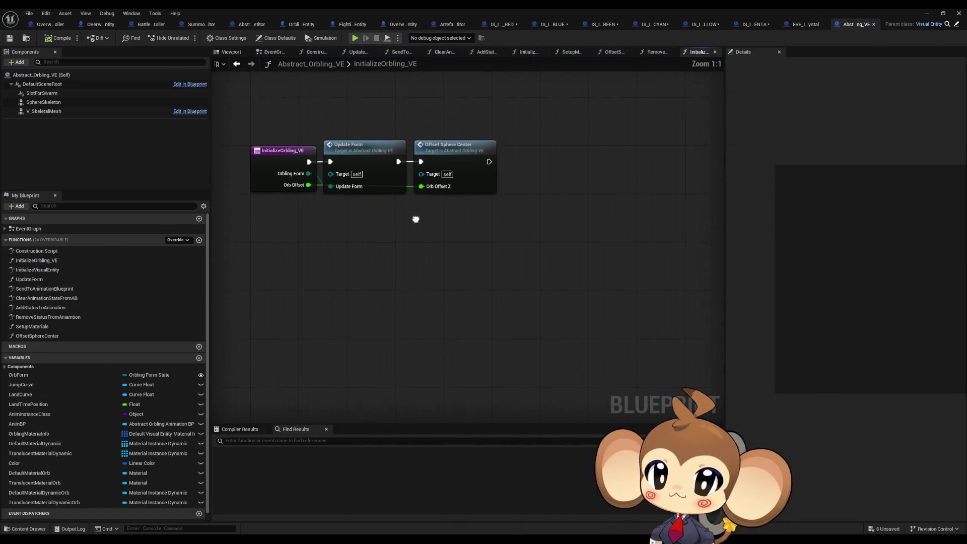
pyautogui.moveTo(356, 123); pyautogui.dragTo(524, 239)
pyautogui.click(524, 240)
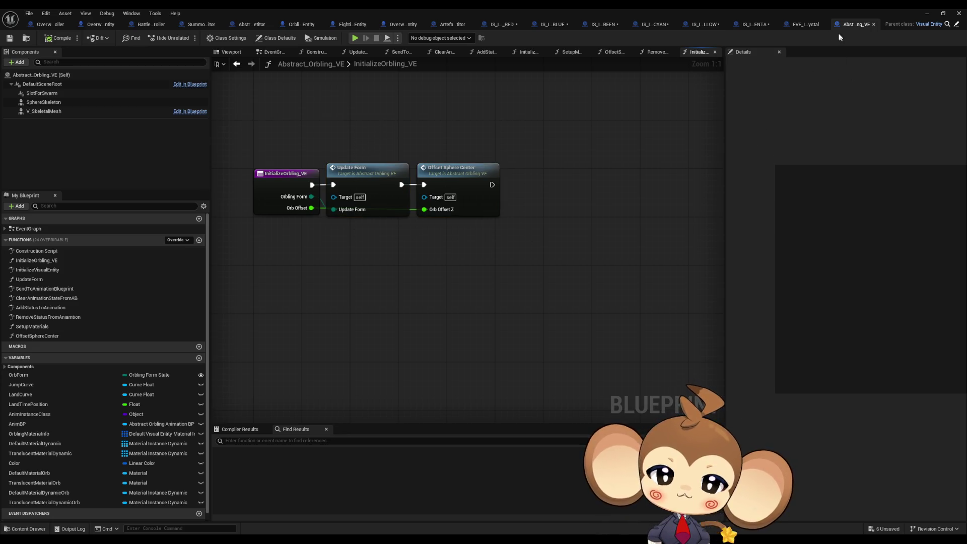
pyautogui.click(927, 18)
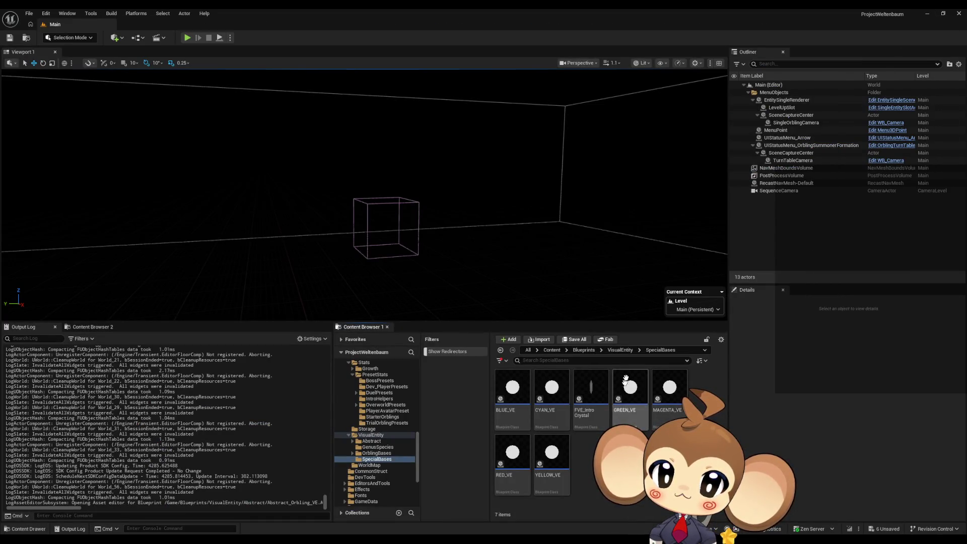
# - Duplicate BLUE_VE in SpecialBases as Abstract_Solids_VE and open it for editing
pyautogui.click(619, 351)
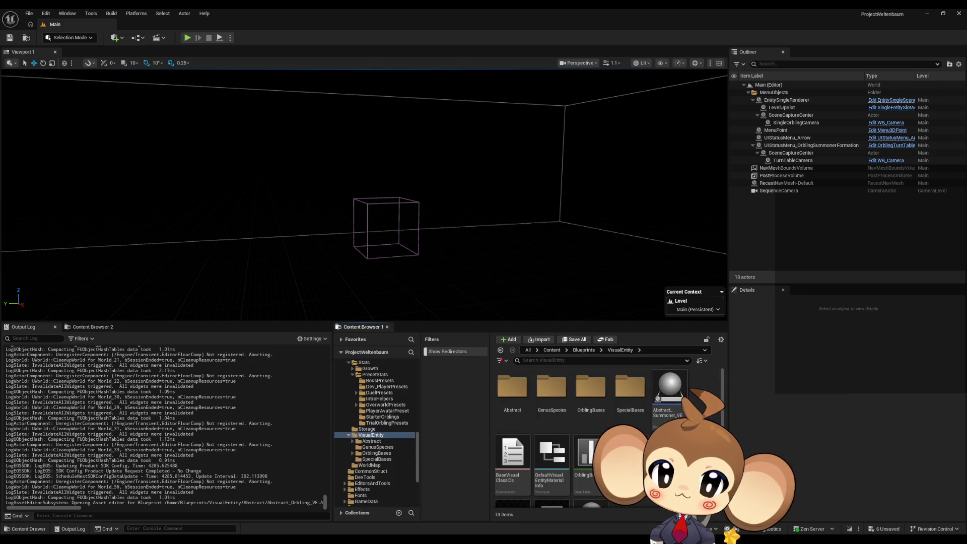
pyautogui.doubleClick(630, 388)
pyautogui.click(550, 398)
pyautogui.click(512, 388)
pyautogui.hotkey('ctrl', 'd')
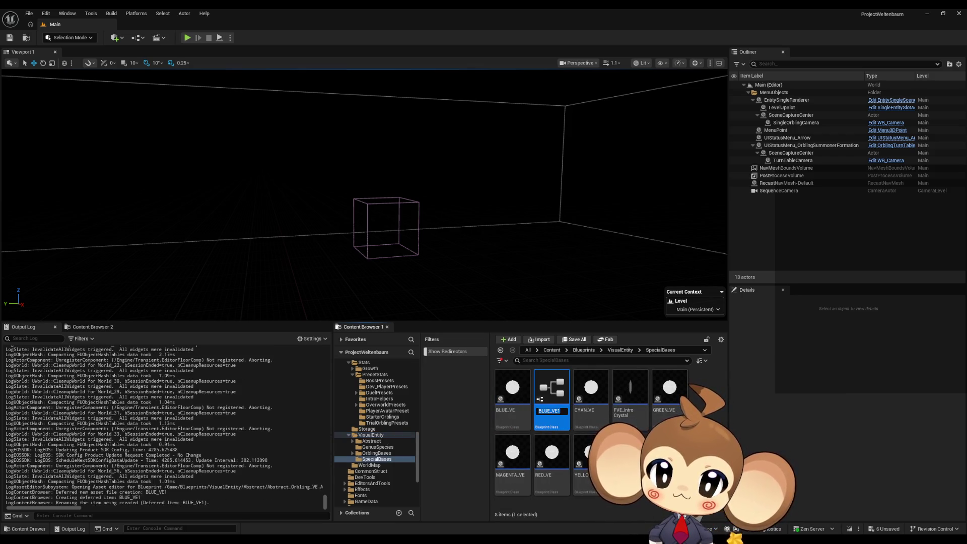
pyautogui.write('A')
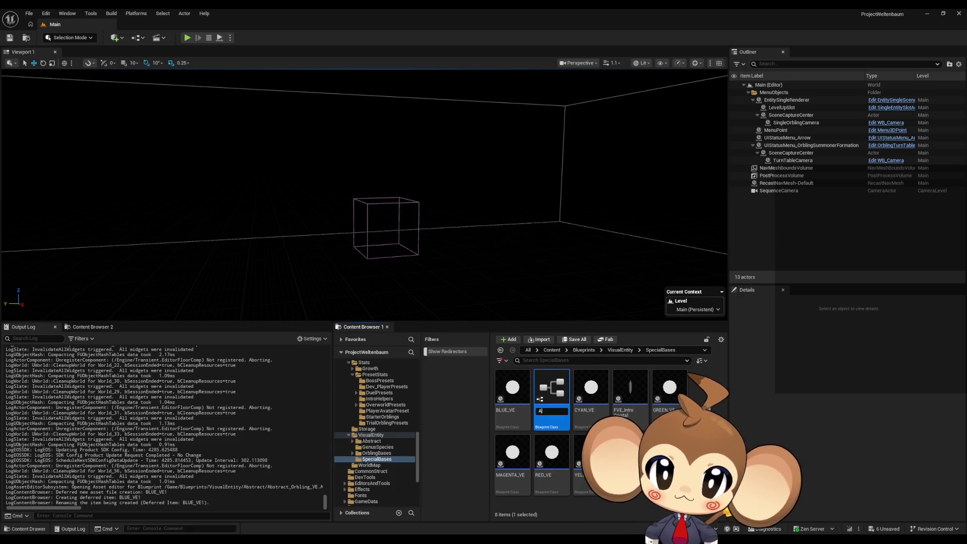
pyautogui.write('bstract')
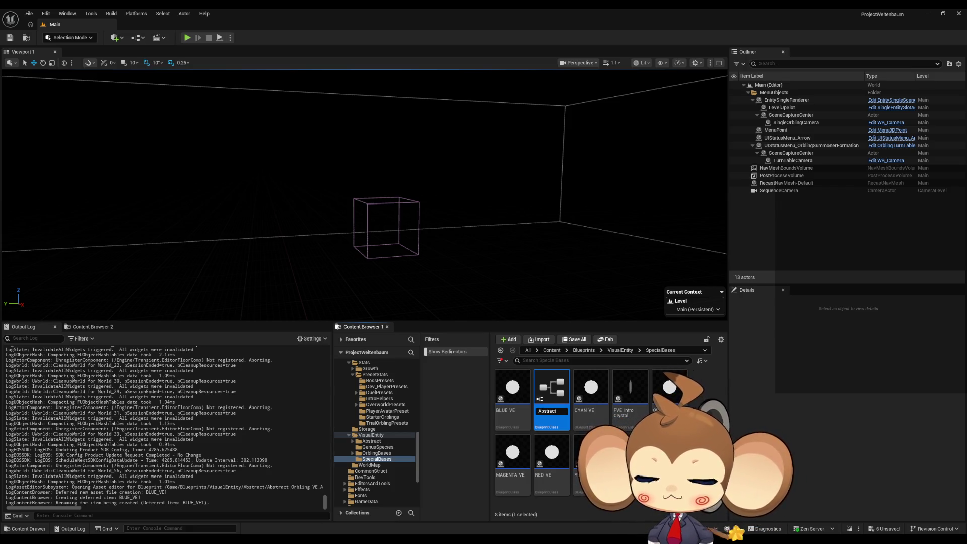
pyautogui.write('_S')
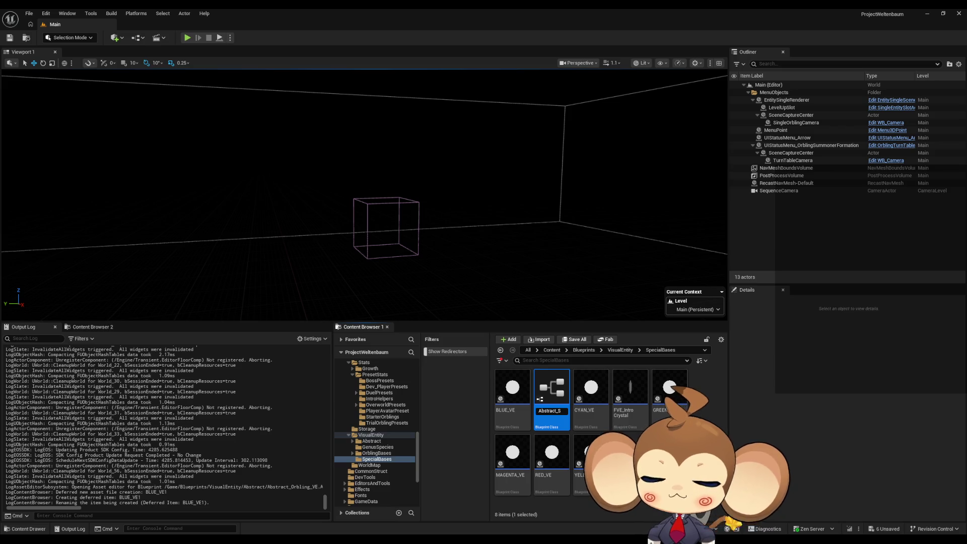
pyautogui.write('olids_')
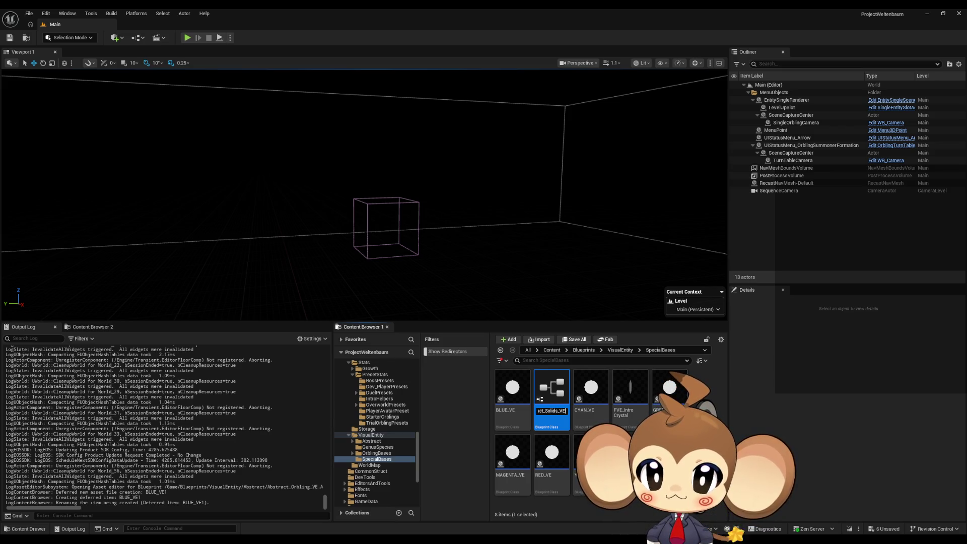
pyautogui.press('Return')
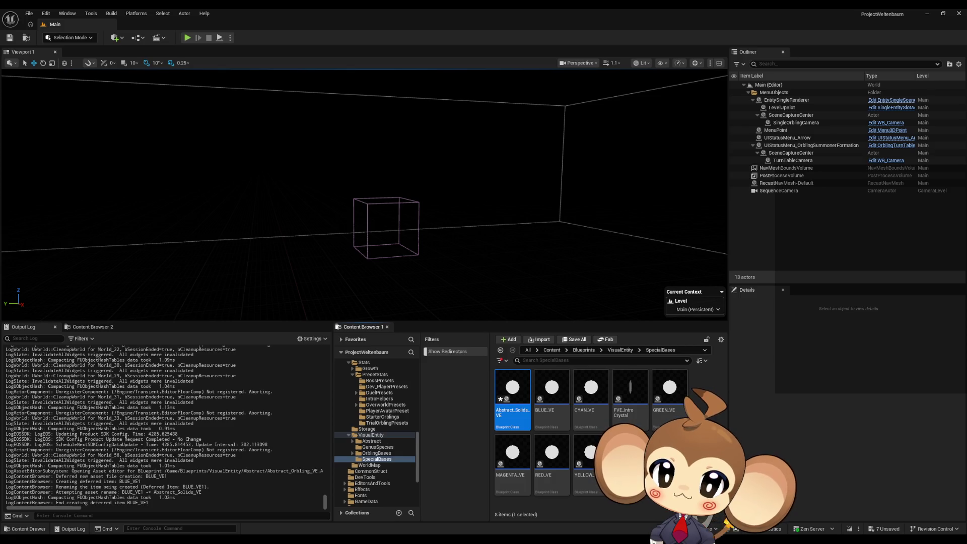
pyautogui.doubleClick(512, 393)
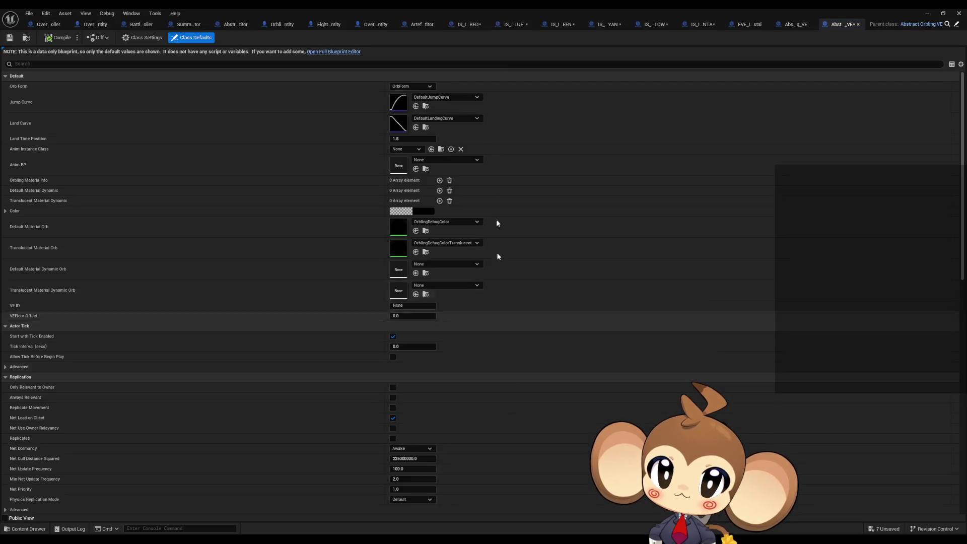
# - Open the BLUE_VE and RED_VE blueprints alongside Abstract_Solids_VE
pyautogui.doubleClick(500, 11)
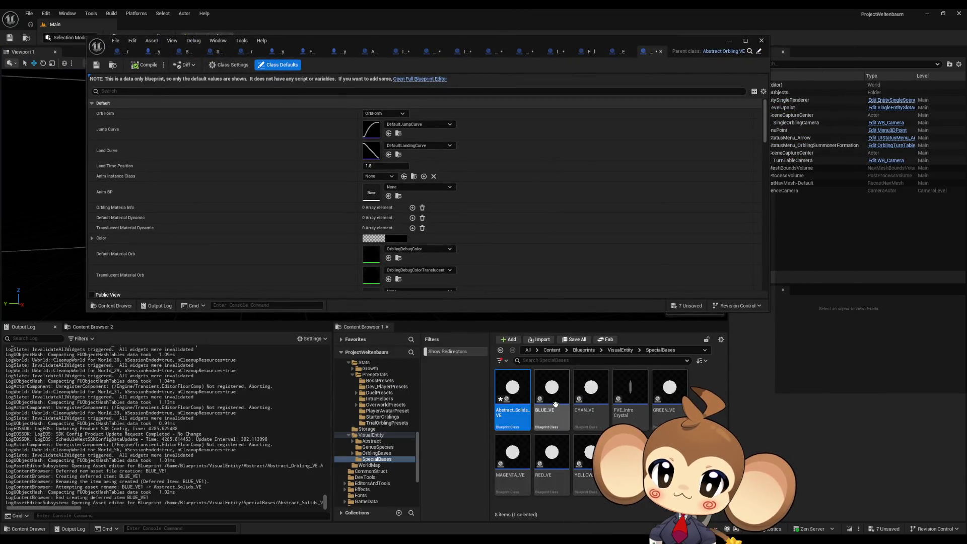
pyautogui.doubleClick(555, 404)
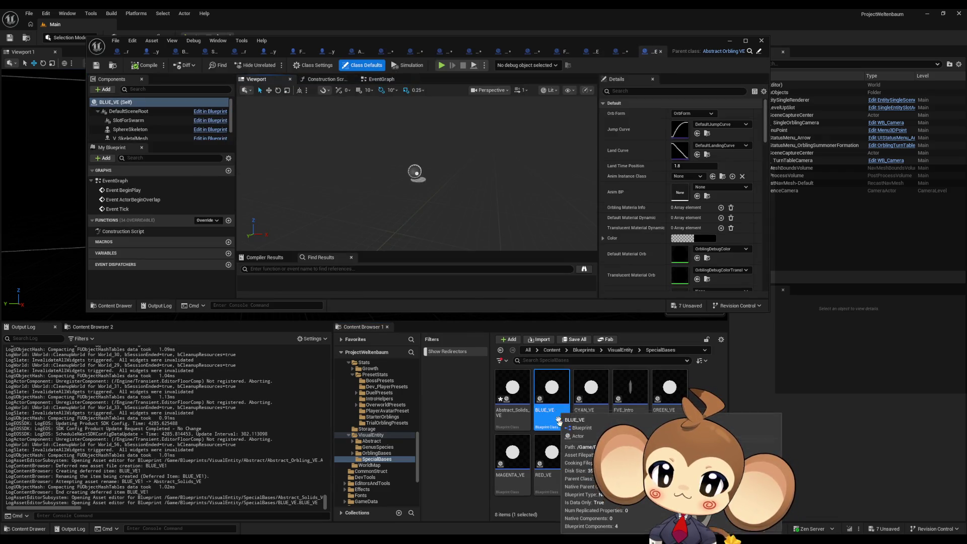
pyautogui.click(556, 469)
pyautogui.doubleClick(556, 469)
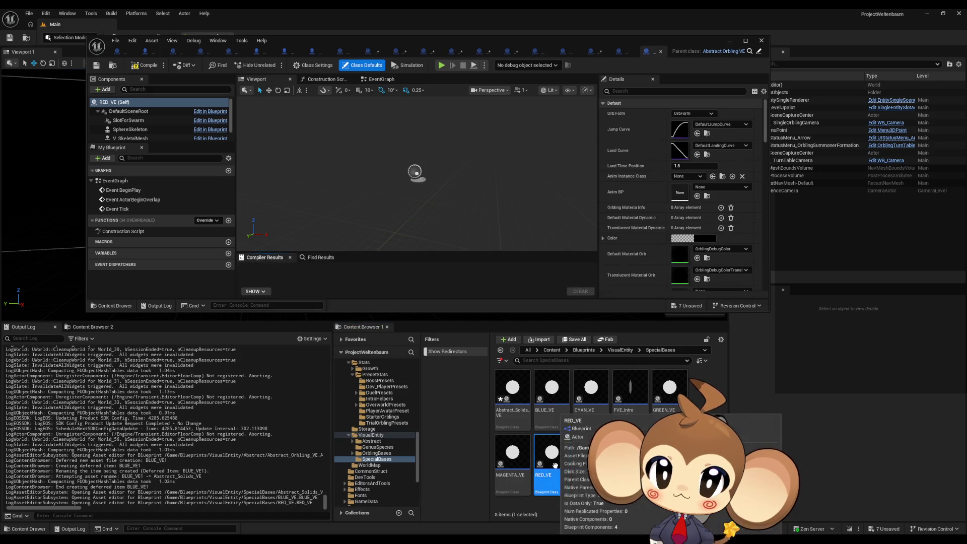
pyautogui.click(636, 54)
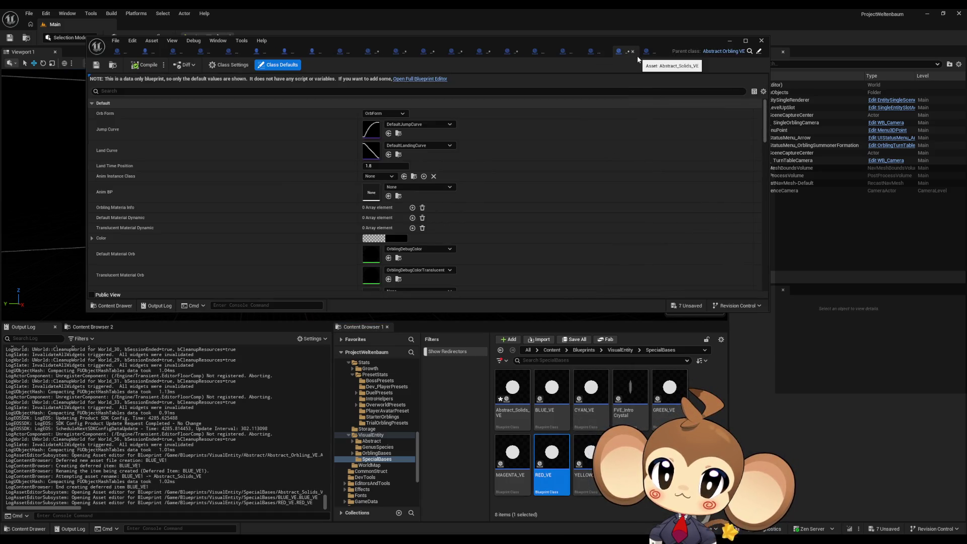
pyautogui.doubleClick(620, 38)
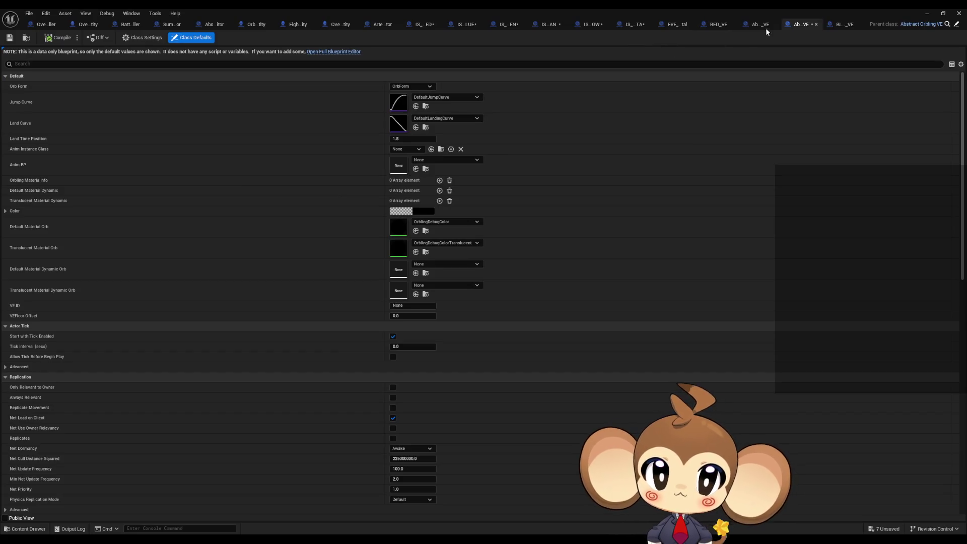
pyautogui.click(718, 25)
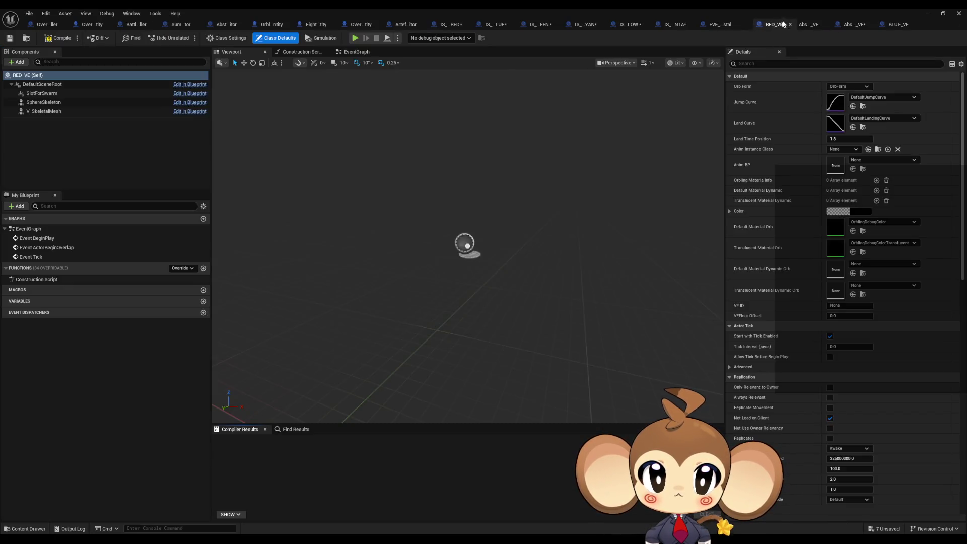
pyautogui.doubleClick(867, 10)
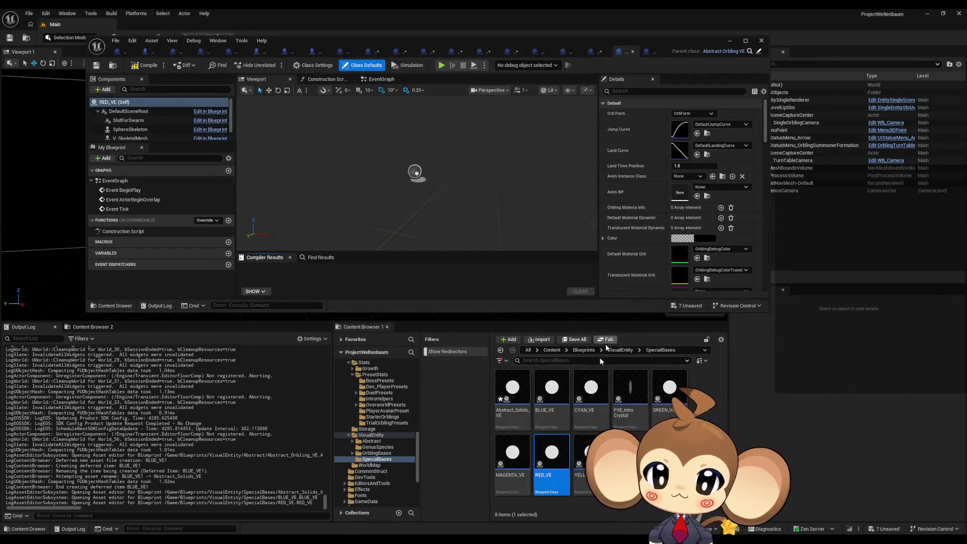
# - Open GREEN_VE, CYAN_VE, YELLOW_VE and MAGENTA_VE, maximising the editor on MAGENTA_VE
pyautogui.click(673, 397)
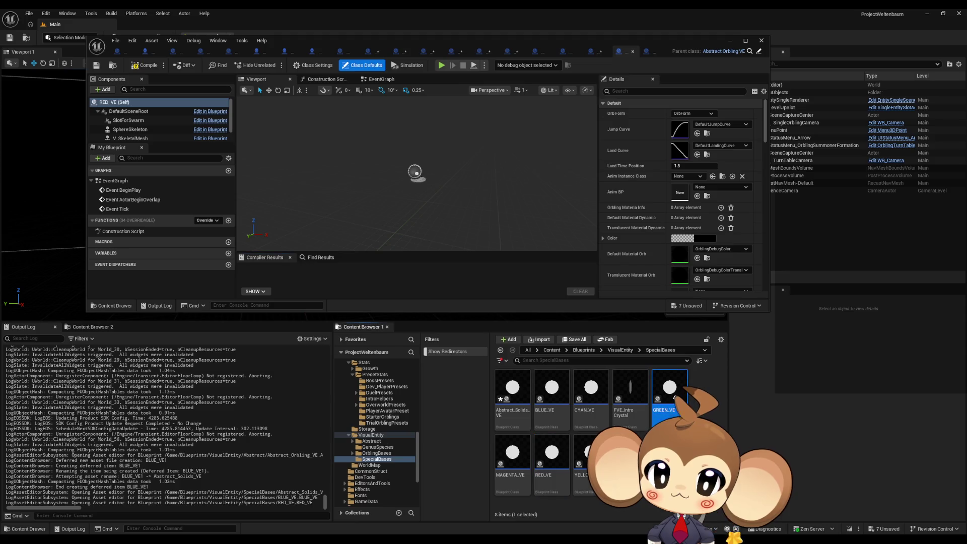
pyautogui.click(592, 393)
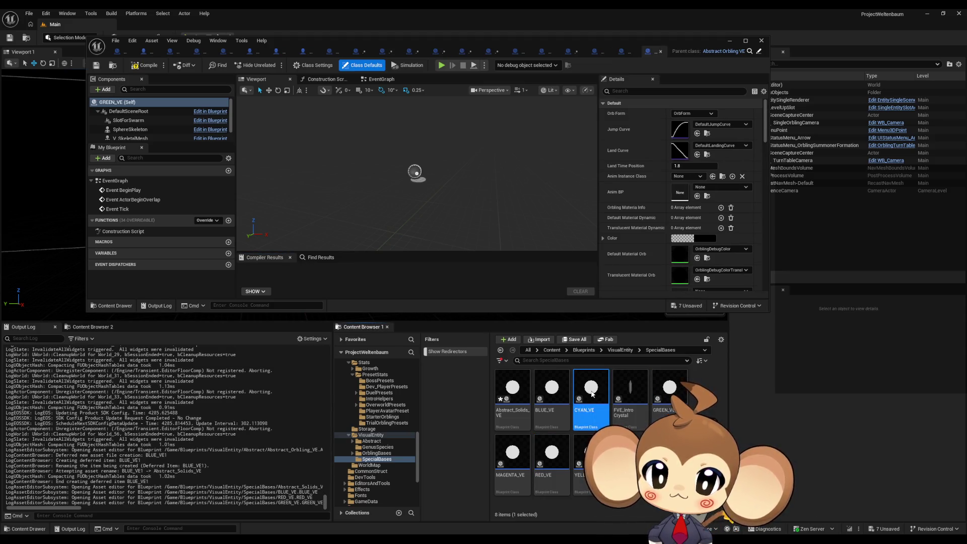
pyautogui.doubleClick(582, 453)
pyautogui.doubleClick(510, 453)
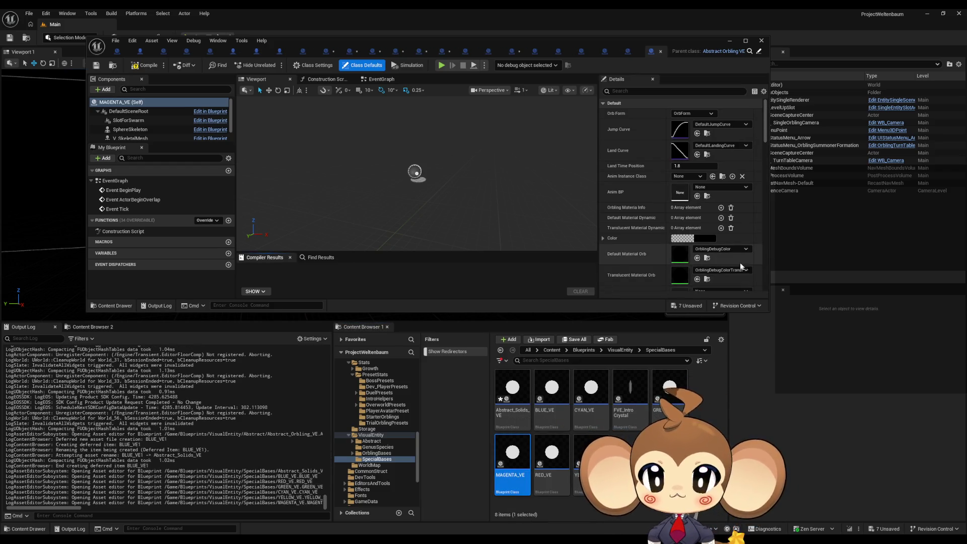
pyautogui.doubleClick(473, 42)
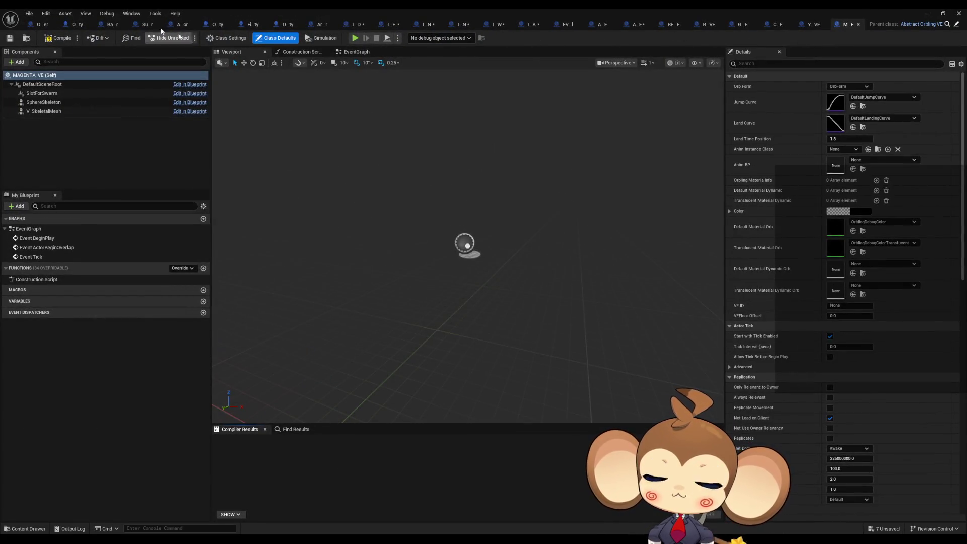
pyautogui.click(47, 14)
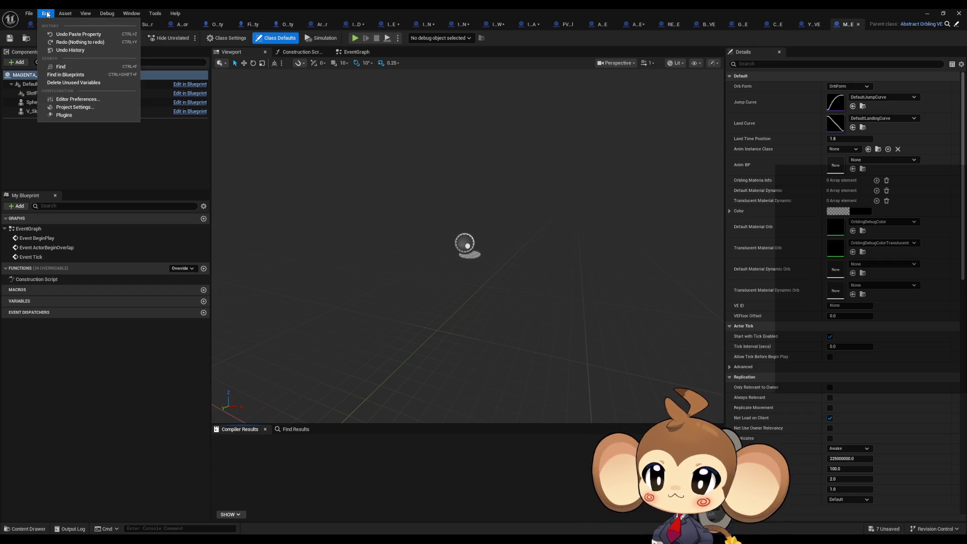
# - Reparent MAGENTA_VE and YELLOW_VE to Abstract_Solids_VE
pyautogui.moveTo(23, 15)
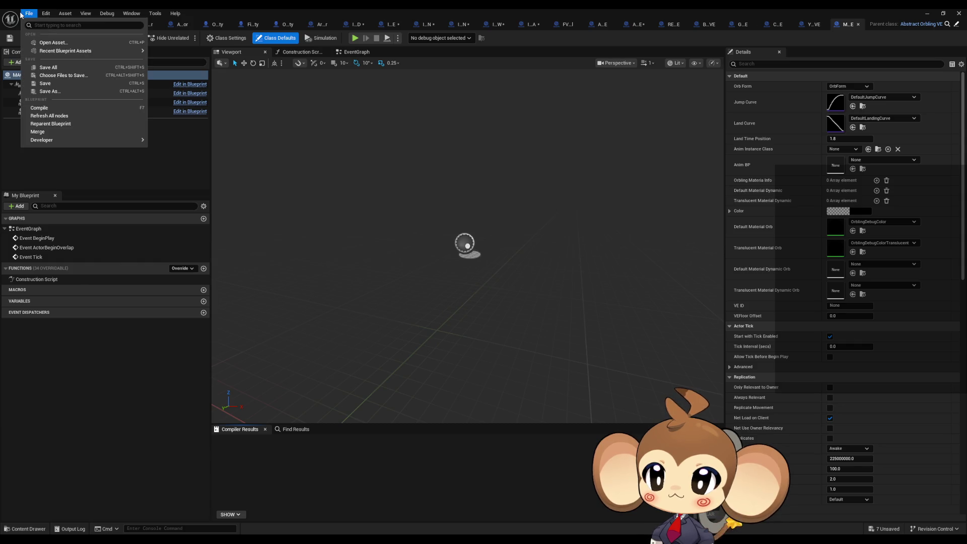
pyautogui.click(76, 125)
pyautogui.write('abst sol')
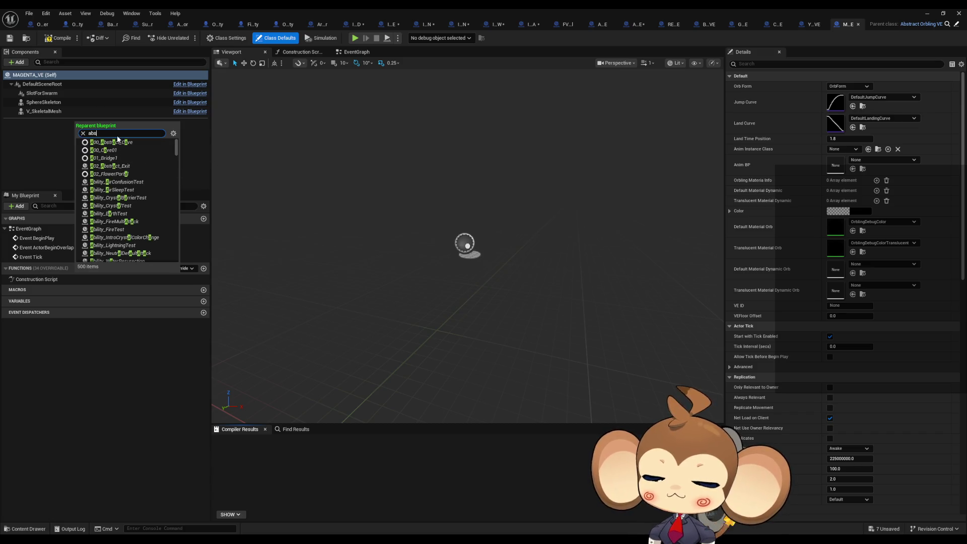
pyautogui.write('i')
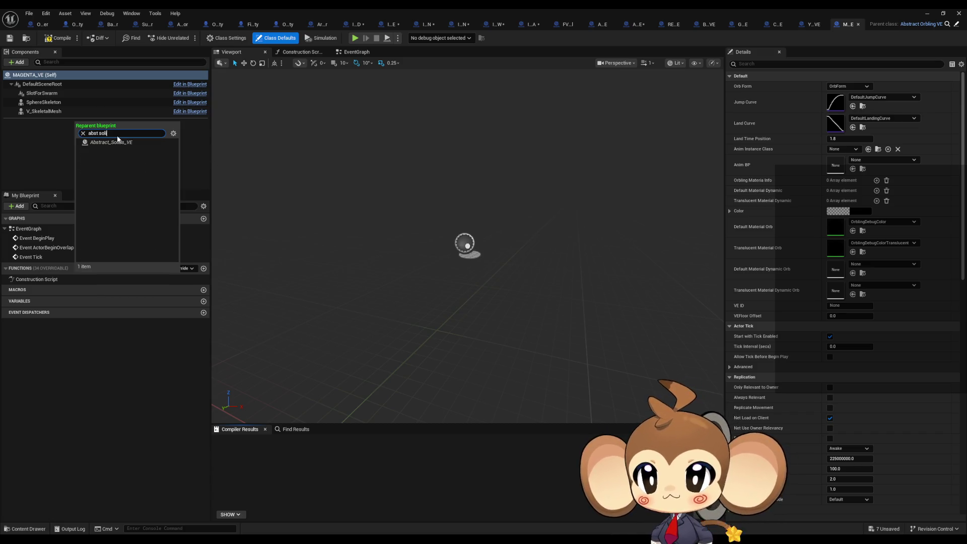
pyautogui.click(114, 143)
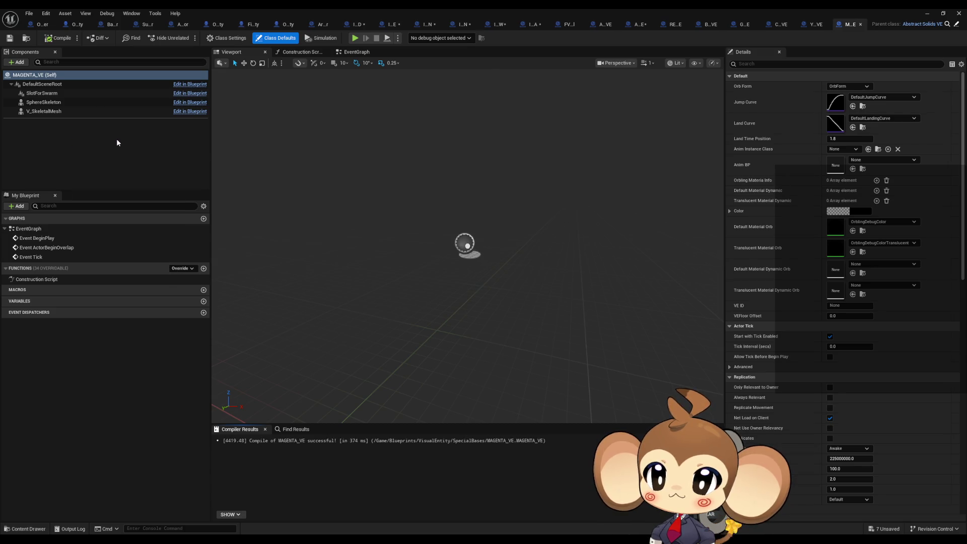
pyautogui.click(816, 25)
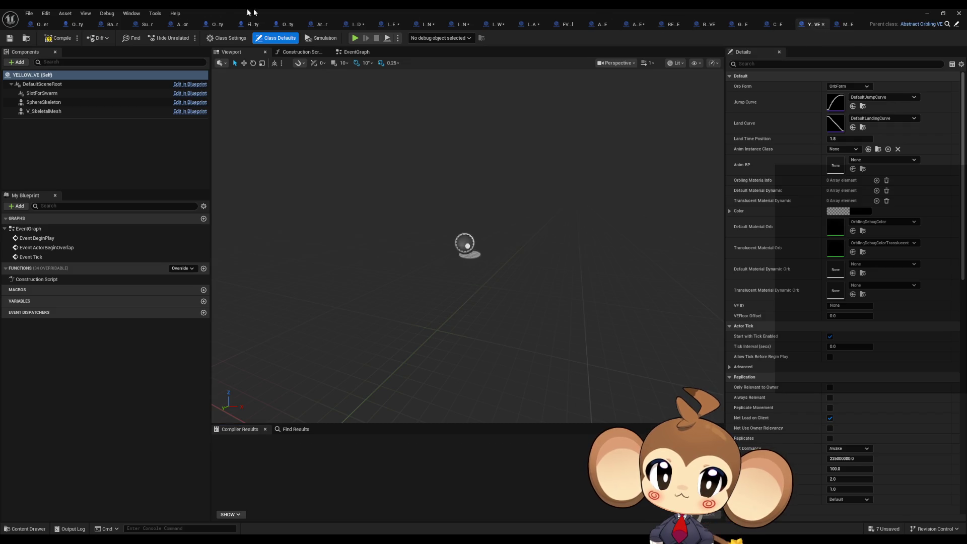
pyautogui.click(29, 13)
pyautogui.click(60, 124)
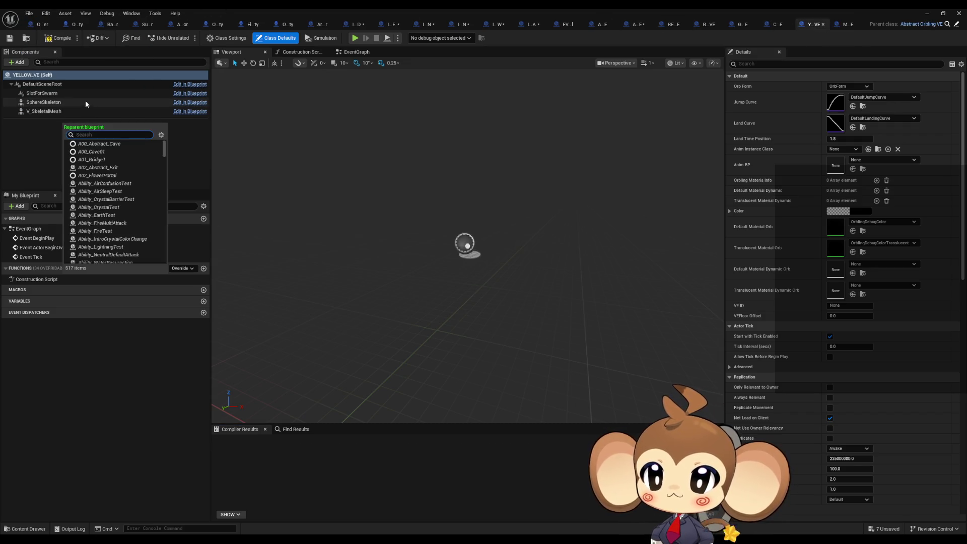
pyautogui.write('abst soli')
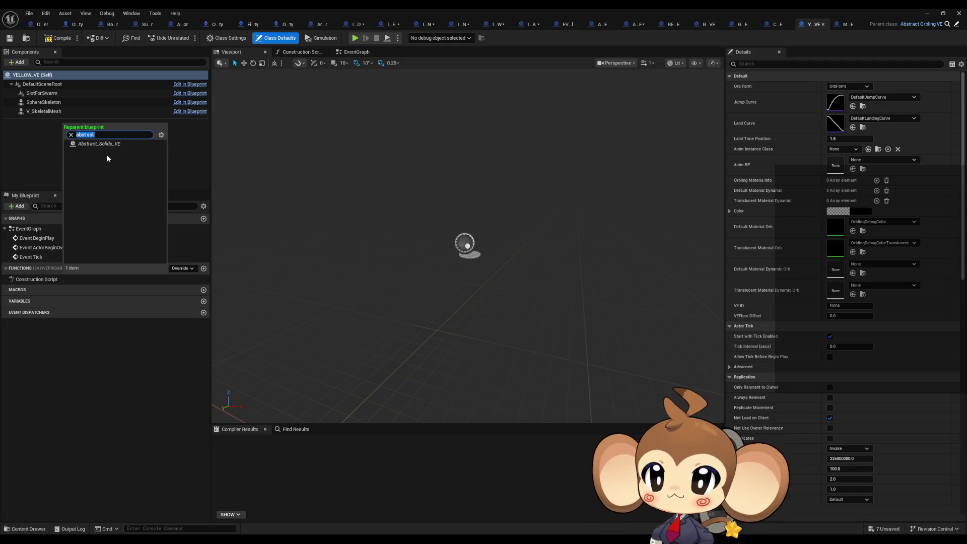
pyautogui.click(111, 146)
# - Reparent CYAN_VE and GREEN_VE to Abstract_Solids_VE
pyautogui.click(777, 27)
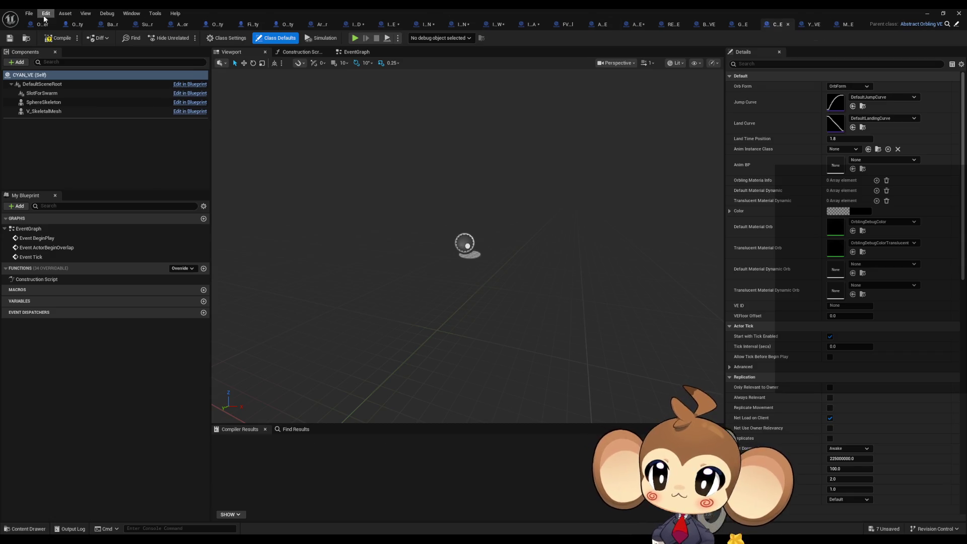
pyautogui.click(29, 13)
pyautogui.click(56, 126)
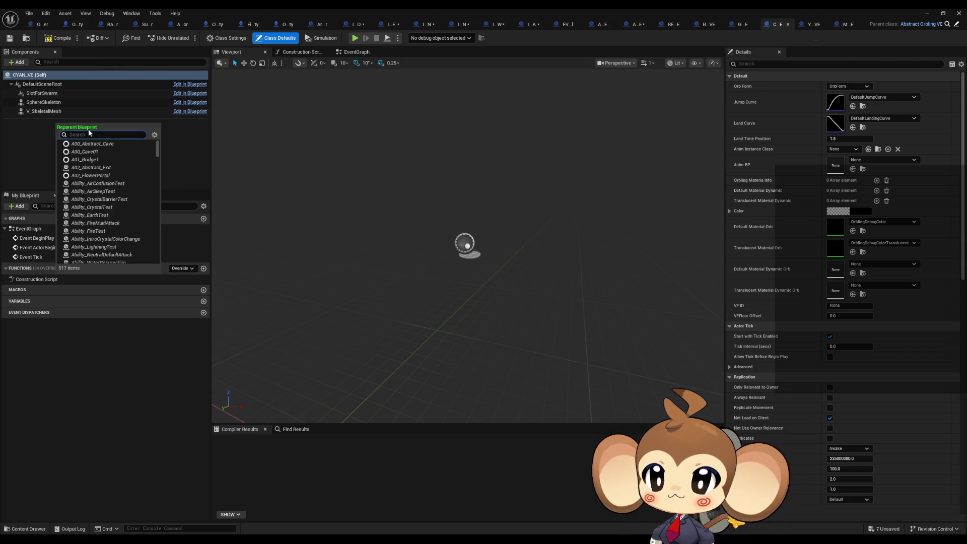
pyautogui.write('solid')
pyautogui.click(83, 145)
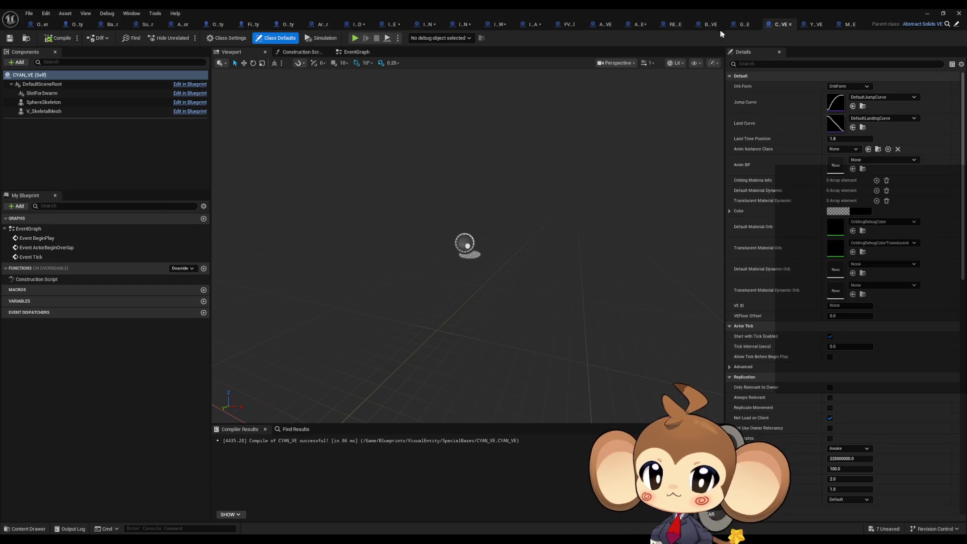
pyautogui.click(744, 24)
pyautogui.click(29, 13)
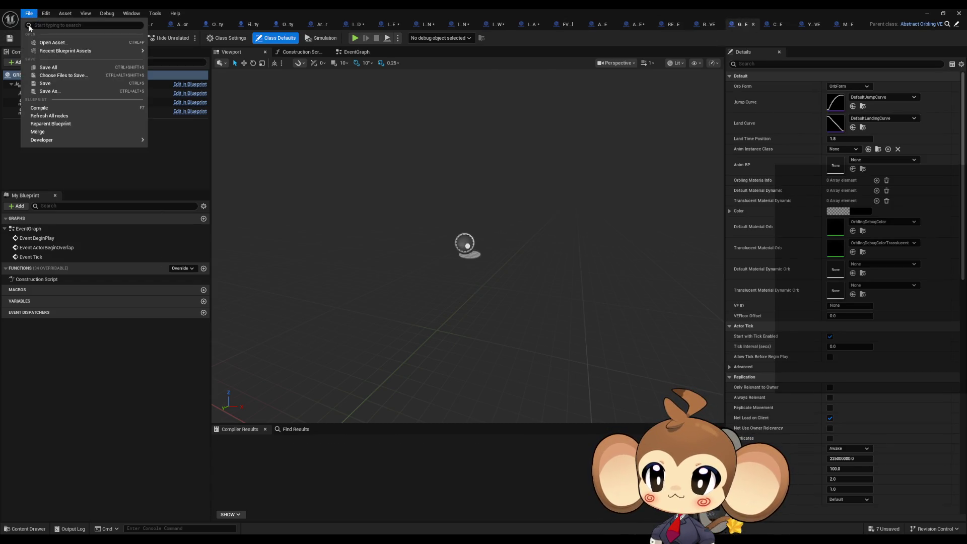
pyautogui.click(55, 124)
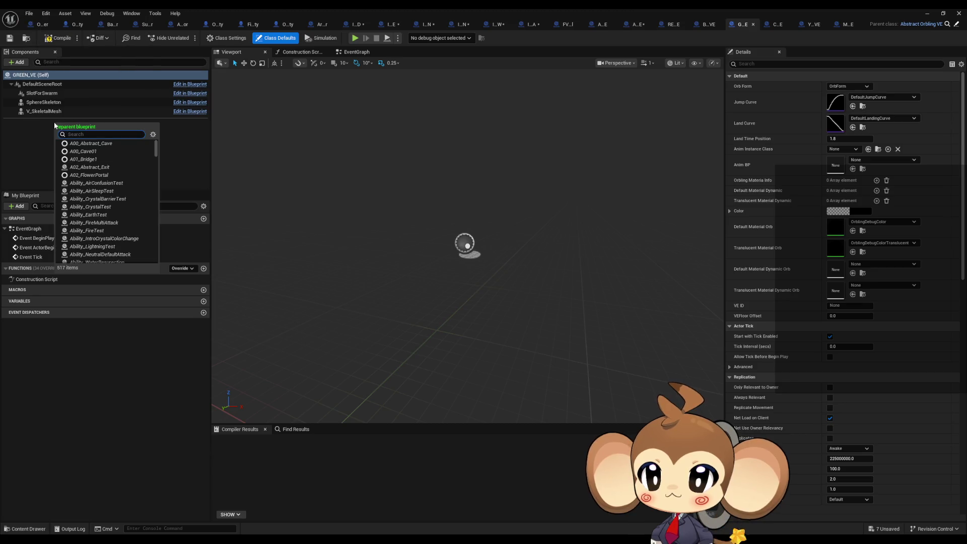
pyautogui.write('abst soli')
pyautogui.click(91, 145)
# - Reparent BLUE_VE and RED_VE to Abstract_Solids_VE, then return to Abstract_Solids_VE
pyautogui.click(708, 24)
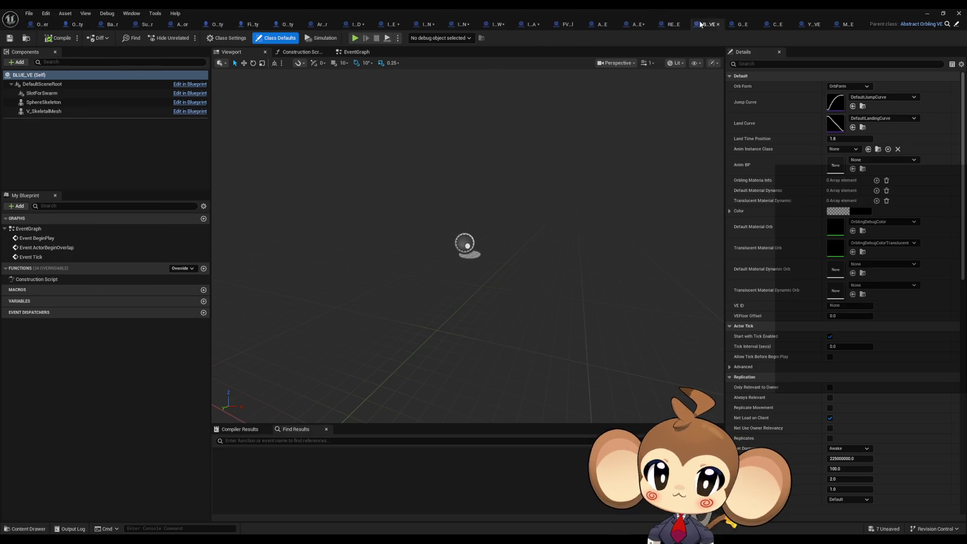
pyautogui.click(29, 13)
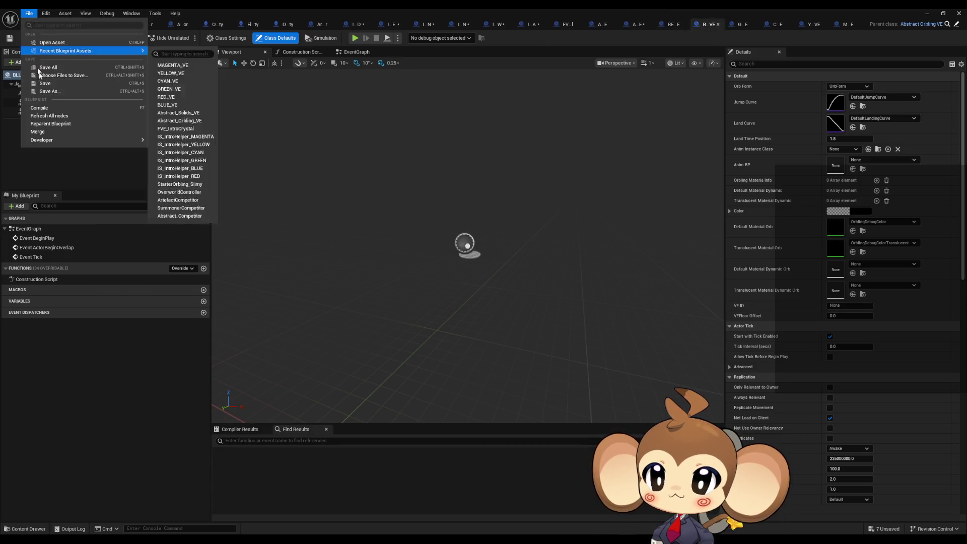
pyautogui.click(65, 123)
pyautogui.write('solid')
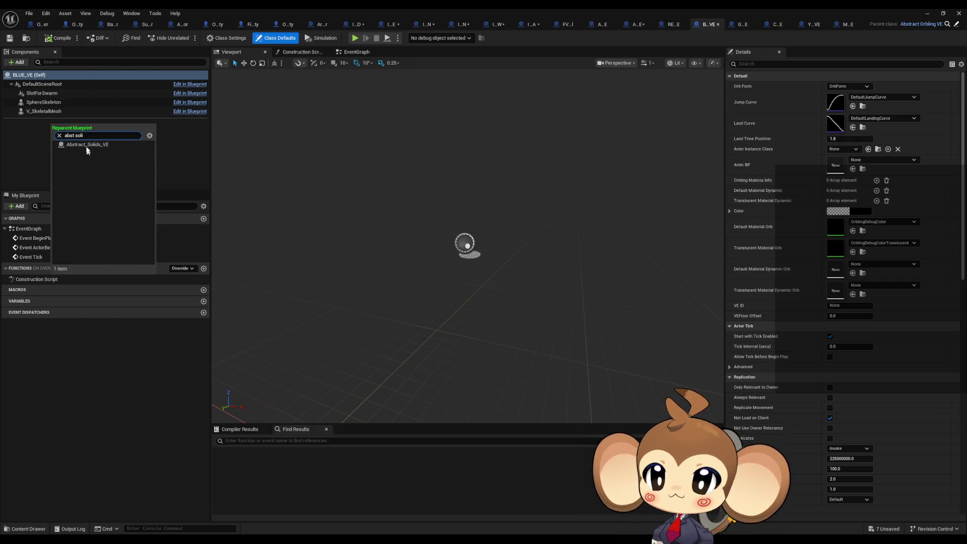
pyautogui.click(86, 152)
pyautogui.click(669, 25)
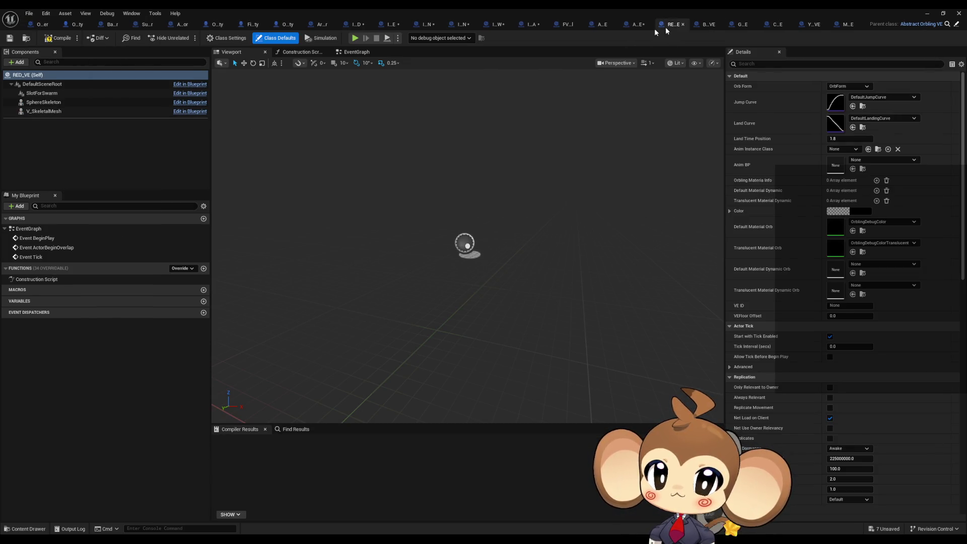
pyautogui.click(29, 13)
pyautogui.click(70, 125)
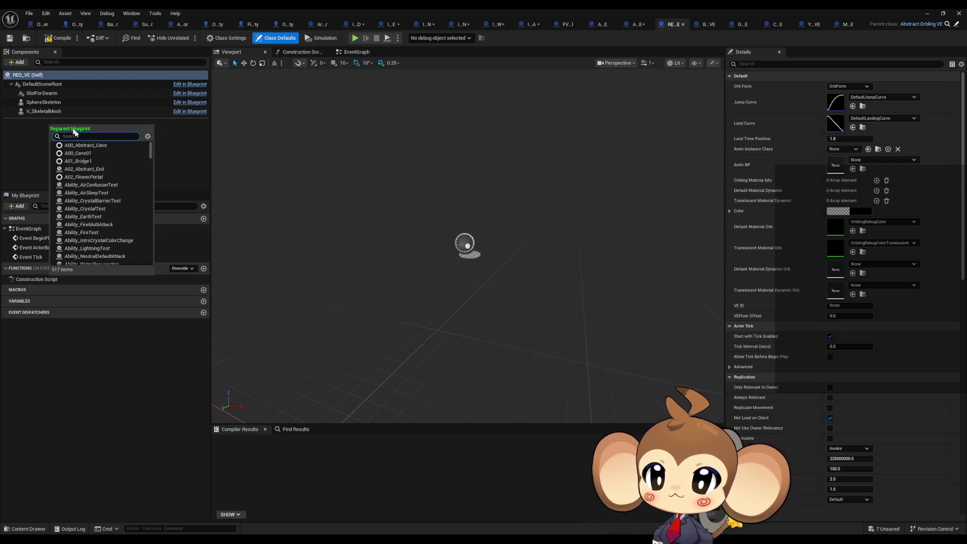
pyautogui.write('solid')
pyautogui.click(86, 146)
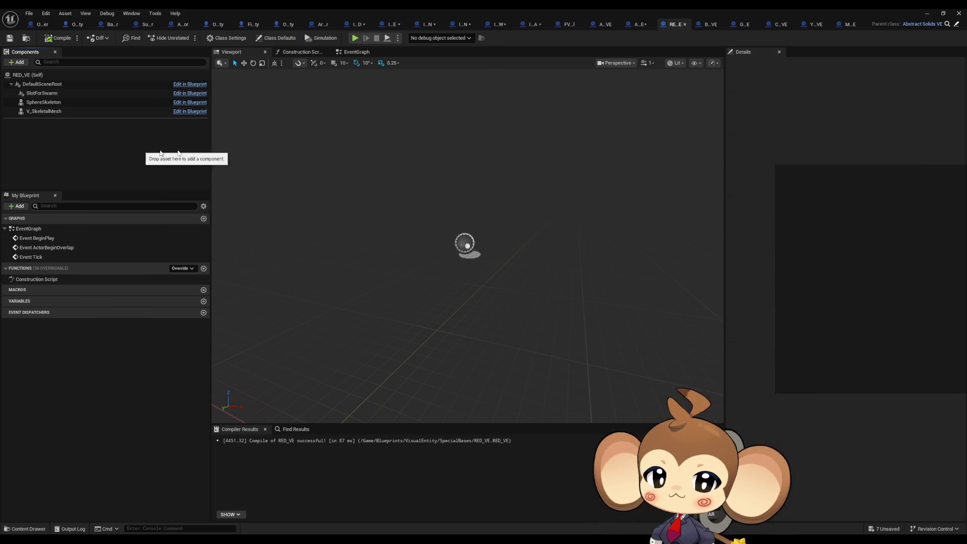
pyautogui.click(640, 26)
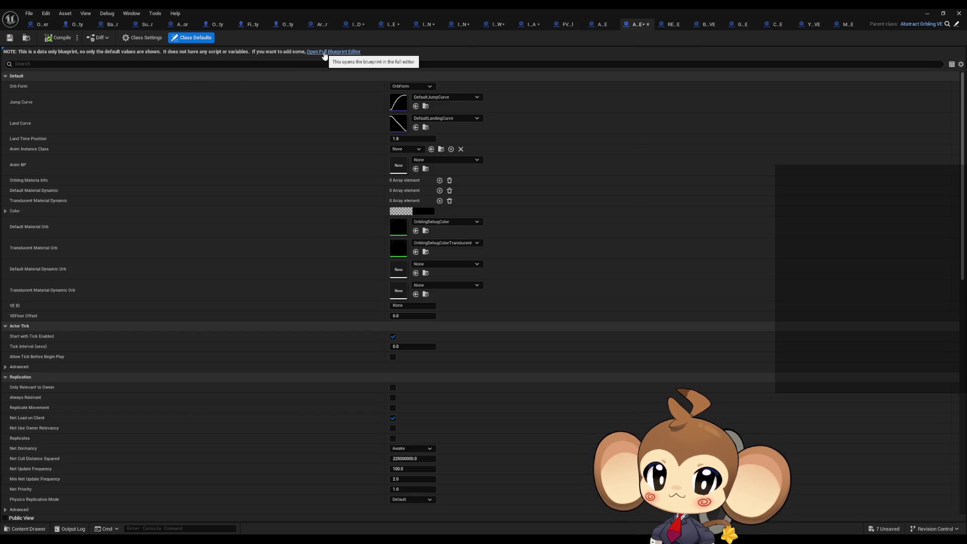
# - Set Abstract_Solids_VE's Orb Form to MaterializedForm, then show Abstract_Orbling_VE's class defaults
pyautogui.click(418, 86)
pyautogui.click(432, 101)
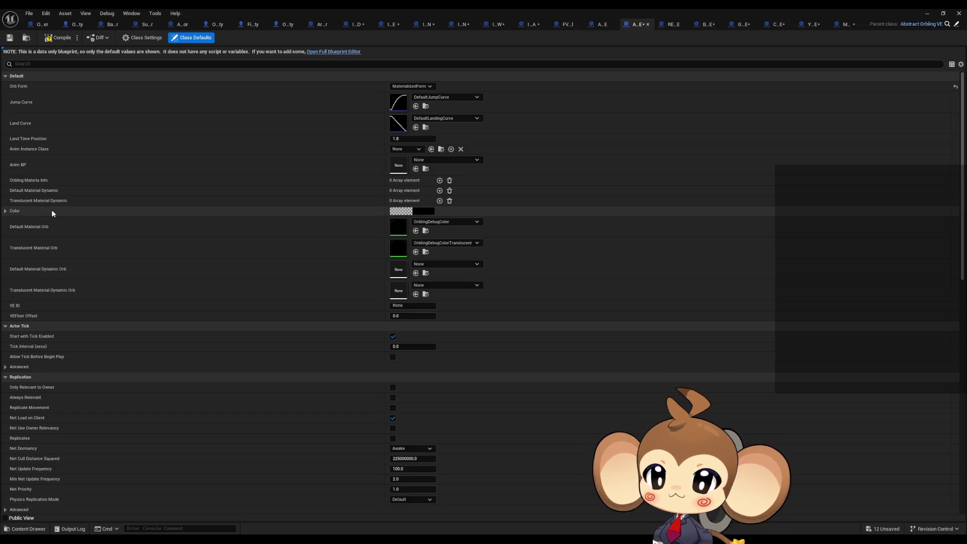
pyautogui.click(7, 211)
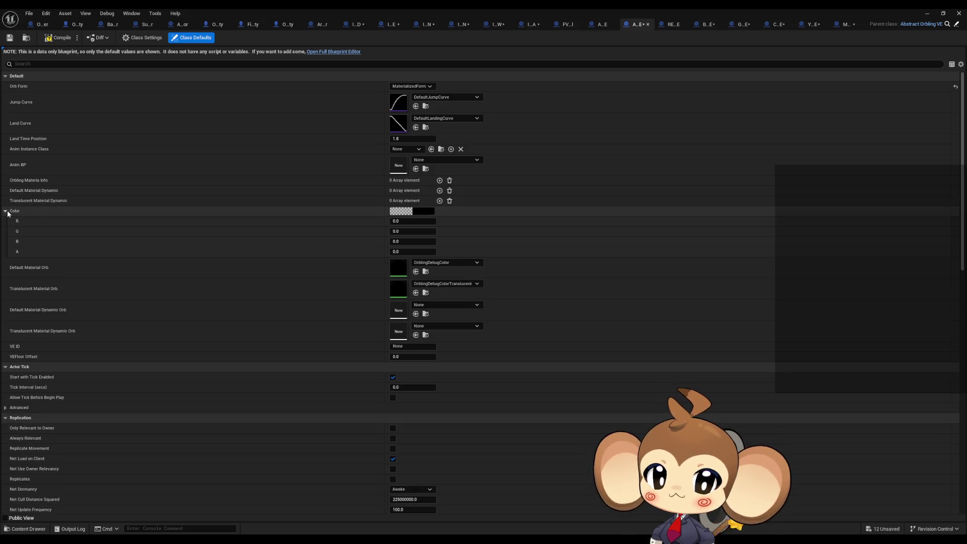
pyautogui.click(6, 211)
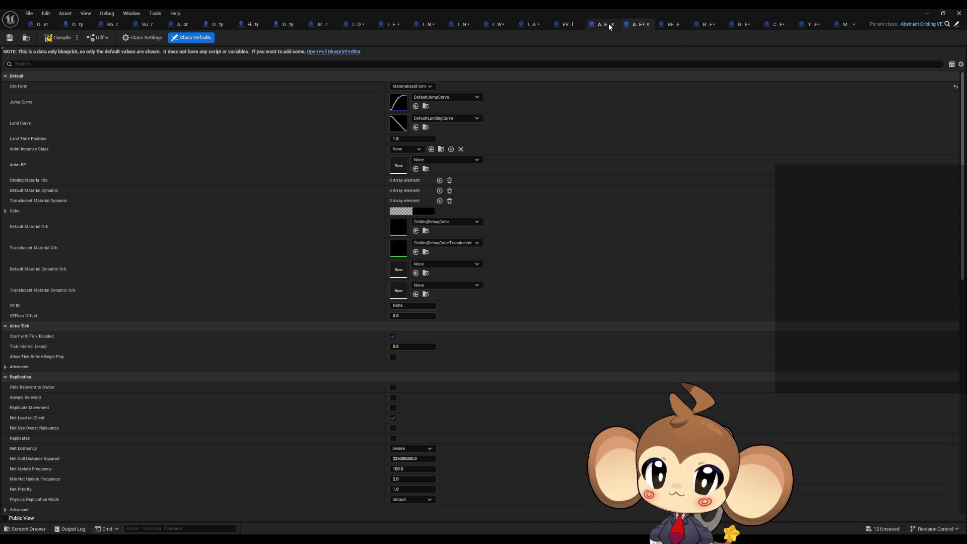
pyautogui.click(606, 27)
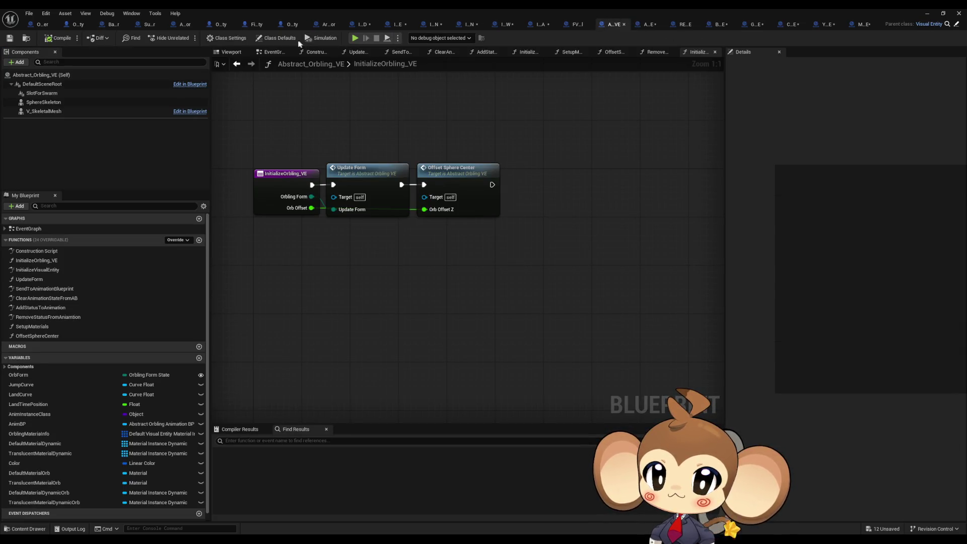
pyautogui.click(269, 39)
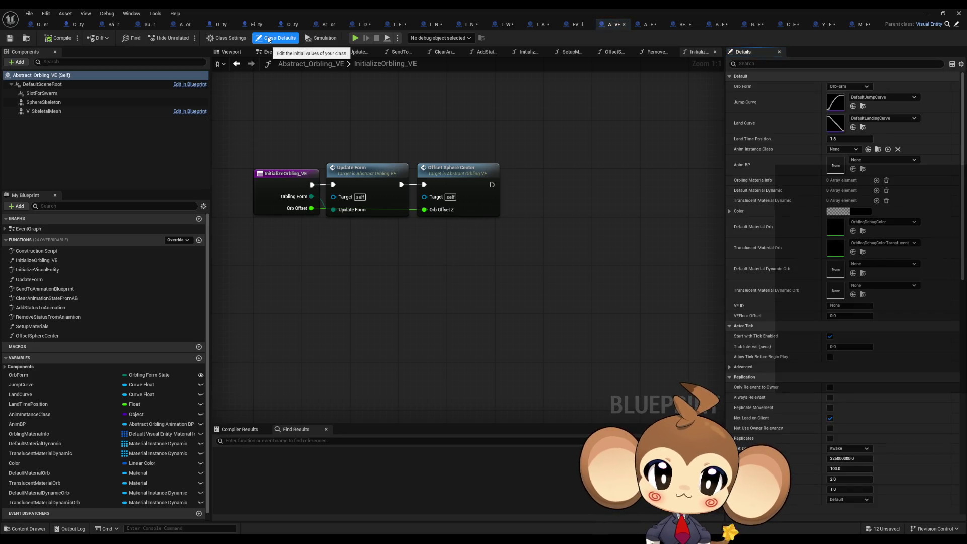
# - Browse to OrblingBases/1_Fire/Tomati and open OrblingTomati_VE
pyautogui.doubleClick(685, 8)
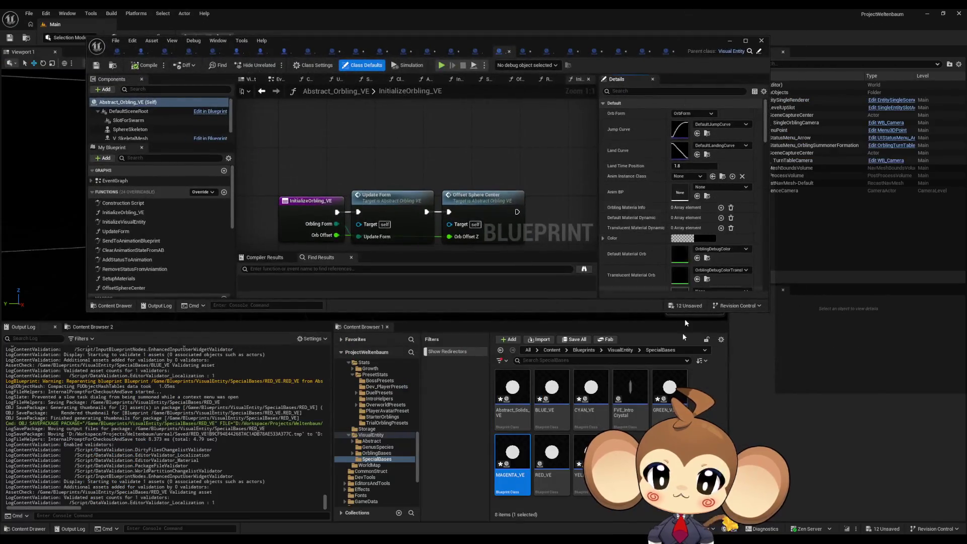
pyautogui.hotkey('alt', 'Left')
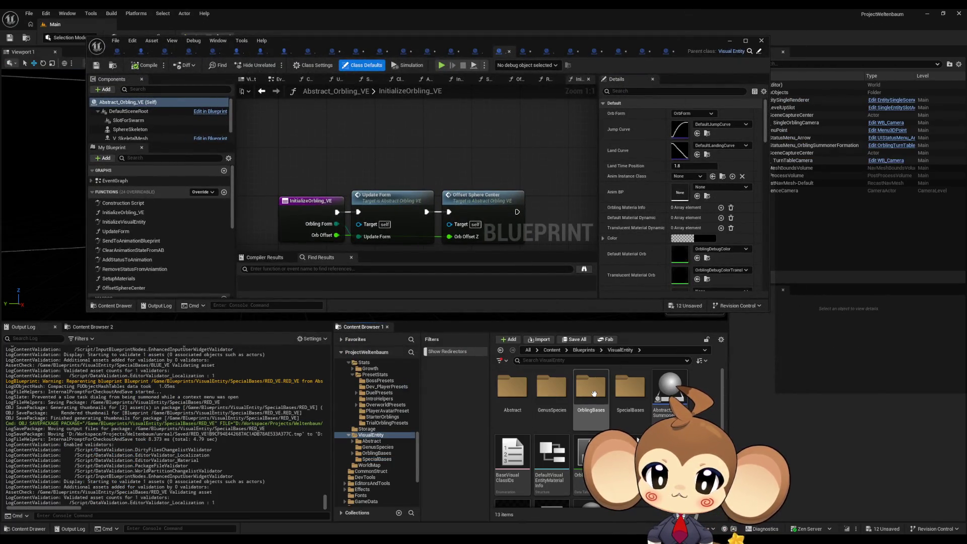
pyautogui.doubleClick(512, 388)
pyautogui.doubleClick(512, 388)
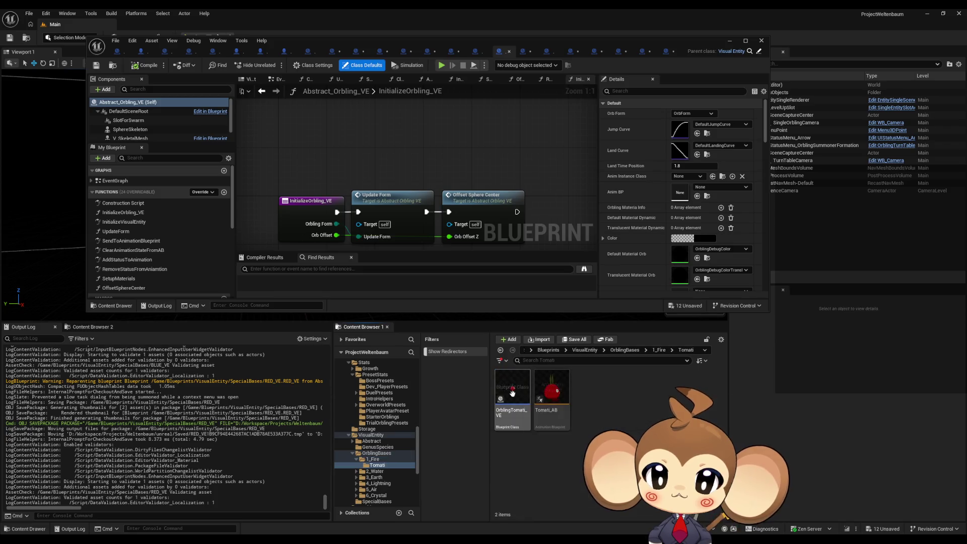
pyautogui.click(514, 398)
pyautogui.doubleClick(513, 398)
pyautogui.scroll(-5, 403, 226)
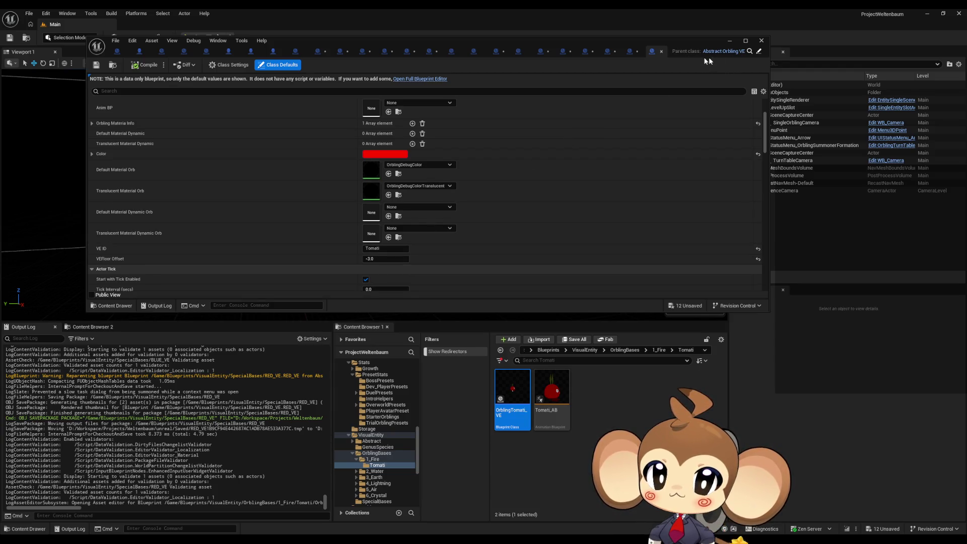
# - Maximize the blueprint editor and bring up RED_VE
pyautogui.click(653, 51)
pyautogui.doubleClick(636, 42)
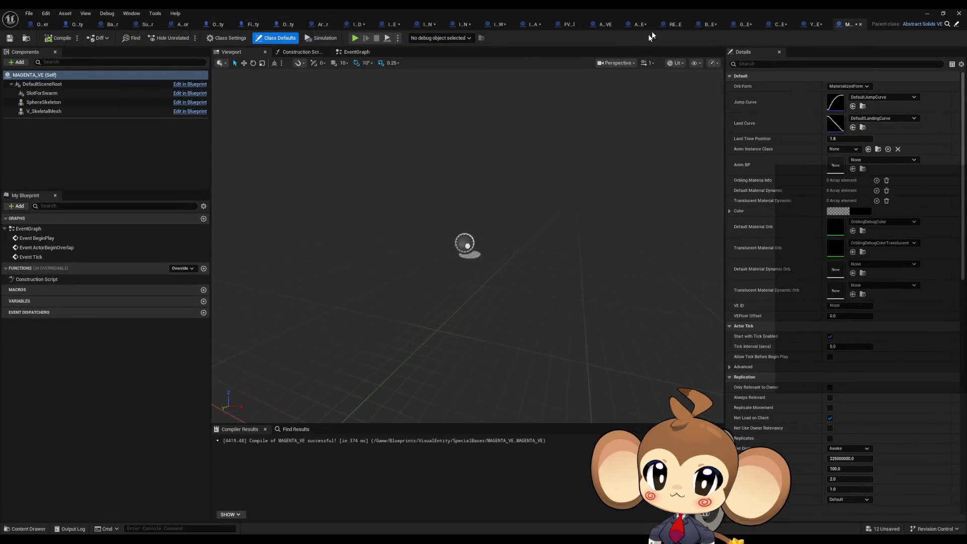
pyautogui.click(674, 25)
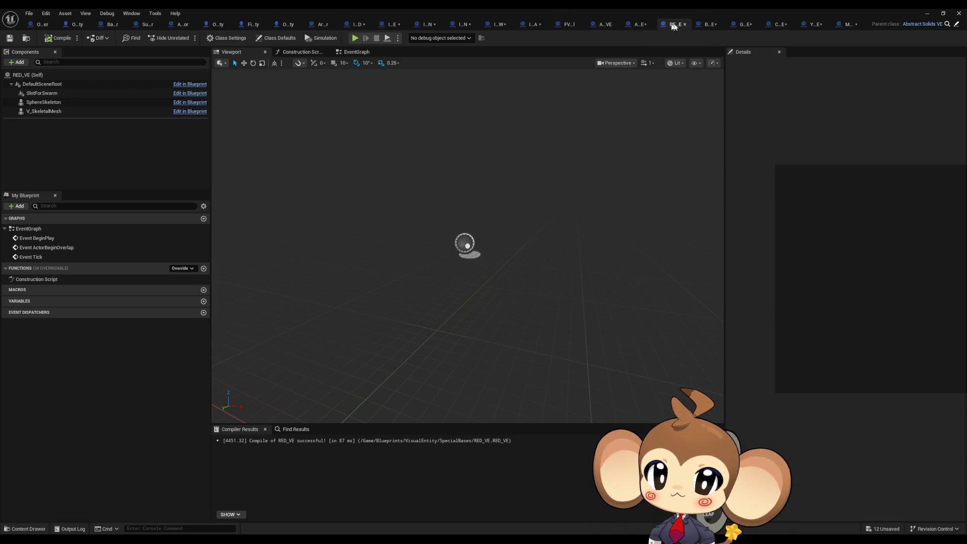
# - Show RED_VE's class defaults and set BLUE_VE's VE ID to BLUE
pyautogui.click(227, 39)
pyautogui.click(708, 24)
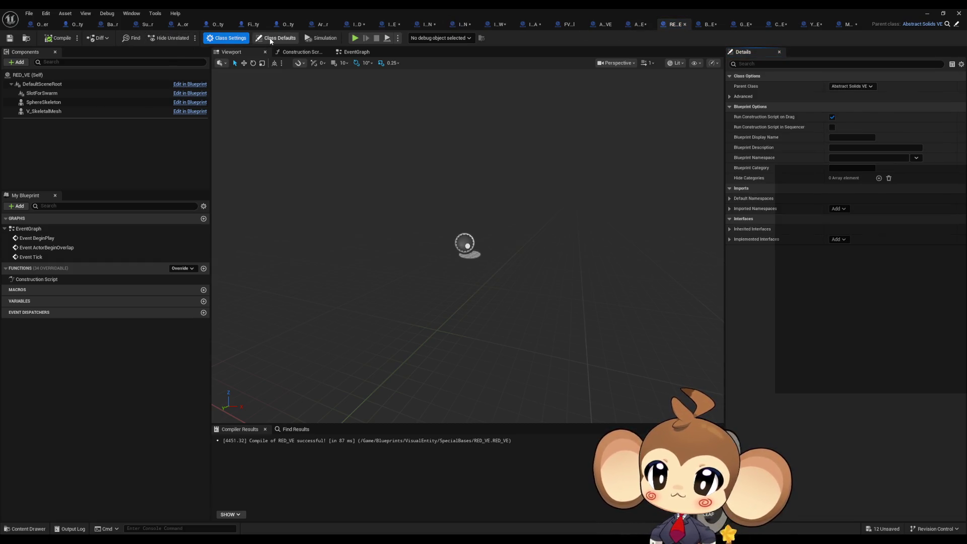
pyautogui.click(675, 25)
pyautogui.click(866, 306)
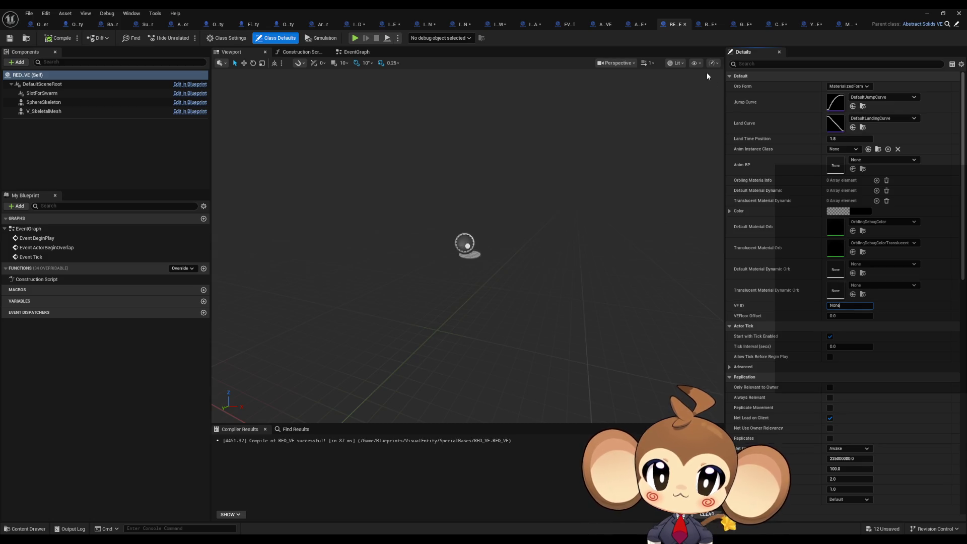
pyautogui.click(710, 24)
pyautogui.click(860, 306)
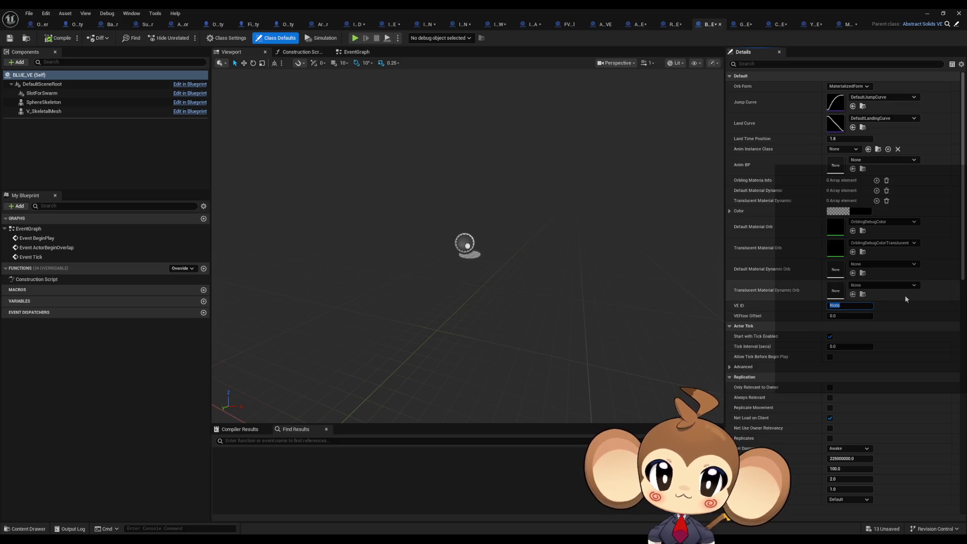
pyautogui.write('BLUE')
# - Enter the VE IDs for GREEN_VE and CYAN_VE
pyautogui.click(739, 26)
pyautogui.click(856, 306)
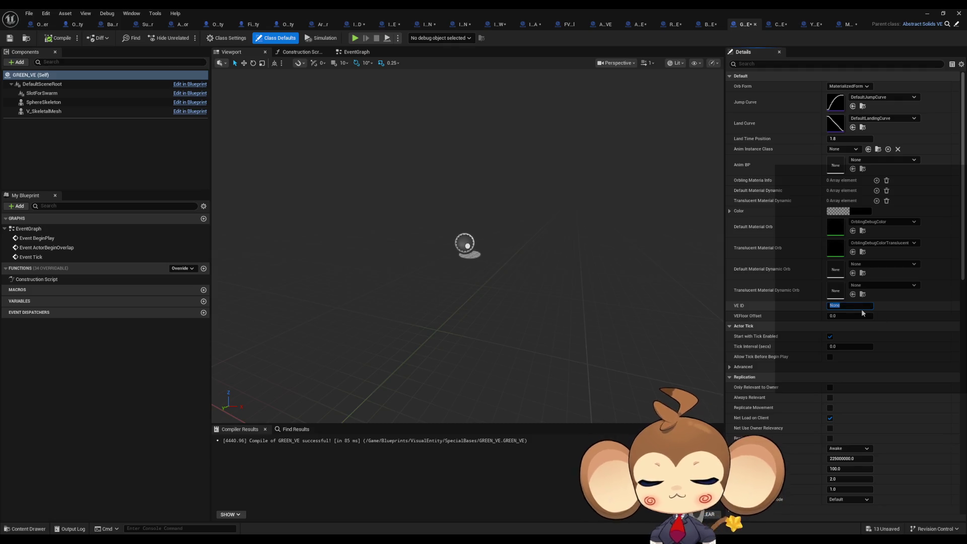
pyautogui.click(782, 25)
pyautogui.click(850, 306)
pyautogui.write('CYAN')
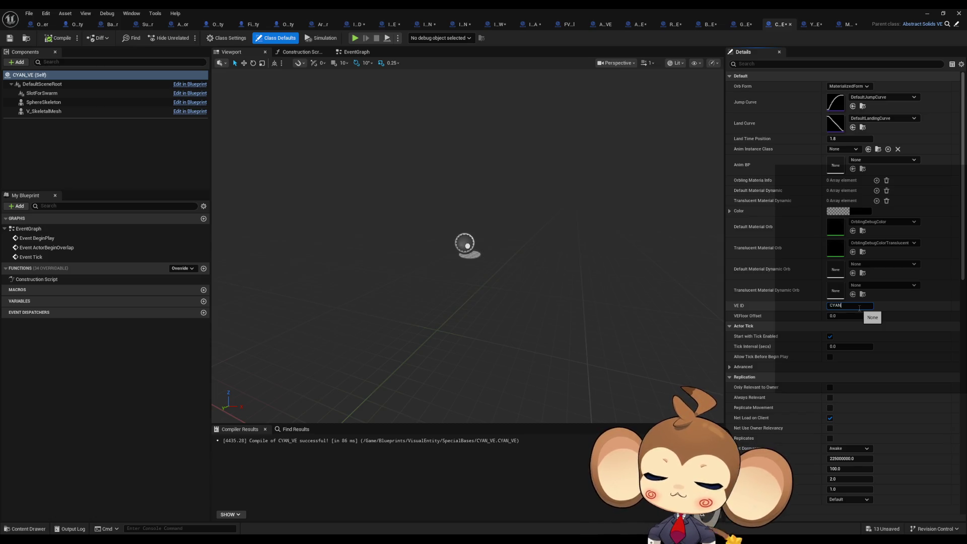
pyautogui.press('Return')
# - Set YELLOW_VE's VE ID to YELLOW and MAGENTA_VE's to MAGENTA
pyautogui.click(812, 25)
pyautogui.click(860, 305)
pyautogui.write('YELLOW')
pyautogui.press('Return')
pyautogui.click(848, 25)
pyautogui.click(837, 306)
pyautogui.write('MAGENTA')
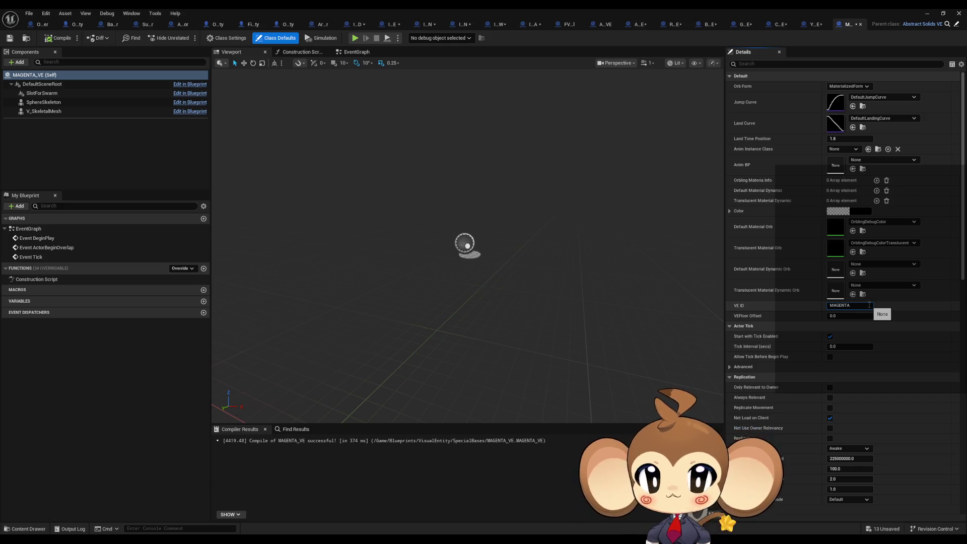
pyautogui.press('Return')
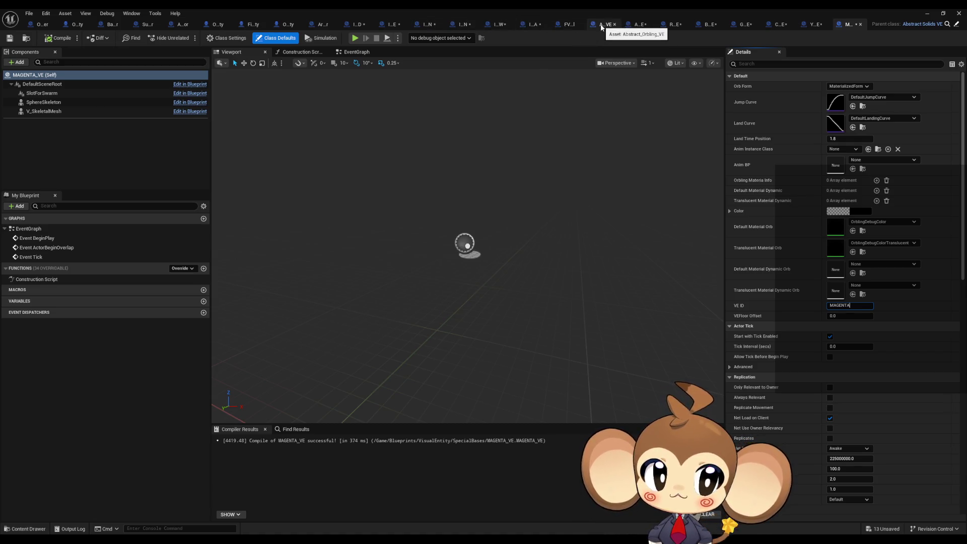
pyautogui.click(601, 27)
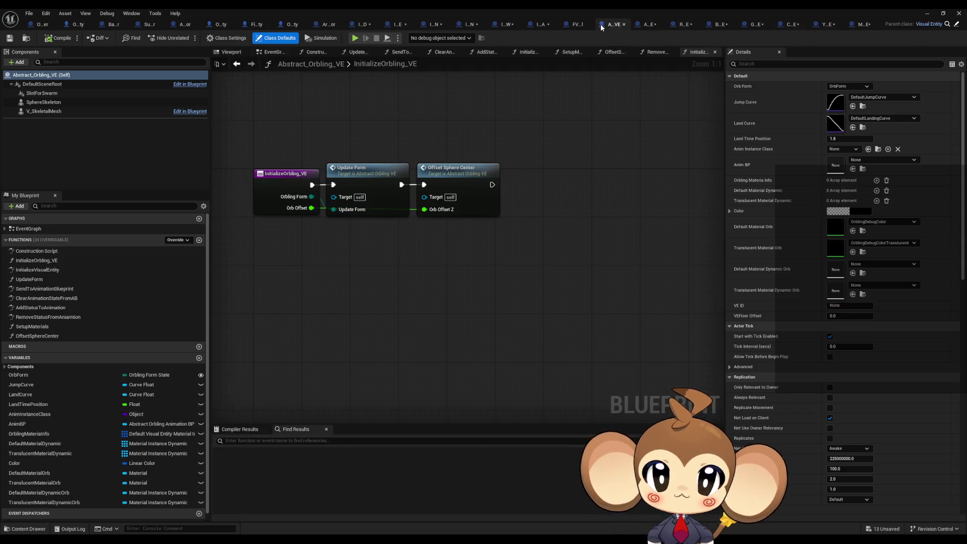
# - Open Abstract_Solids_VE in the full editor and inspect InitializeOrbling_VE in FVE_IntroCrystal
pyautogui.click(645, 26)
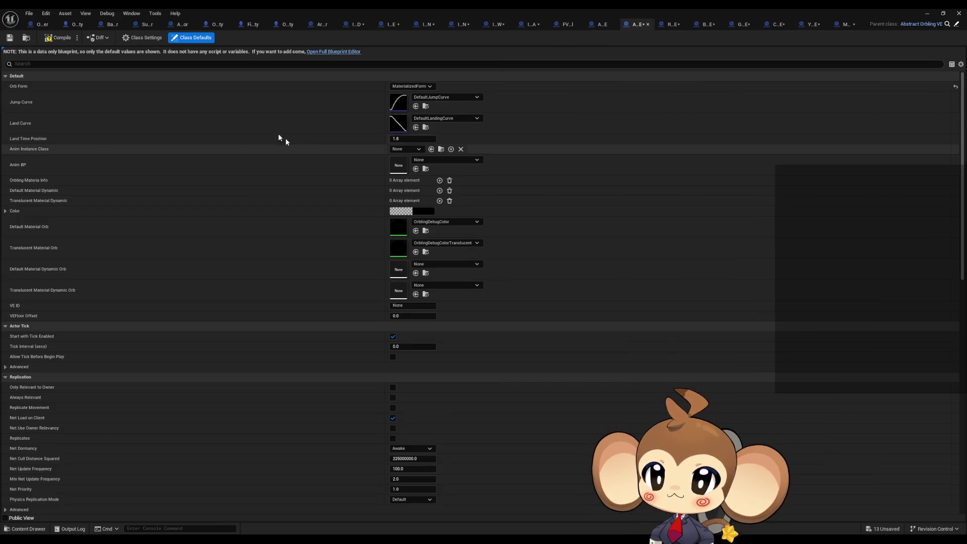
pyautogui.click(333, 53)
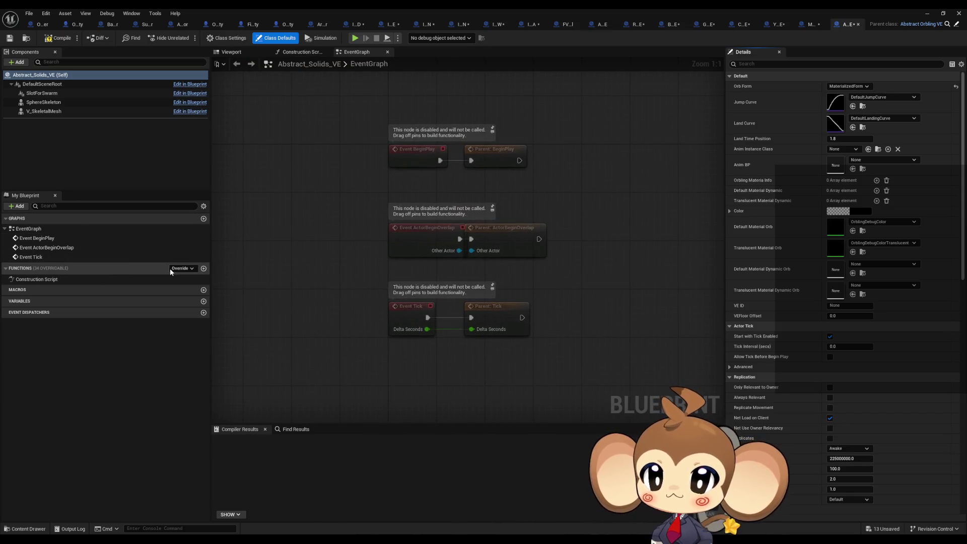
pyautogui.click(170, 270)
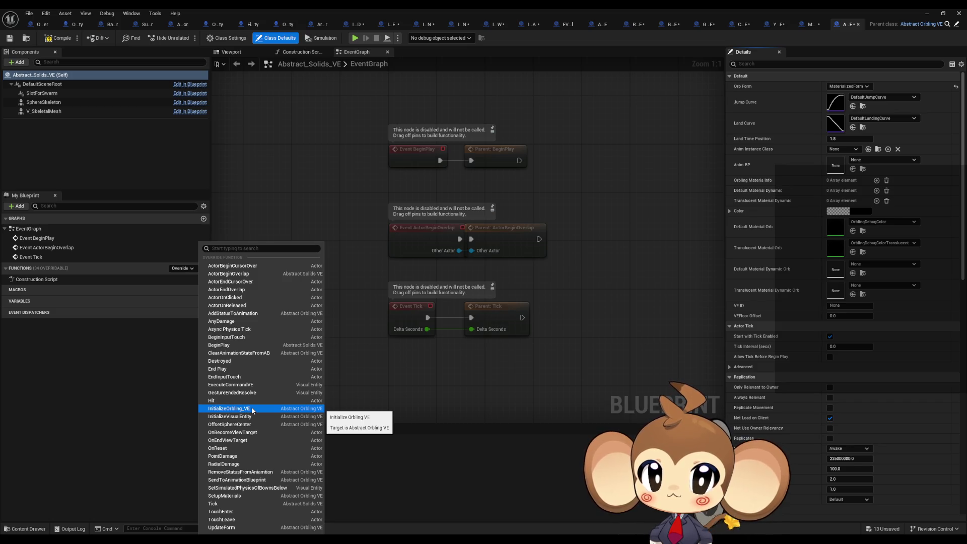
pyautogui.click(613, 146)
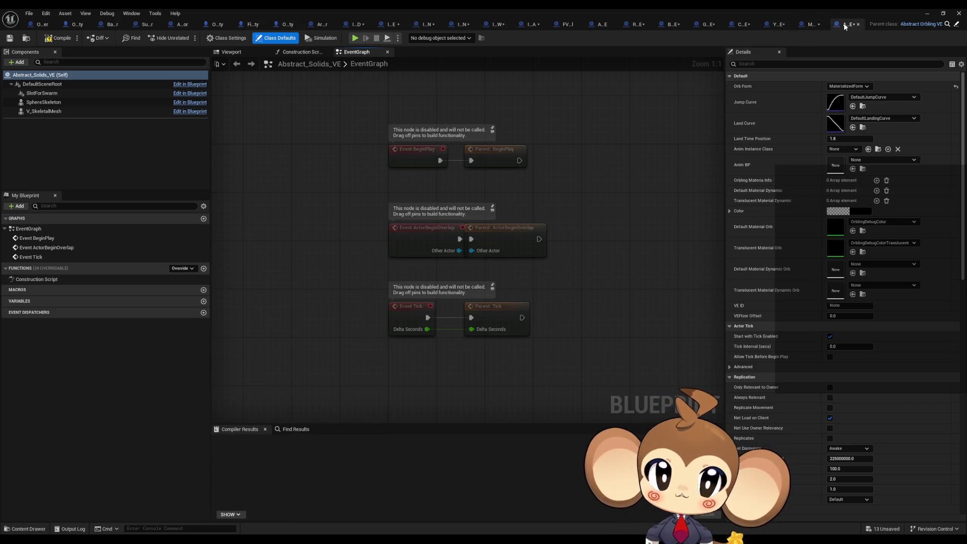
pyautogui.moveTo(843, 27); pyautogui.dragTo(613, 29)
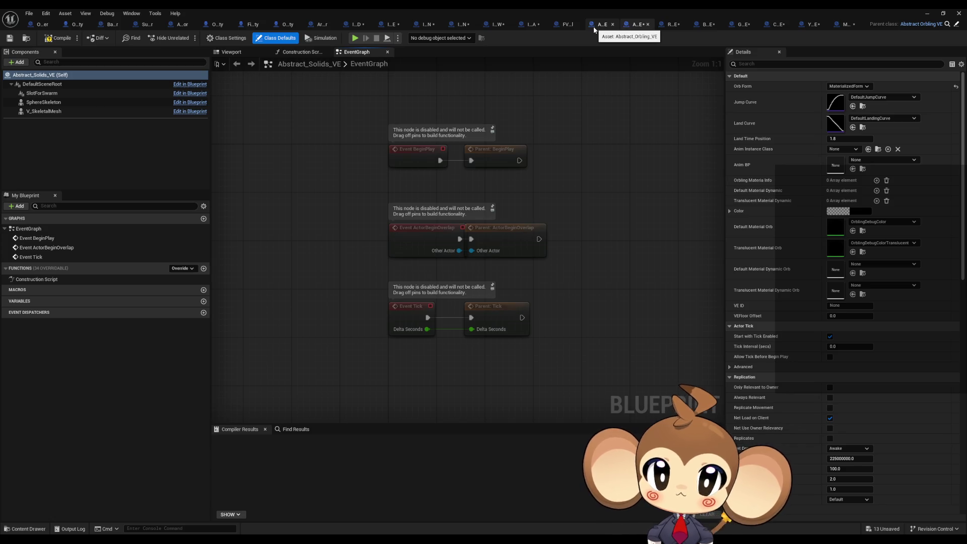
pyautogui.click(594, 27)
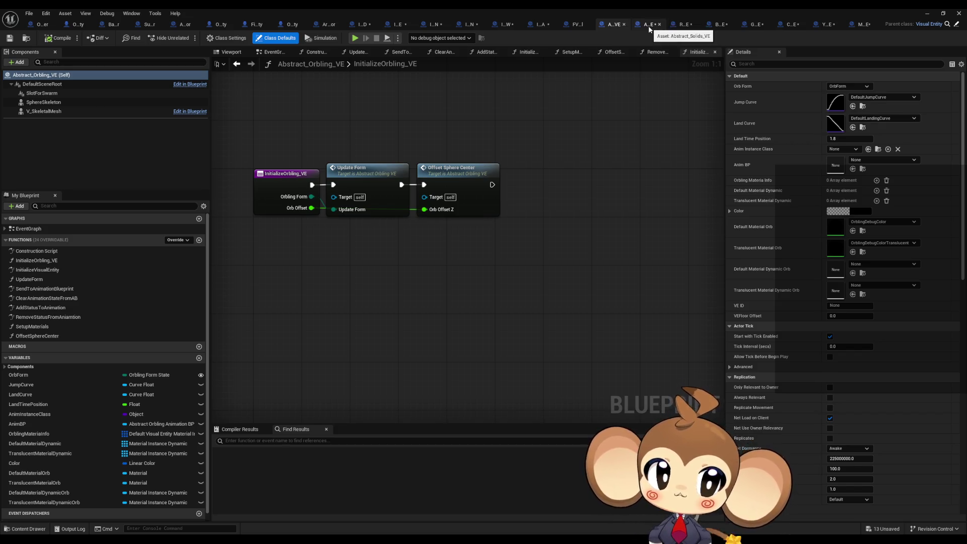
pyautogui.click(572, 28)
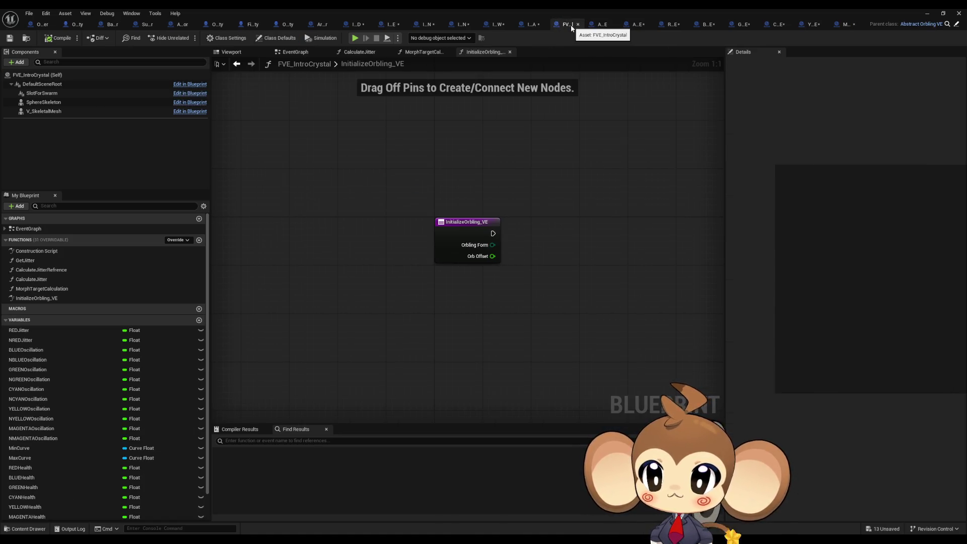
pyautogui.doubleClick(37, 298)
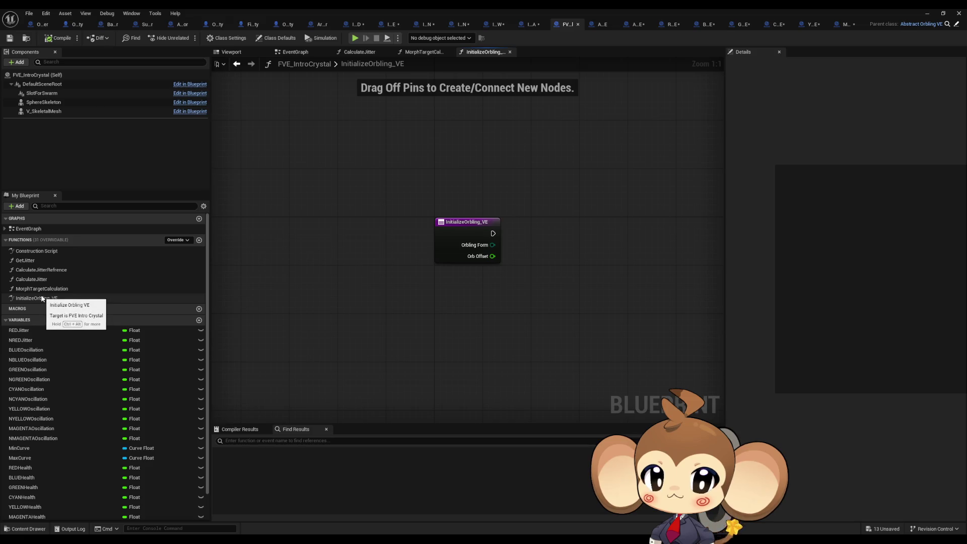
# - Add an InitializeOrbling_VE override to Abstract_Solids_VE
pyautogui.click(634, 27)
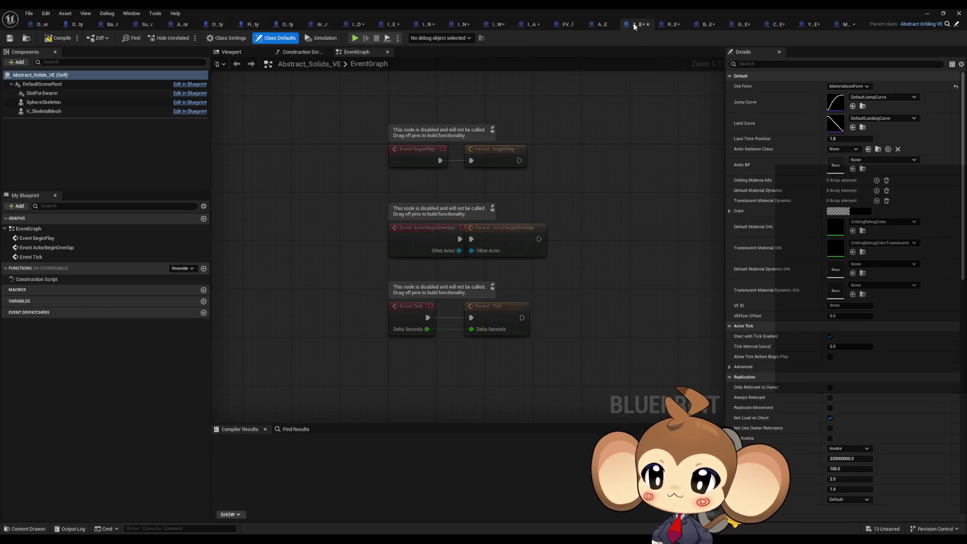
pyautogui.click(189, 268)
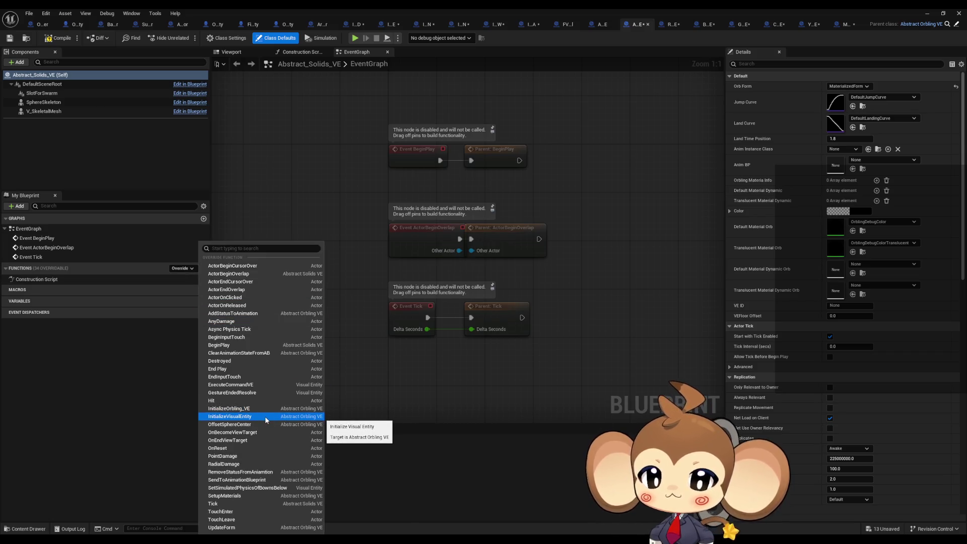
pyautogui.click(250, 409)
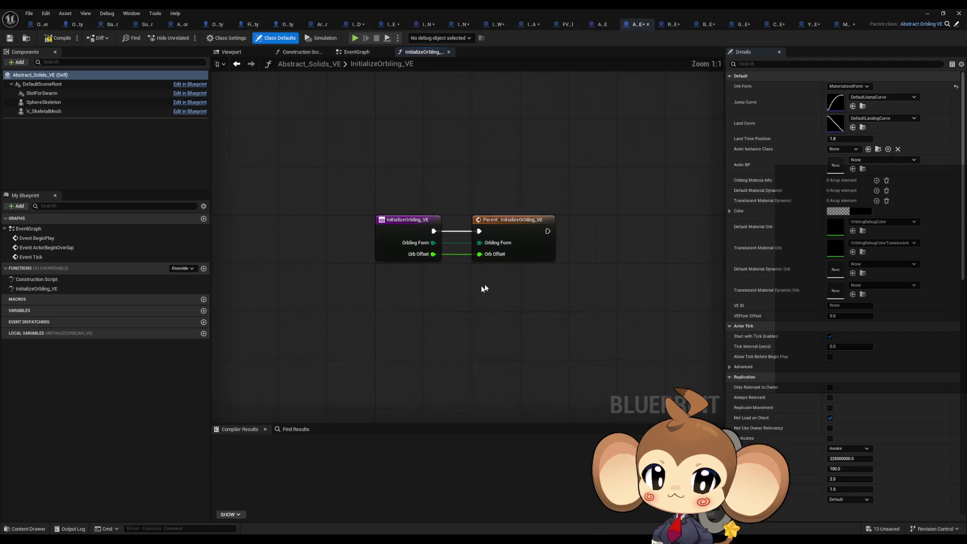
# - Delete the Parent call, then select FVE_IntroCrystal's Slot for Swarm, Sphere Skeleton and Destroy Component nodes
pyautogui.press('Delete')
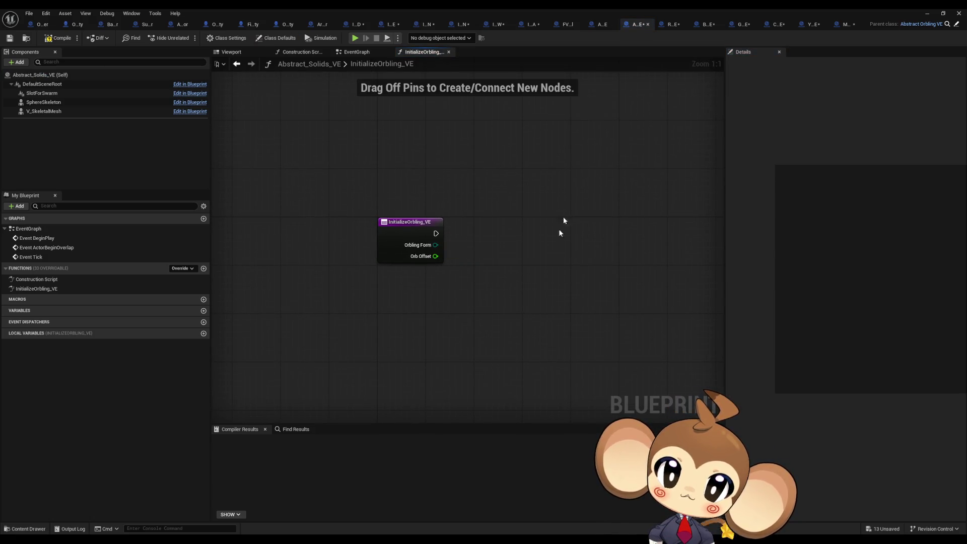
pyautogui.click(599, 24)
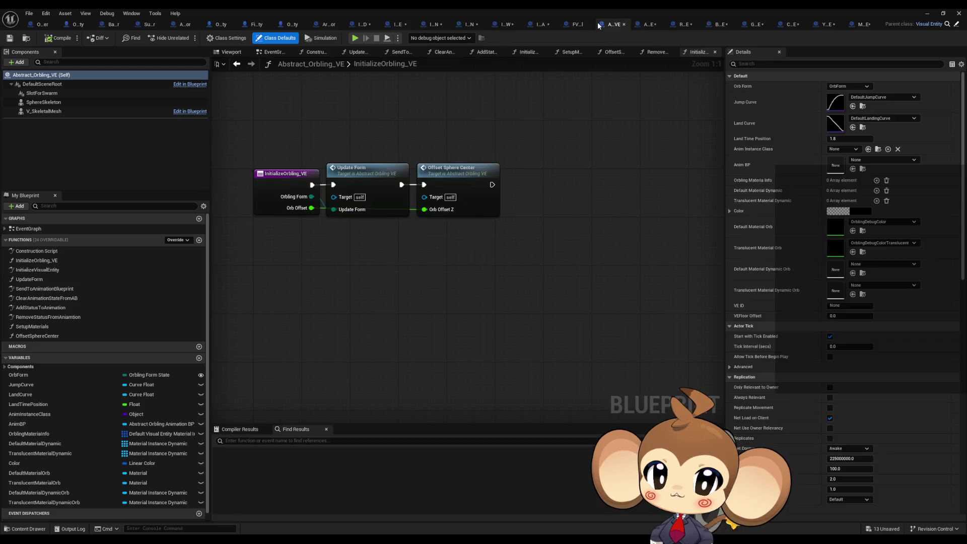
pyautogui.doubleClick(35, 229)
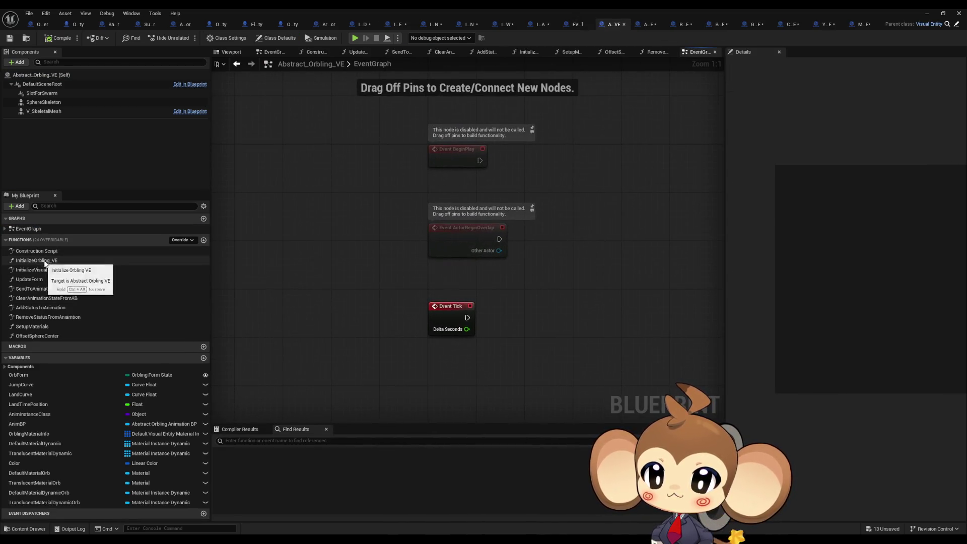
pyautogui.click(577, 24)
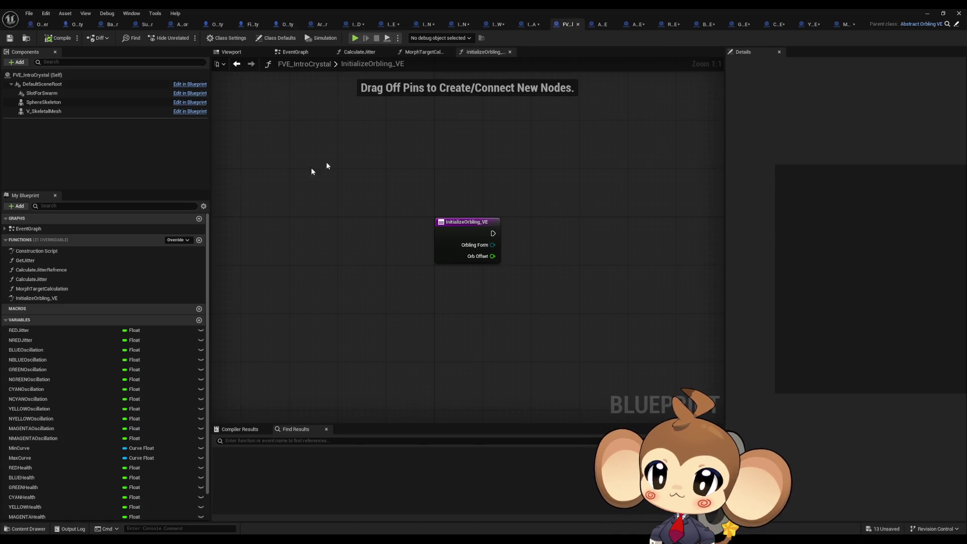
pyautogui.doubleClick(37, 230)
pyautogui.moveTo(343, 98)
pyautogui.mouseDown()
pyautogui.moveTo(504, 222)
pyautogui.moveTo(533, 229)
pyautogui.mouseUp()
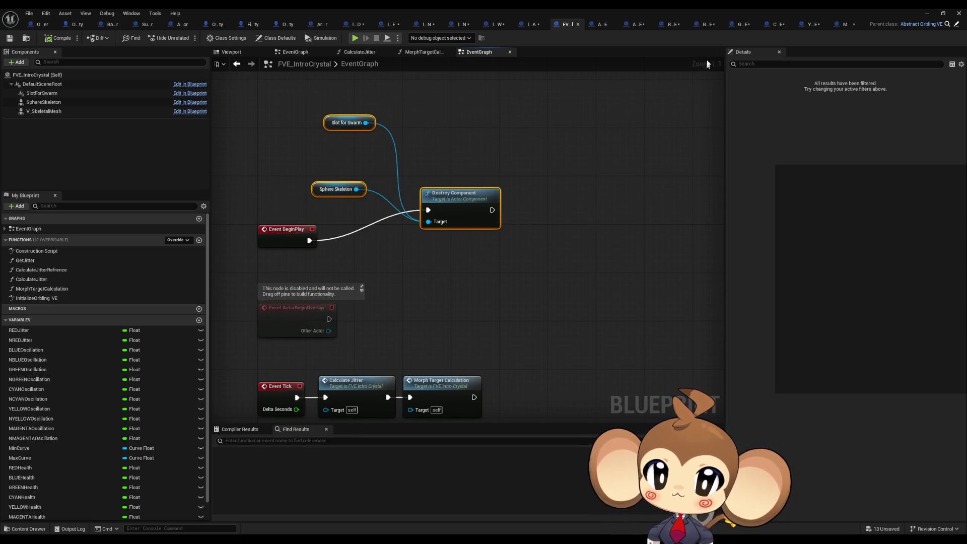
# - Paste those nodes into Abstract_Solids_VE's EventGraph and wire BeginPlay to Destroy Component
pyautogui.click(635, 25)
pyautogui.doubleClick(29, 229)
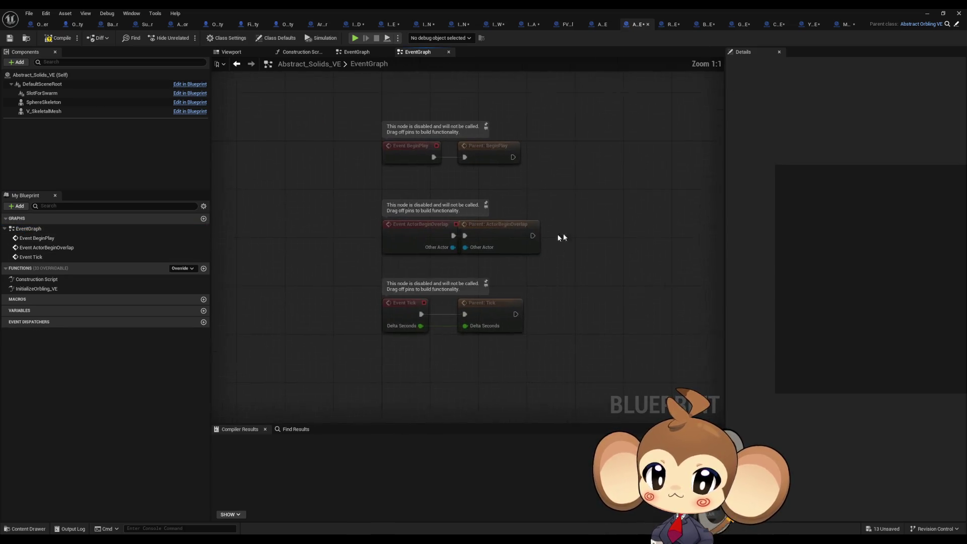
pyautogui.hotkey('ctrl', 'v')
pyautogui.moveTo(522, 155); pyautogui.dragTo(421, 215)
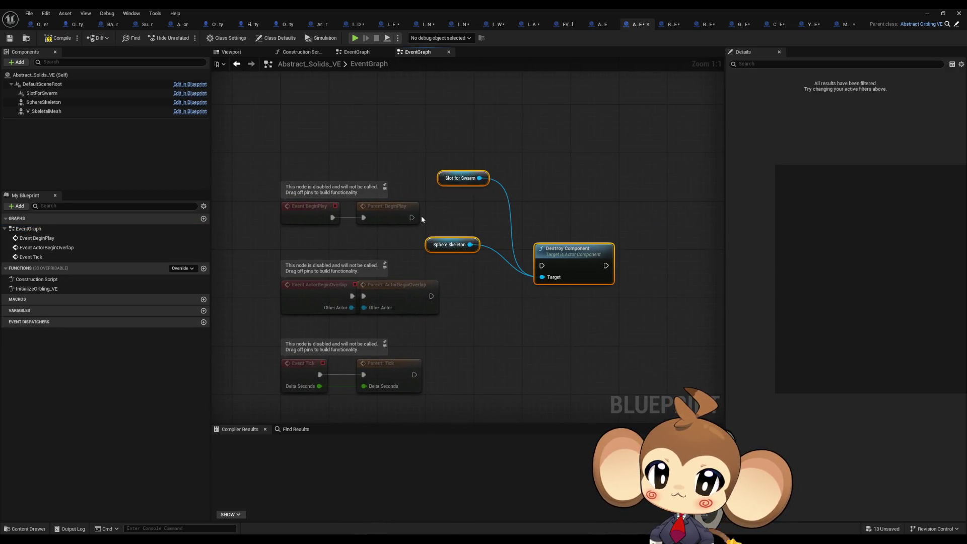
pyautogui.click(567, 25)
pyautogui.click(636, 24)
pyautogui.moveTo(332, 218); pyautogui.dragTo(542, 265)
pyautogui.click(370, 184)
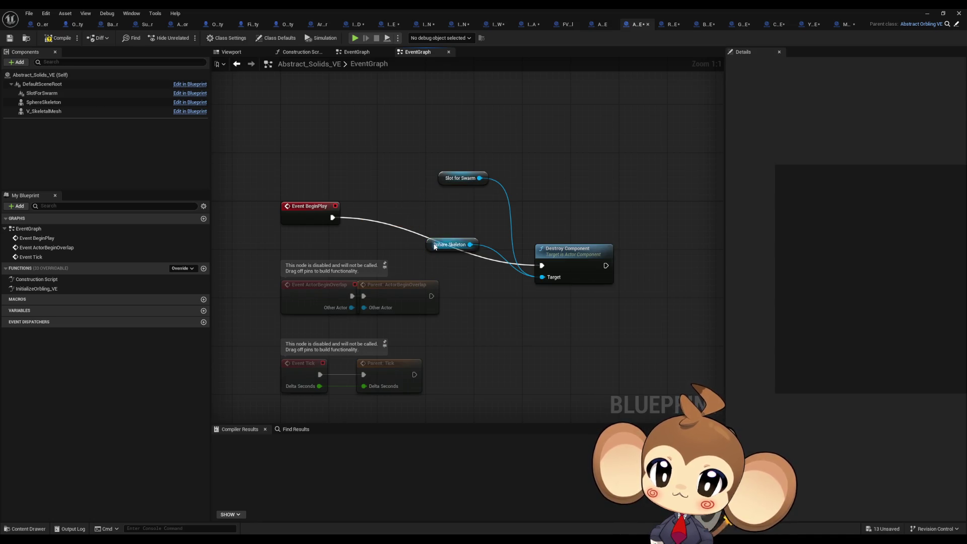
# - Arrange the component getters and Destroy Component node beside BeginPlay
pyautogui.moveTo(434, 246); pyautogui.dragTo(348, 253)
pyautogui.moveTo(453, 184); pyautogui.dragTo(357, 238)
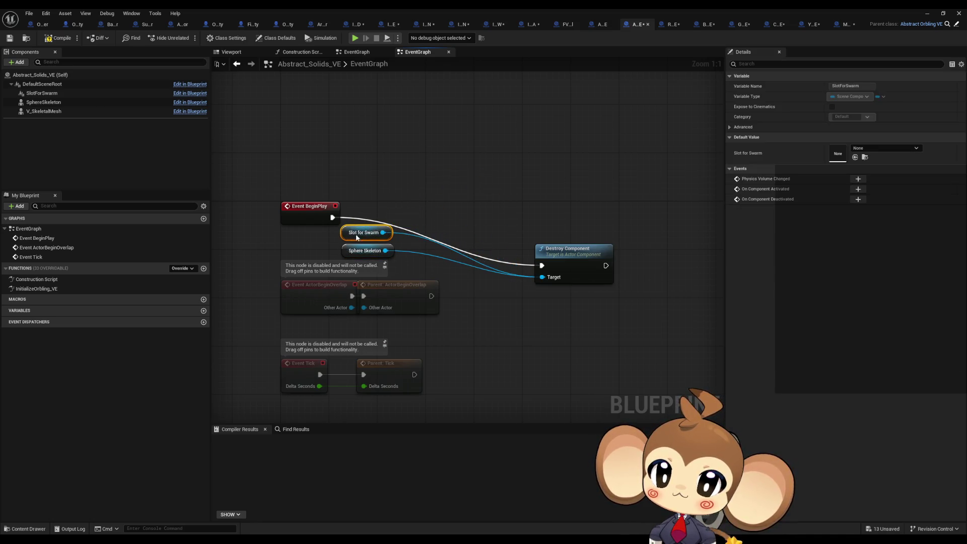
pyautogui.moveTo(568, 248); pyautogui.dragTo(434, 200)
pyautogui.click(461, 160)
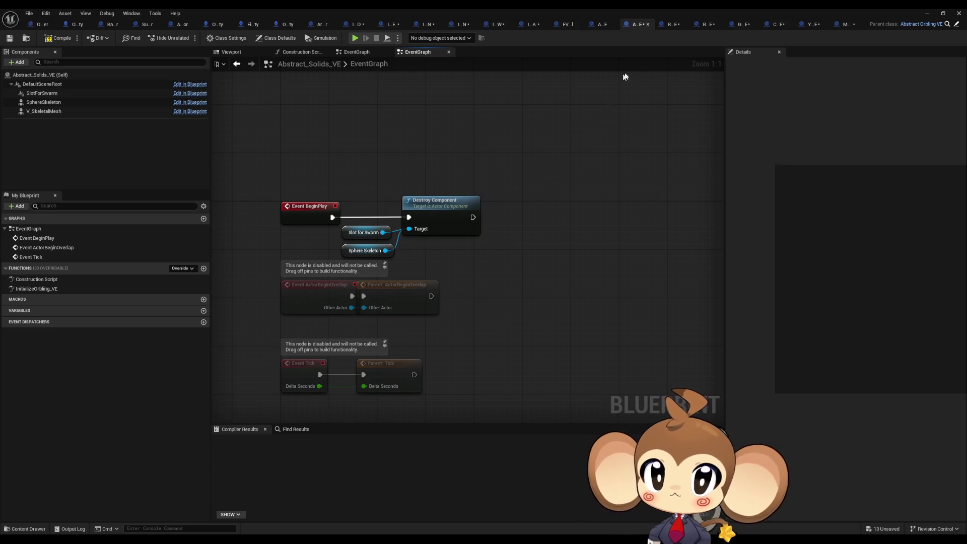
pyautogui.click(670, 25)
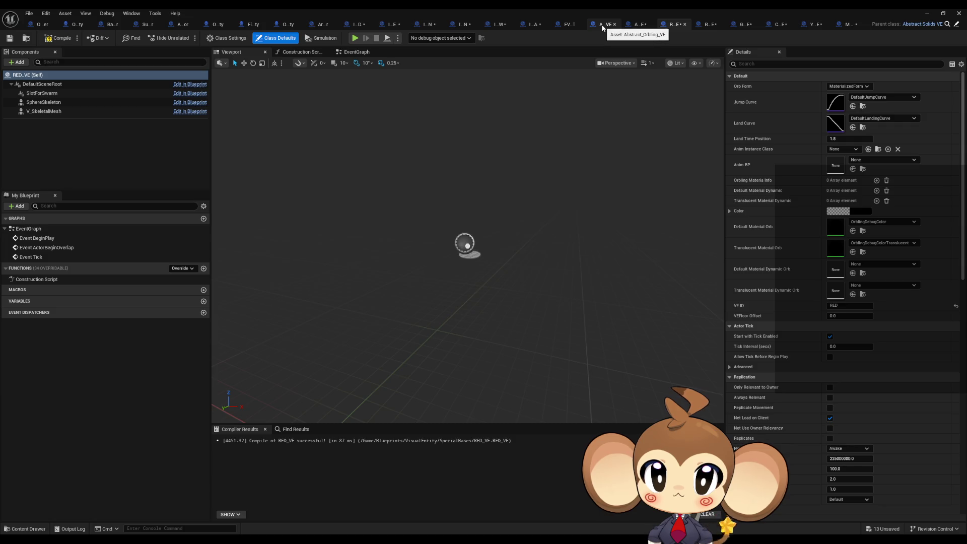
pyautogui.click(573, 26)
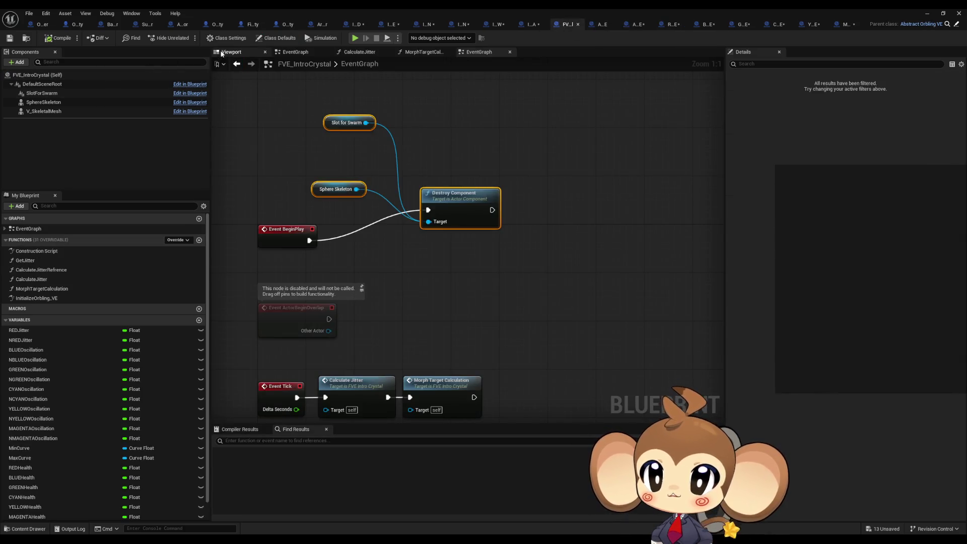
# - Inspect FVE_IntroCrystal's skeletal mesh component in its preview
pyautogui.click(223, 52)
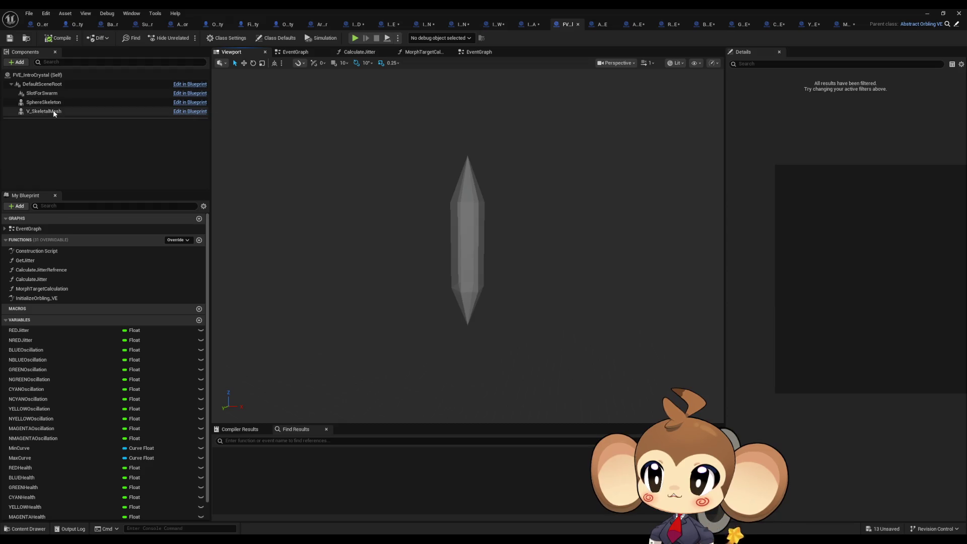
pyautogui.click(53, 111)
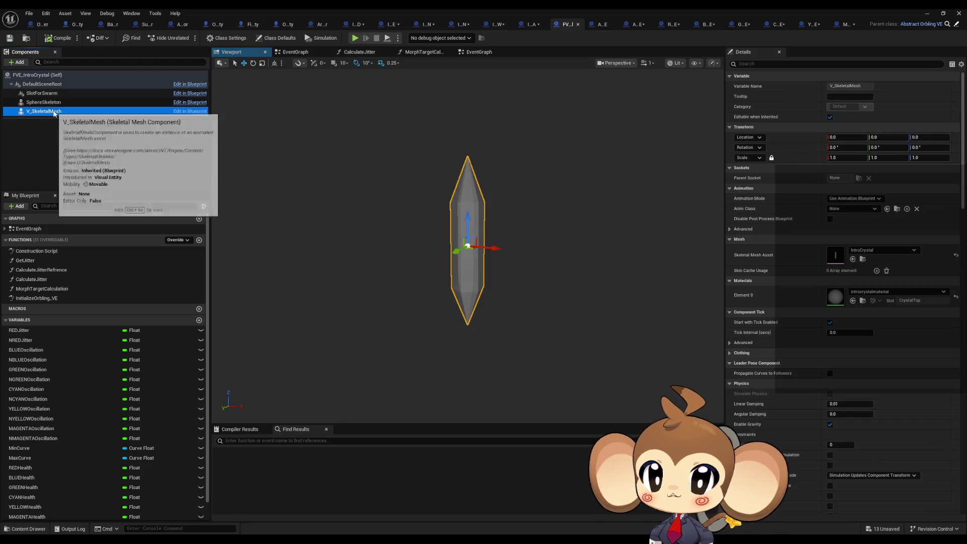
pyautogui.click(628, 25)
# - Pick Tetrahedon as RED_VE's V_SkeletalMesh asset via a 'red' search
pyautogui.click(672, 26)
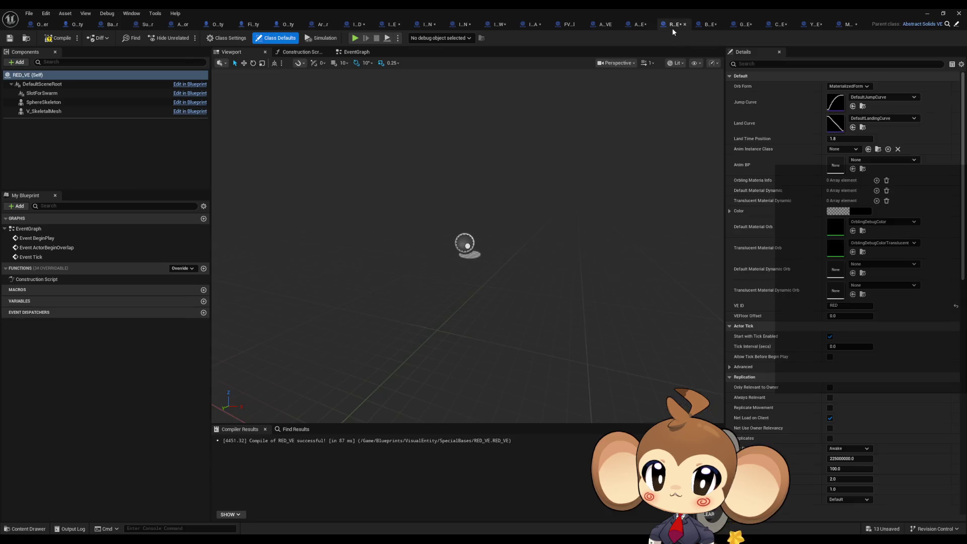
pyautogui.click(56, 111)
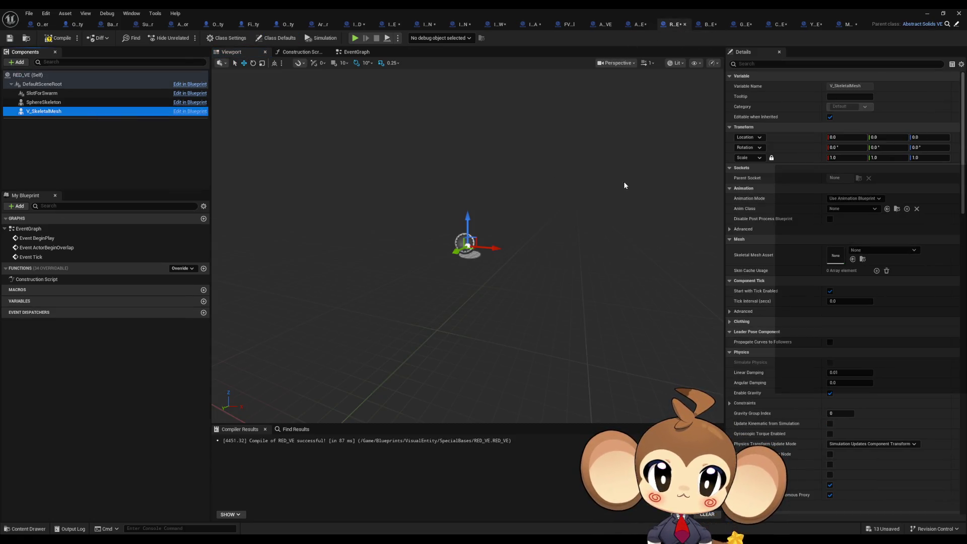
pyautogui.click(866, 251)
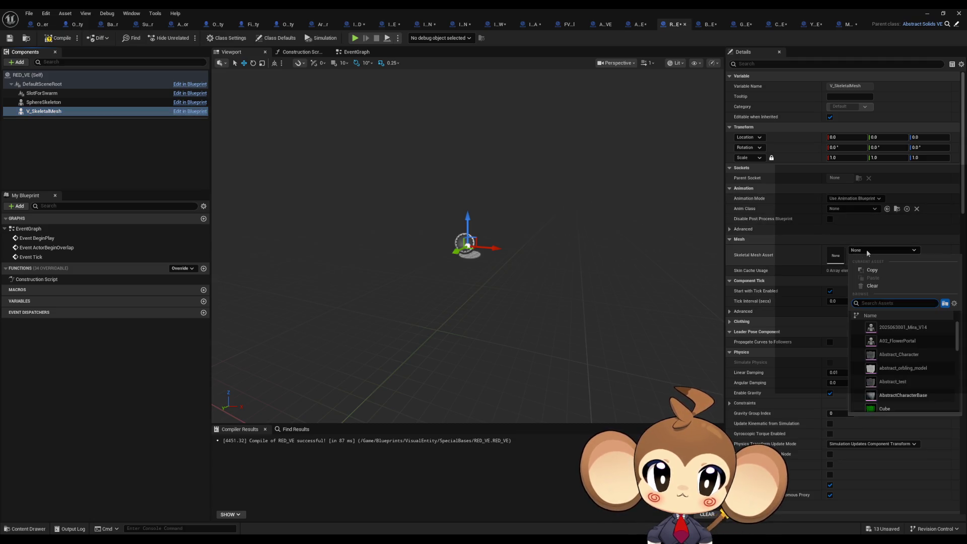
pyautogui.write('red')
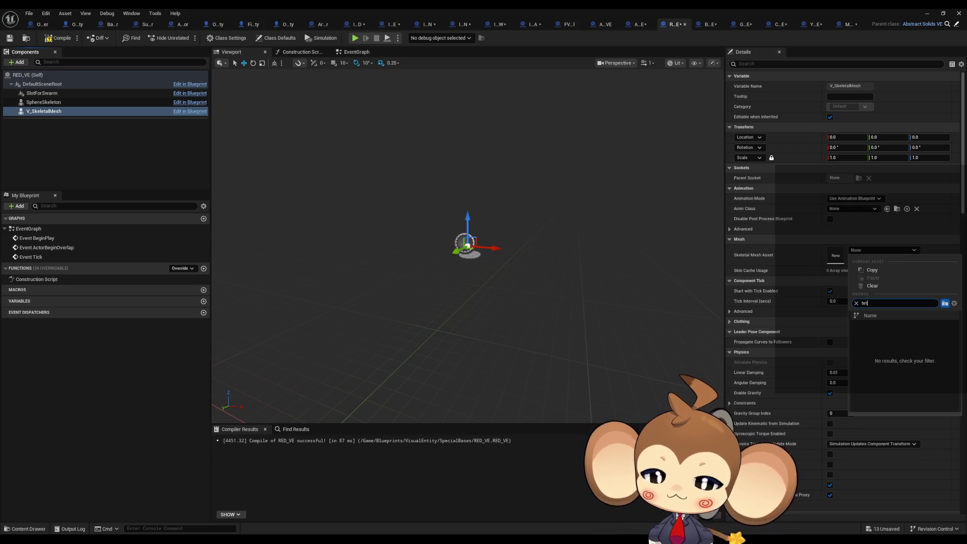
pyautogui.click(886, 330)
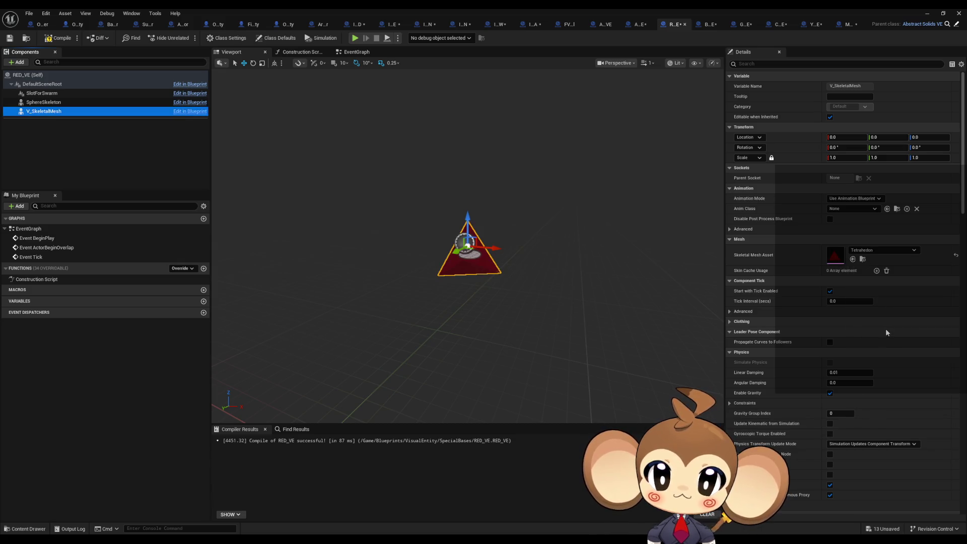
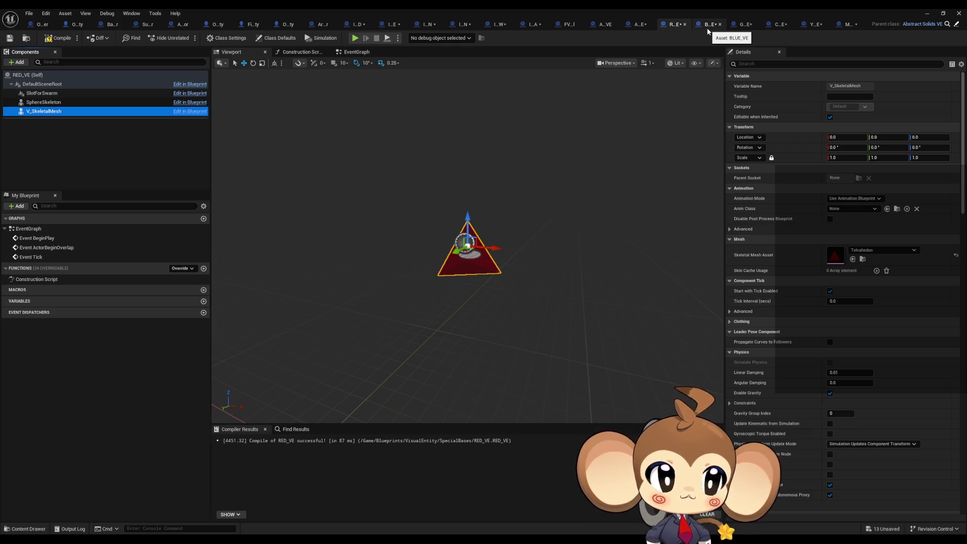
# - Search BLUE_VE's V_SkeletalMesh anim class list for 'dode', then return to RED_VE in a smaller window
pyautogui.click(708, 24)
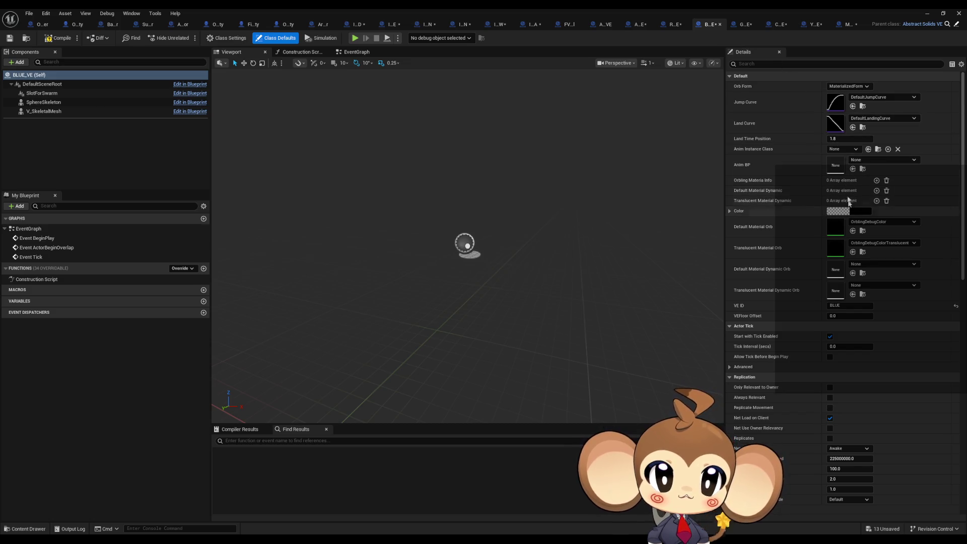
pyautogui.click(47, 111)
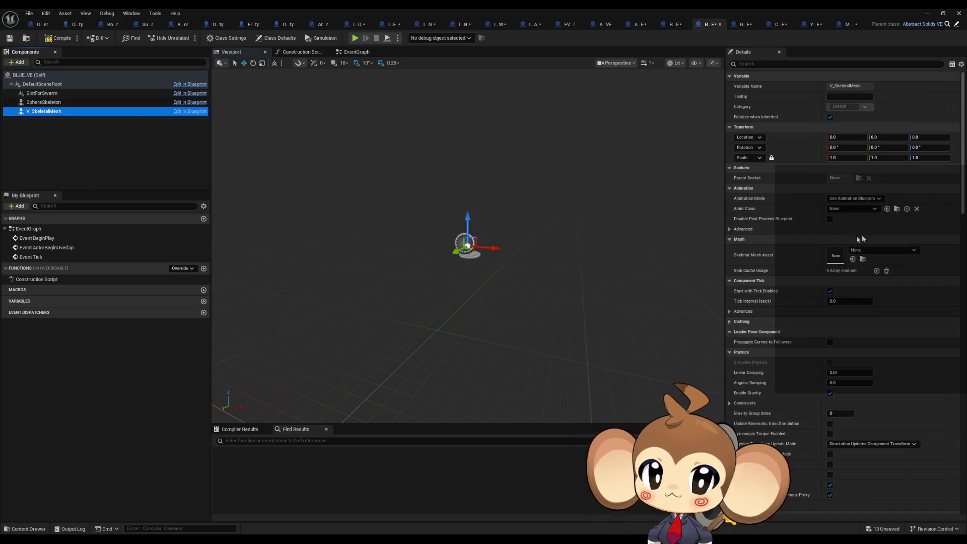
pyautogui.click(847, 209)
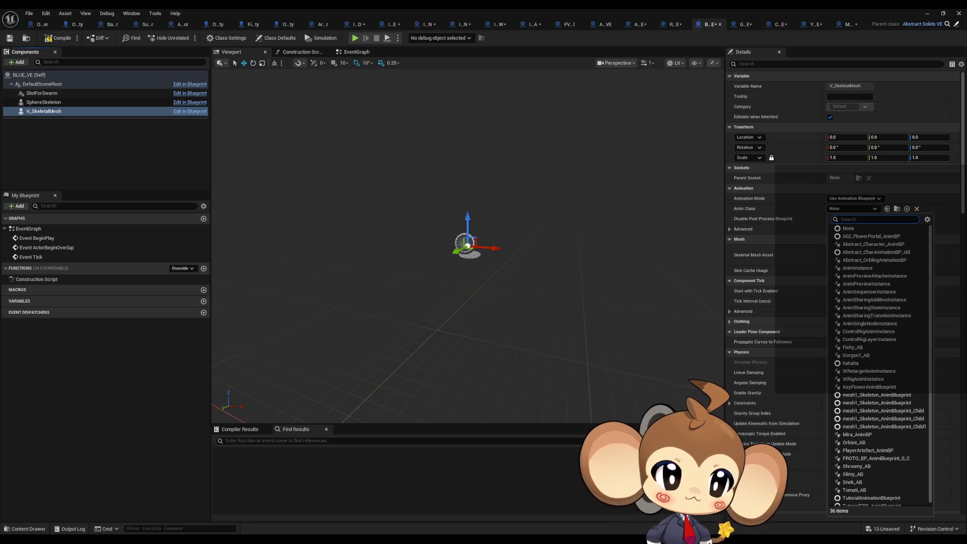
pyautogui.write('dode')
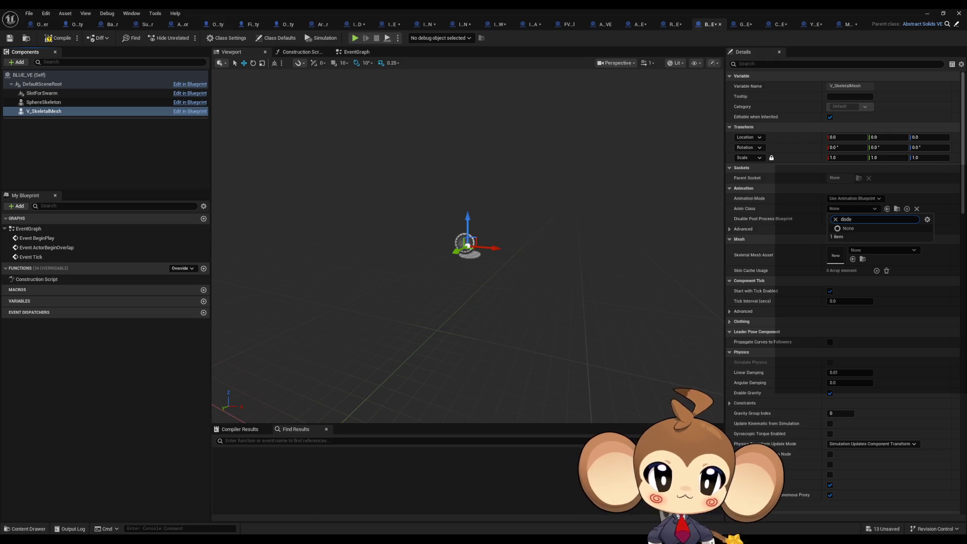
pyautogui.press('BackSpace')
pyautogui.press('BackSpace')
pyautogui.press('BackSpace')
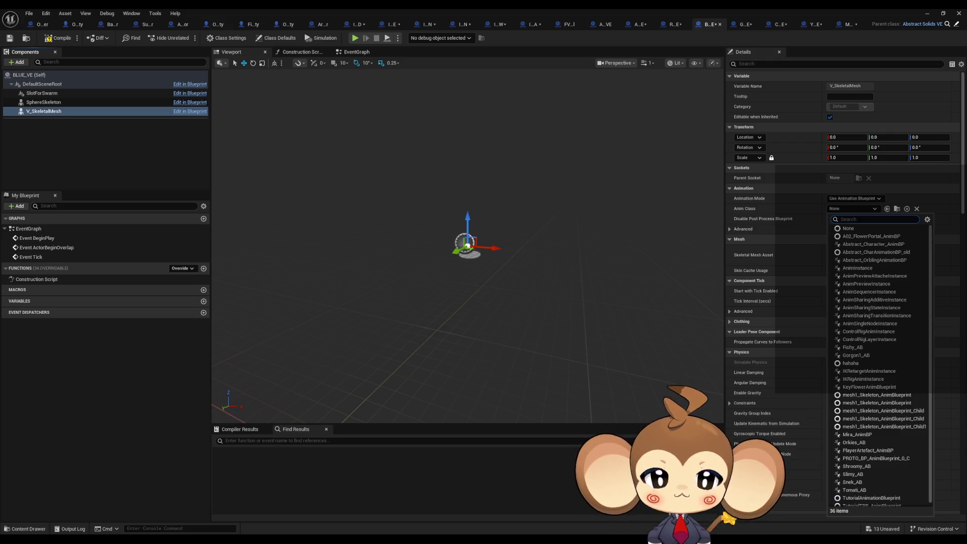
pyautogui.click(660, 25)
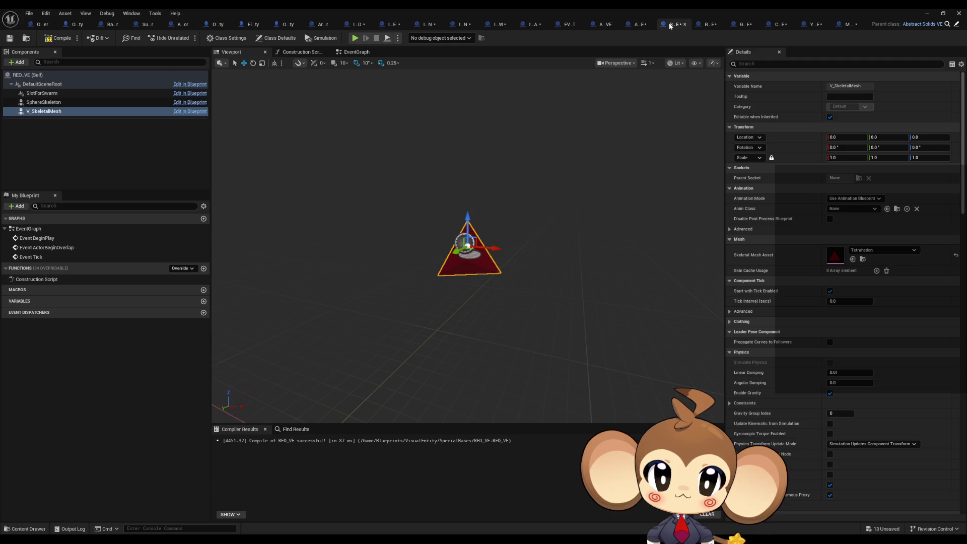
pyautogui.doubleClick(630, 8)
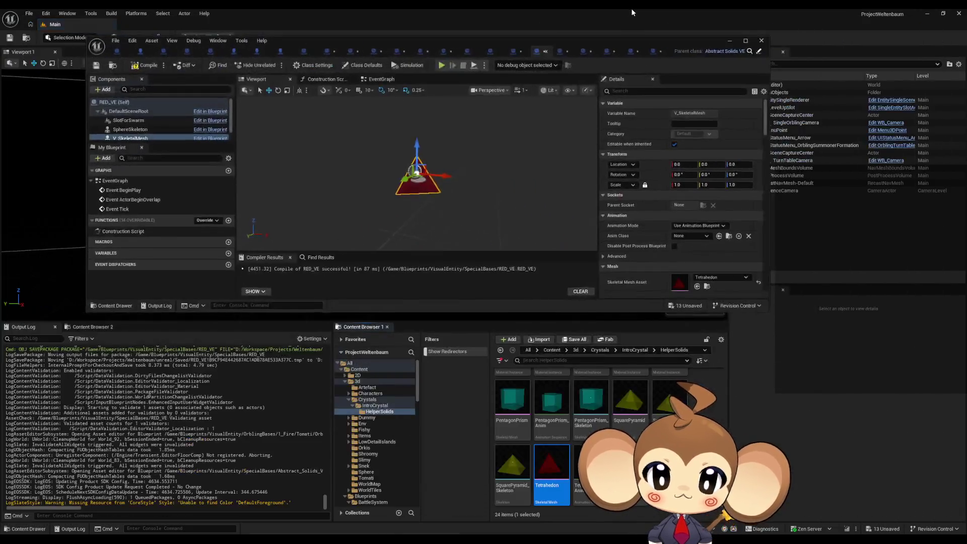
# - Set BLUE_VE's V_SkeletalMesh asset to Dodecahedron by searching 'doo'
pyautogui.scroll(5, 604, 438)
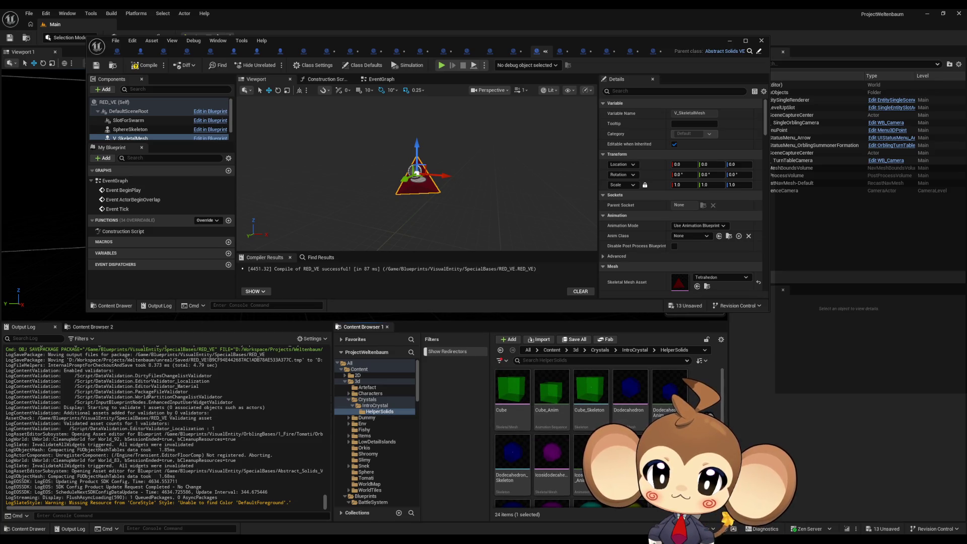
pyautogui.moveTo(635, 414)
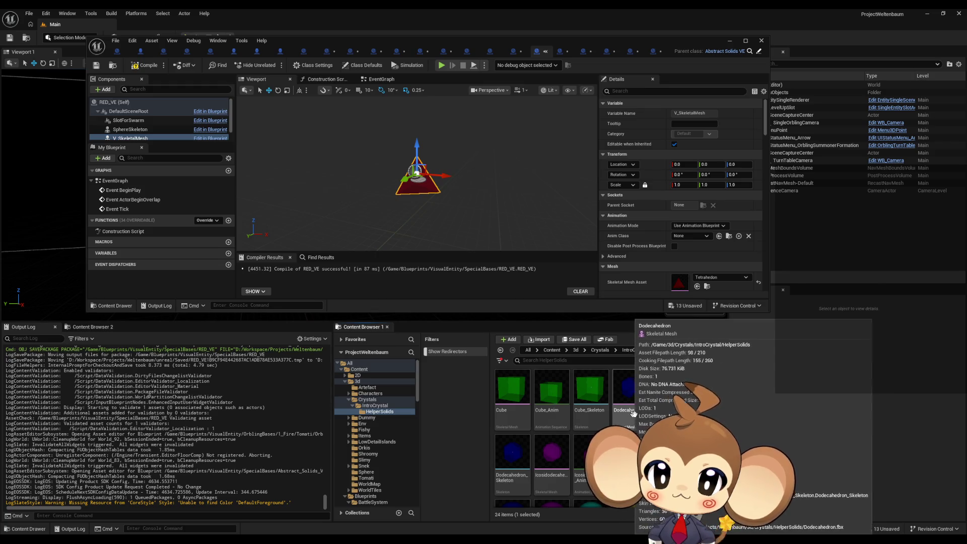
pyautogui.click(560, 51)
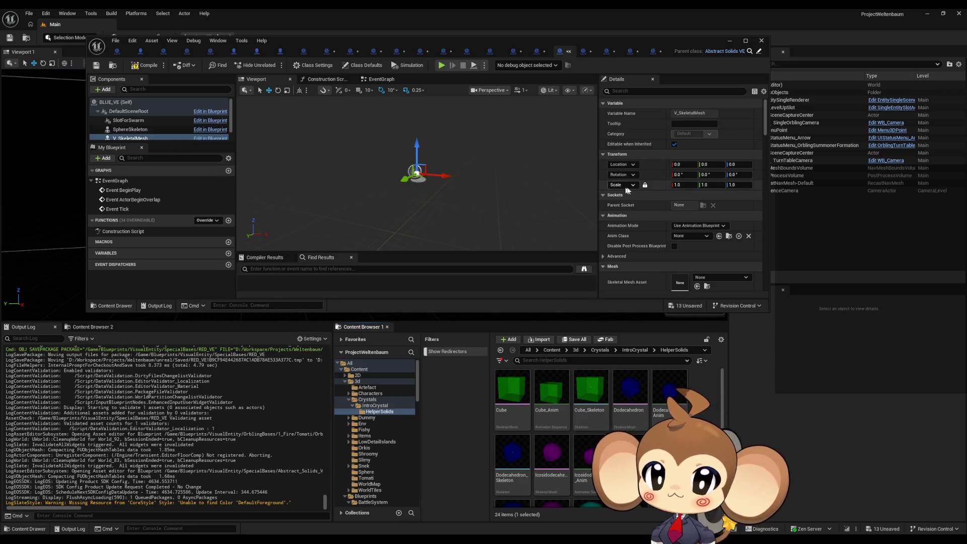
pyautogui.click(690, 236)
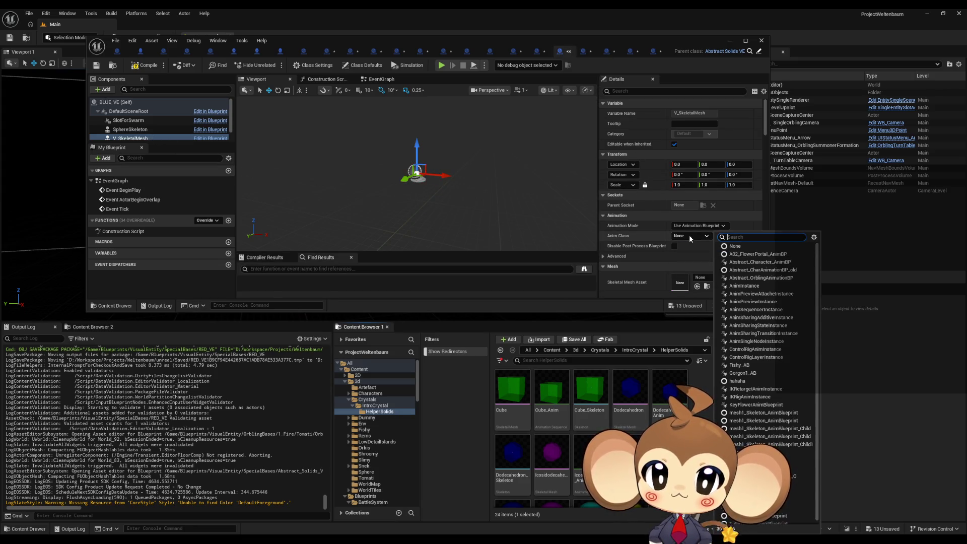
pyautogui.click(690, 236)
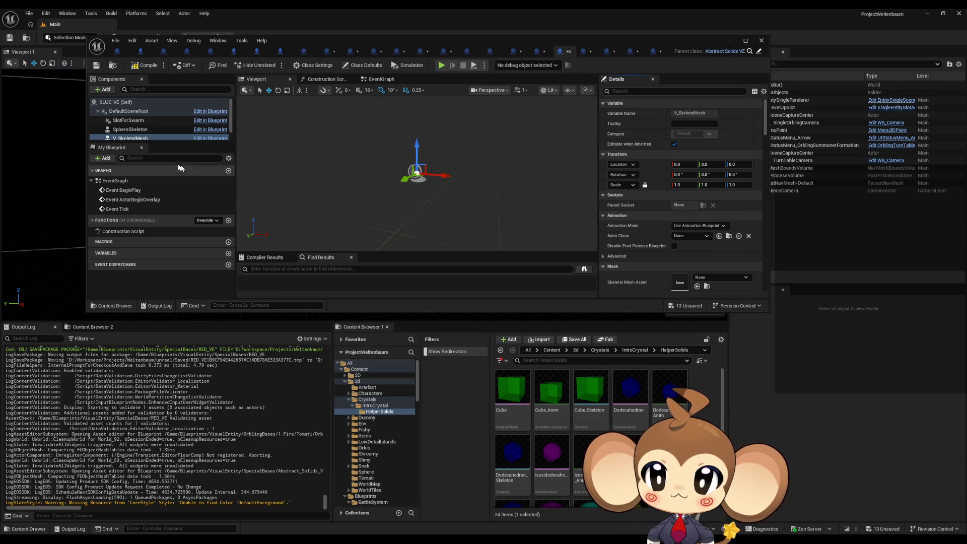
pyautogui.scroll(-1, 151, 131)
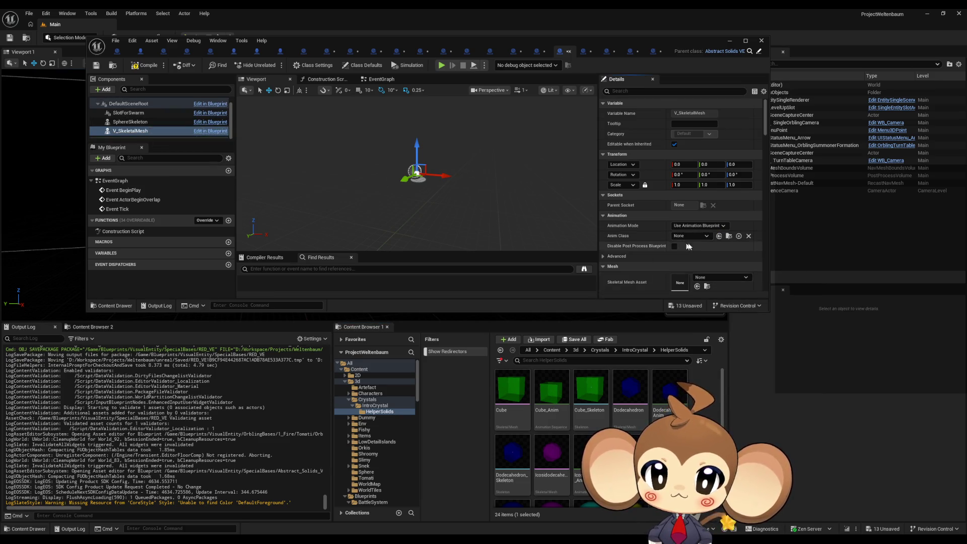
pyautogui.scroll(-1, 708, 267)
pyautogui.click(708, 266)
pyautogui.write('doo')
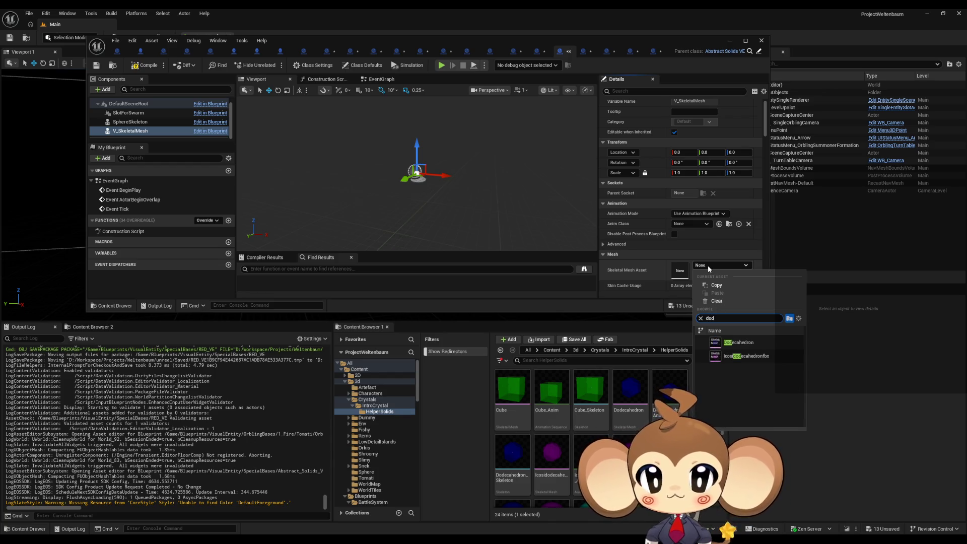
pyautogui.click(758, 347)
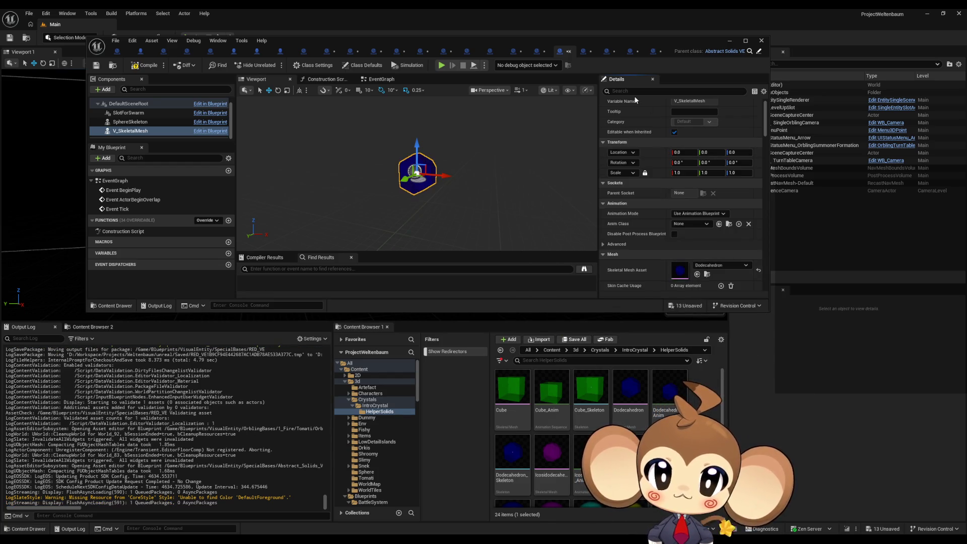
pyautogui.click(583, 55)
pyautogui.scroll(-5, 717, 241)
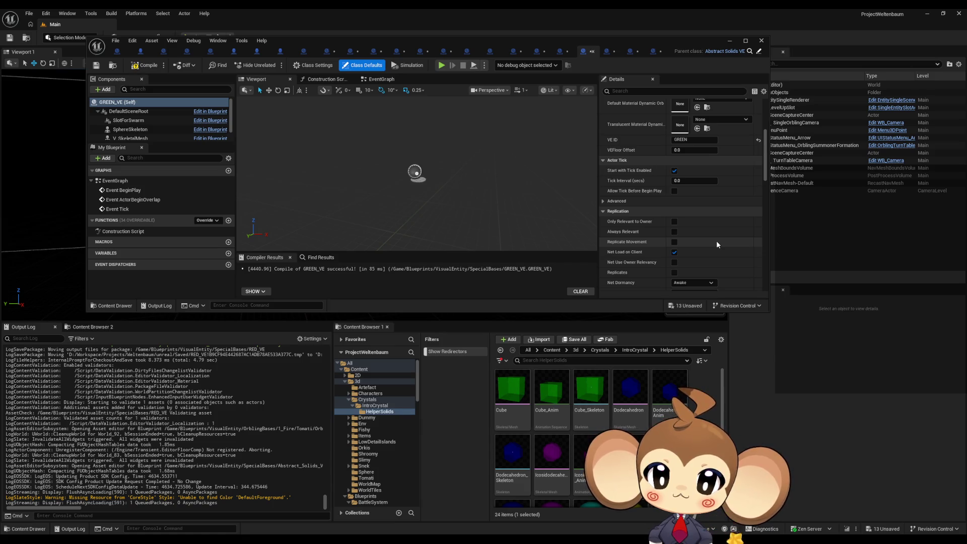
# - Drag Cube onto GREEN_VE's and PentagonPrism onto CYAN_VE's V_SkeletalMesh asset slot
pyautogui.click(521, 393)
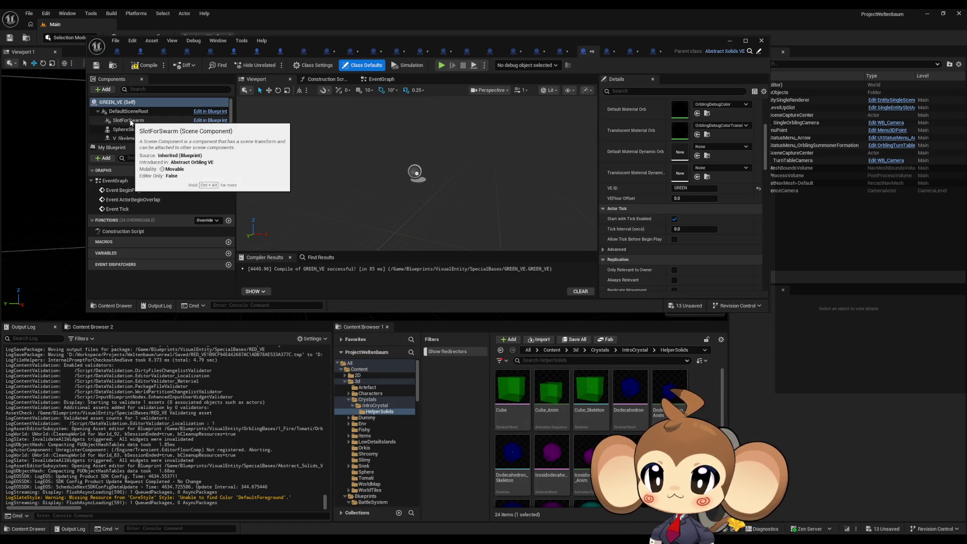
pyautogui.click(126, 138)
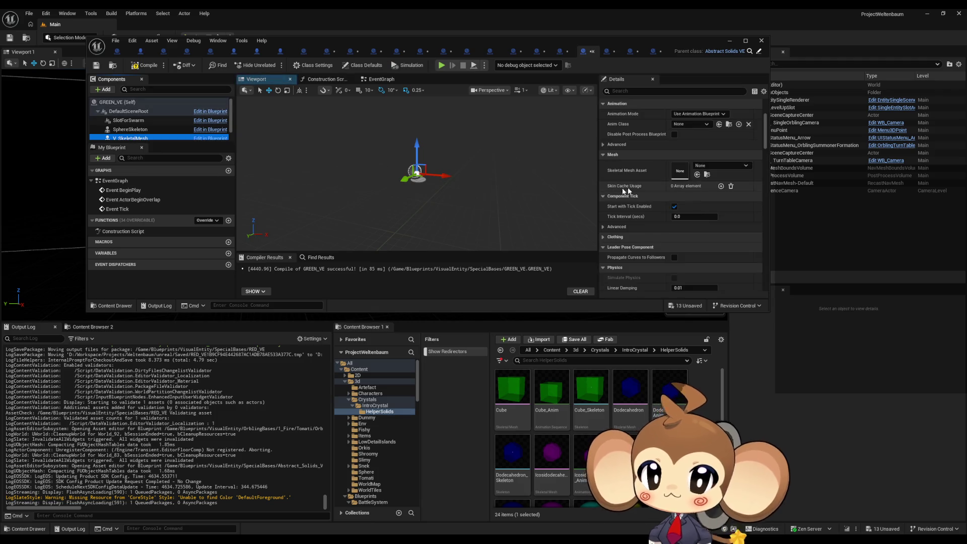
pyautogui.moveTo(512, 389); pyautogui.dragTo(685, 180)
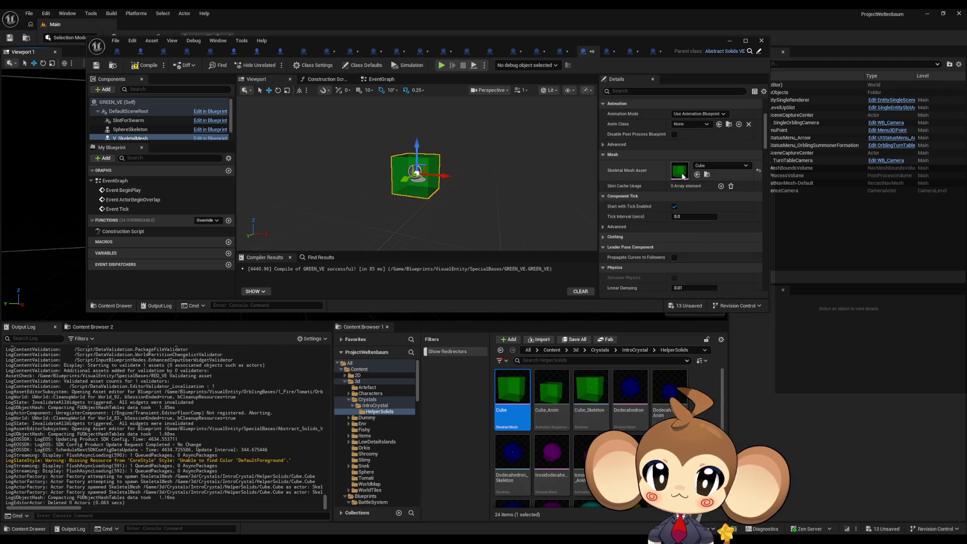
pyautogui.click(608, 52)
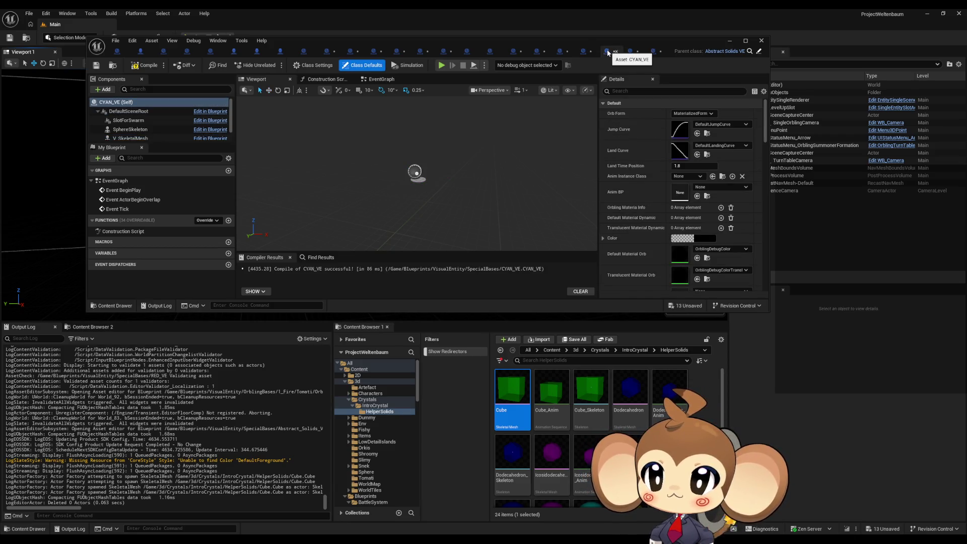
pyautogui.click(143, 139)
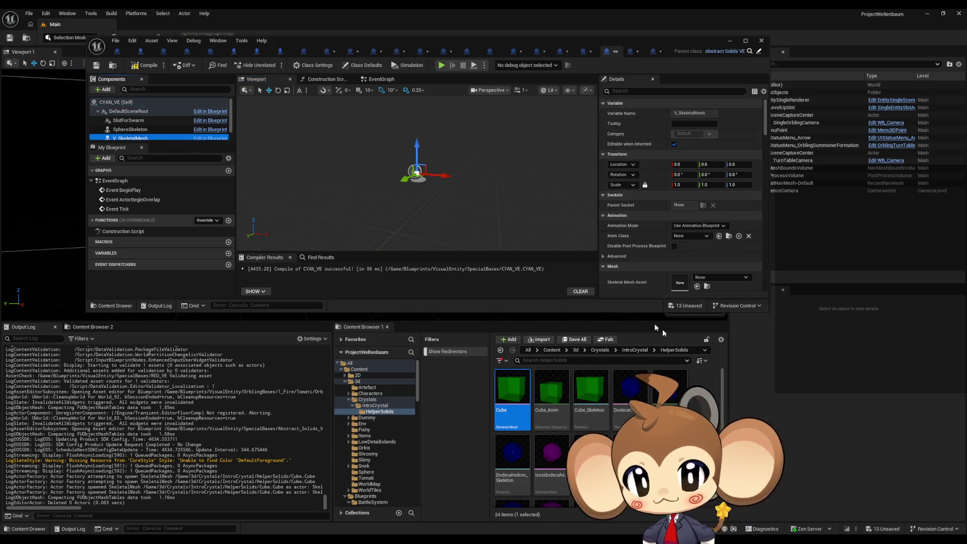
pyautogui.scroll(-5, 508, 429)
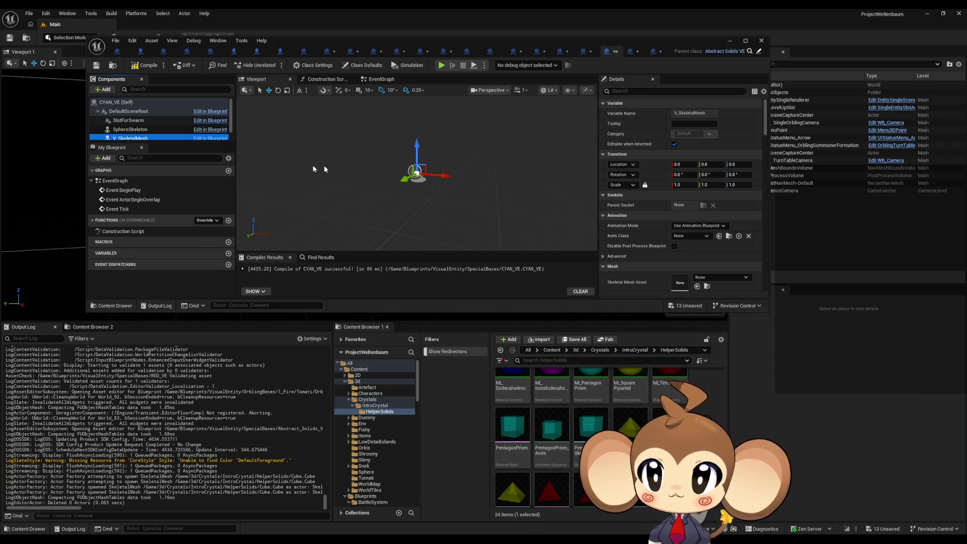
pyautogui.moveTo(512, 433)
pyautogui.mouseDown()
pyautogui.moveTo(698, 277)
pyautogui.moveTo(685, 281)
pyautogui.mouseUp()
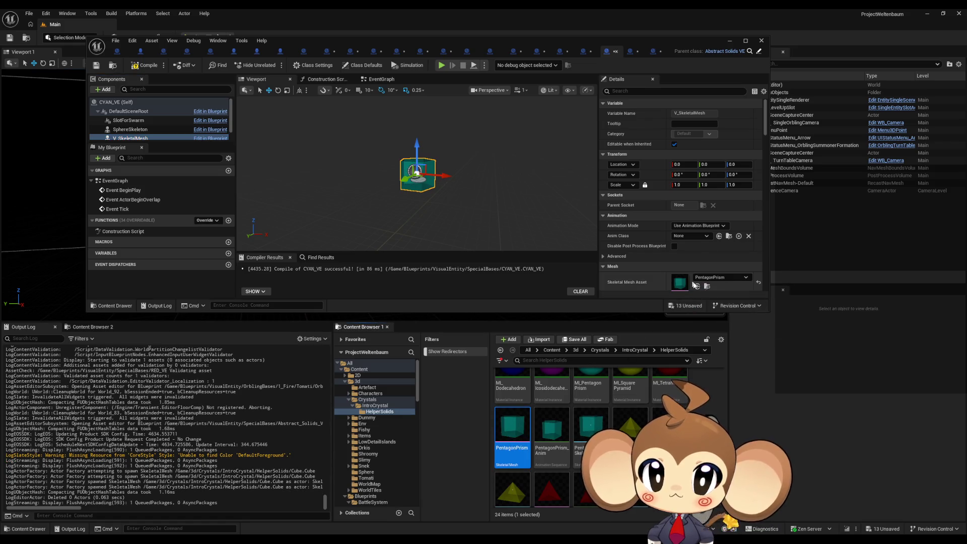
# - Drag SquarePyramid onto YELLOW_VE and Icosidodecahedron onto MAGENTA_VE, then maximize the editor
pyautogui.click(630, 51)
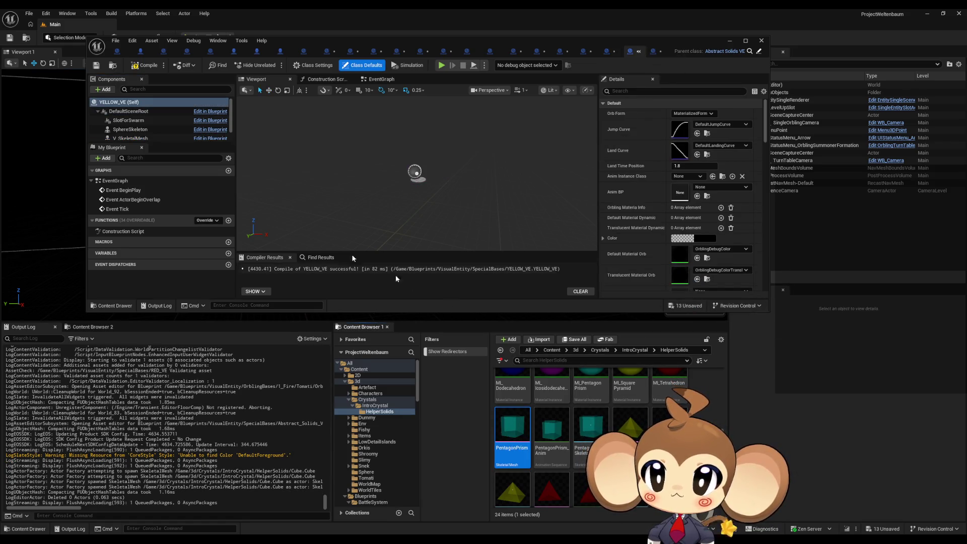
pyautogui.click(132, 138)
pyautogui.moveTo(630, 428)
pyautogui.mouseDown()
pyautogui.moveTo(651, 308)
pyautogui.moveTo(698, 281)
pyautogui.mouseUp()
pyautogui.click(653, 51)
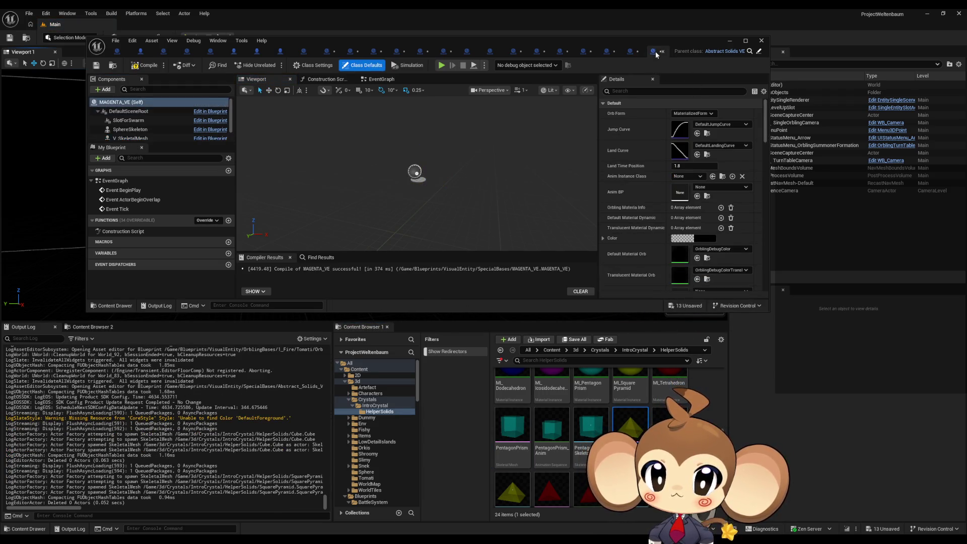
pyautogui.scroll(2, 601, 389)
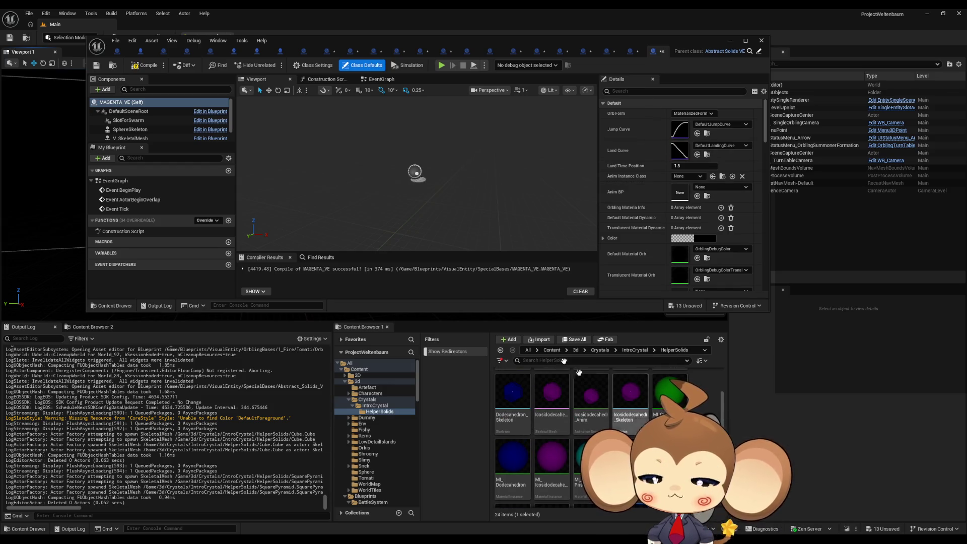
pyautogui.click(132, 137)
pyautogui.moveTo(553, 413); pyautogui.dragTo(687, 281)
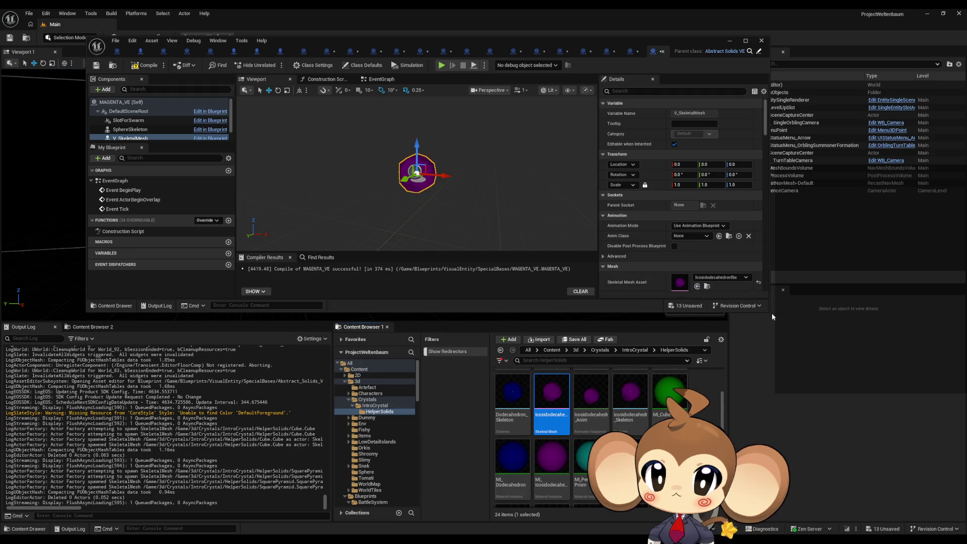
pyautogui.doubleClick(484, 47)
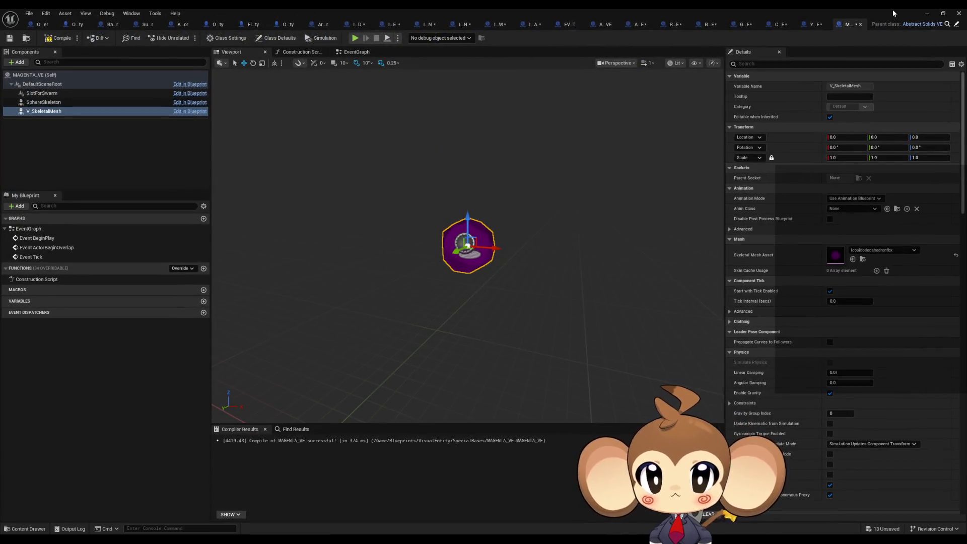
# - Check the YELLOW, CYAN, GREEN, BLUE and RED VE tabs, then bring FVE_IntroCrystal forward
pyautogui.click(815, 25)
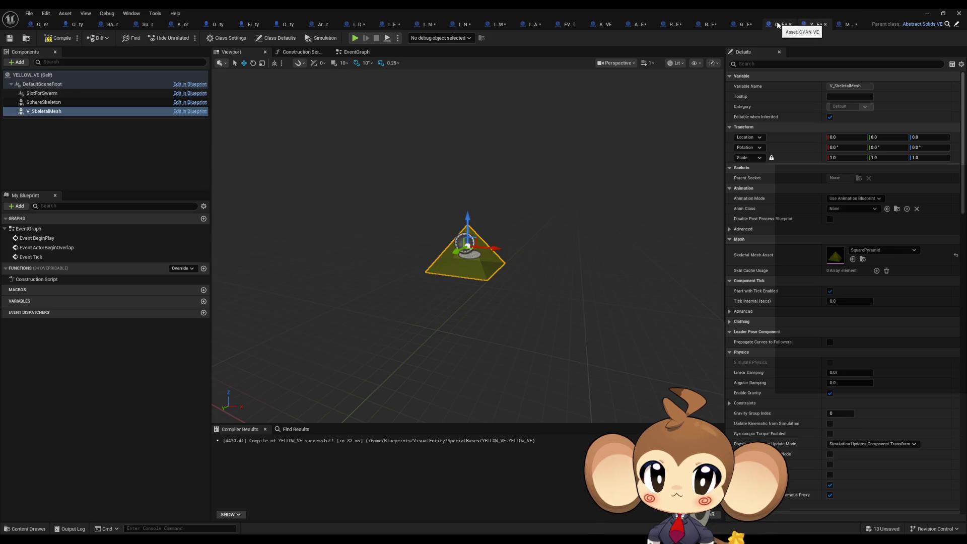
pyautogui.click(778, 24)
pyautogui.click(745, 24)
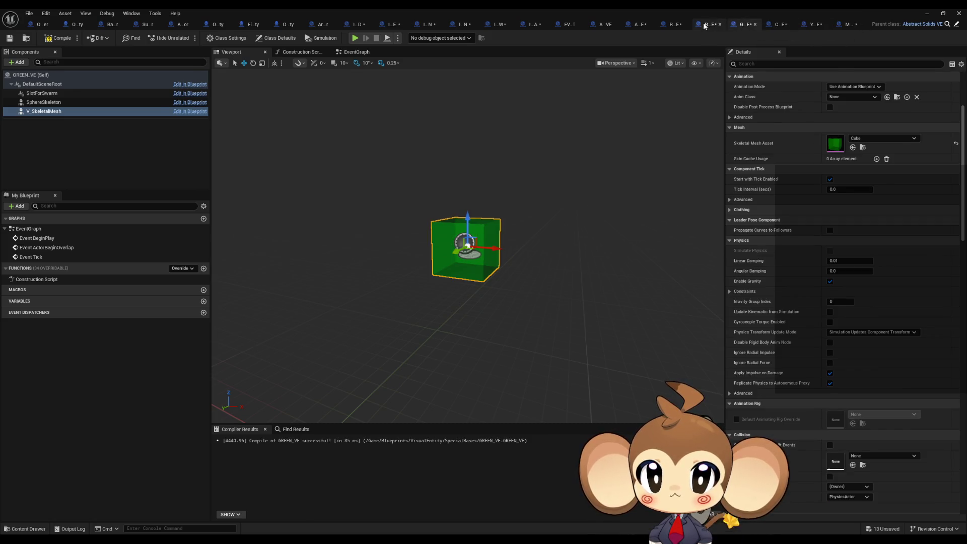
pyautogui.click(704, 25)
pyautogui.click(673, 25)
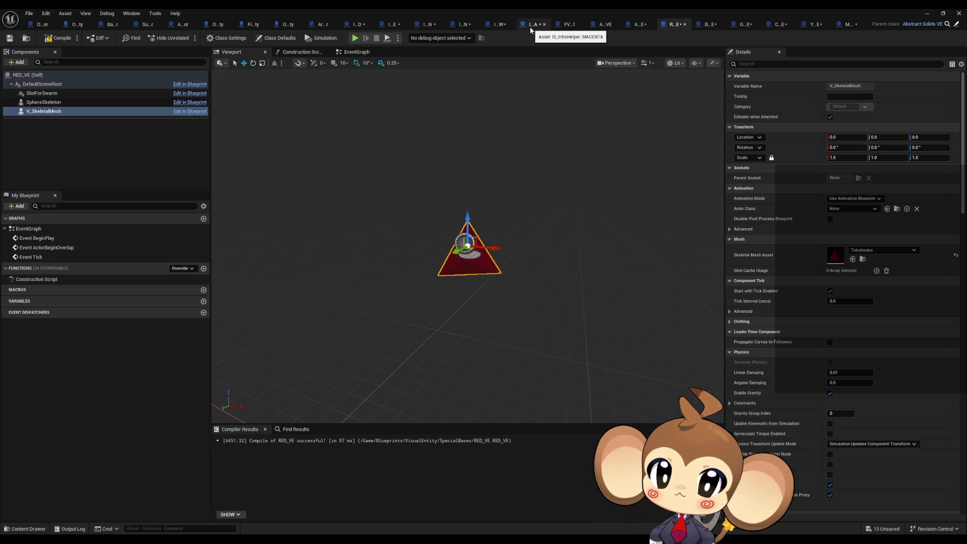
pyautogui.click(567, 30)
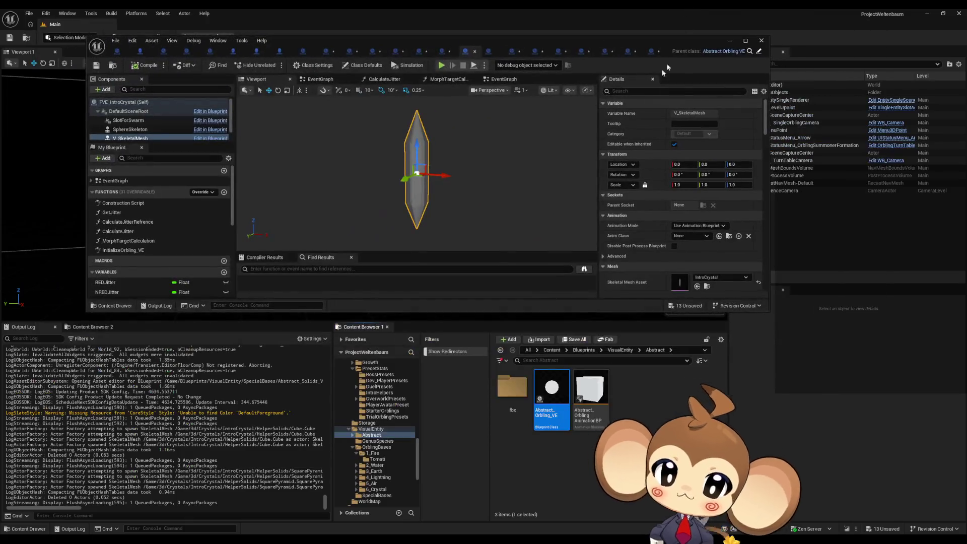
# - Browse to VisualEntity > OrblingBases > 1_Fire > Tomati and open OrblingTomati_VE maximized
pyautogui.click(620, 350)
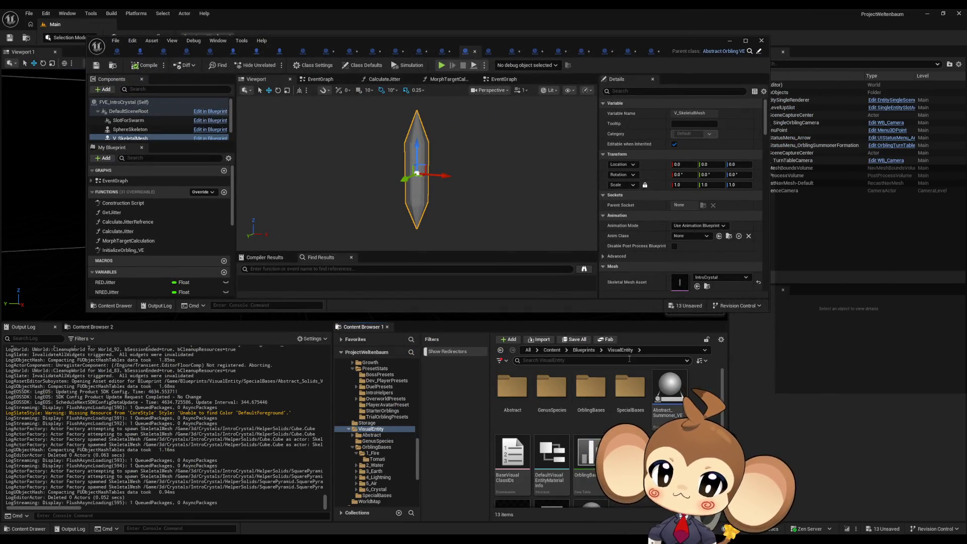
pyautogui.doubleClick(590, 387)
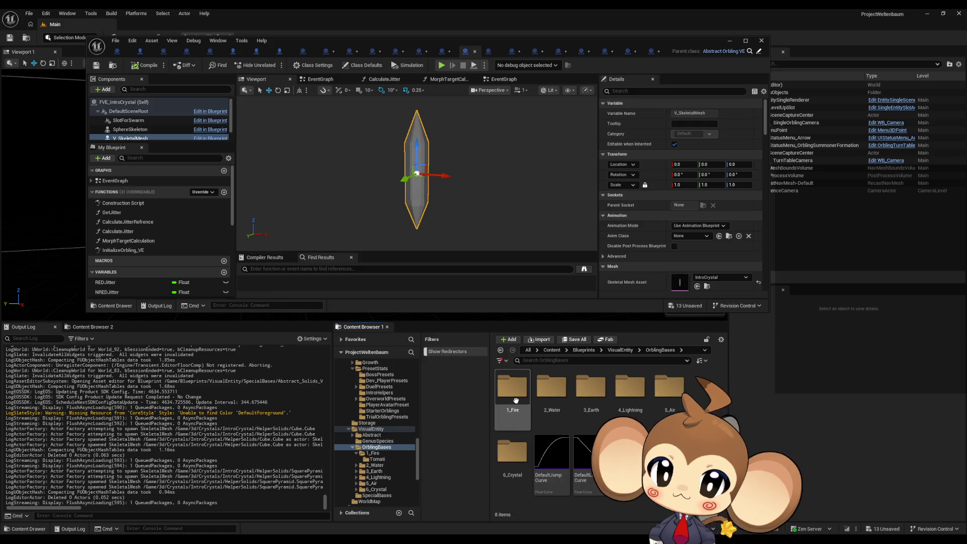
pyautogui.doubleClick(512, 395)
pyautogui.doubleClick(513, 398)
pyautogui.click(513, 402)
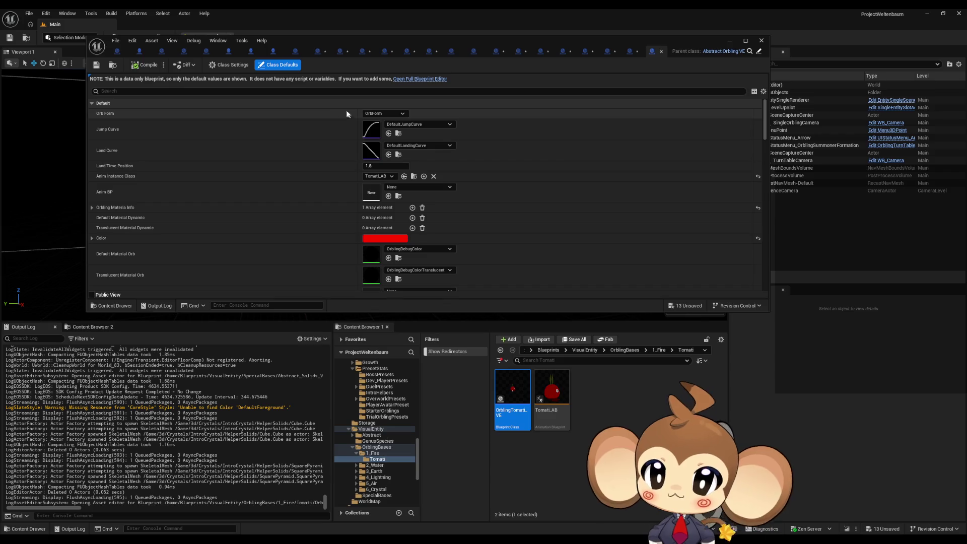
pyautogui.scroll(-2, 290, 140)
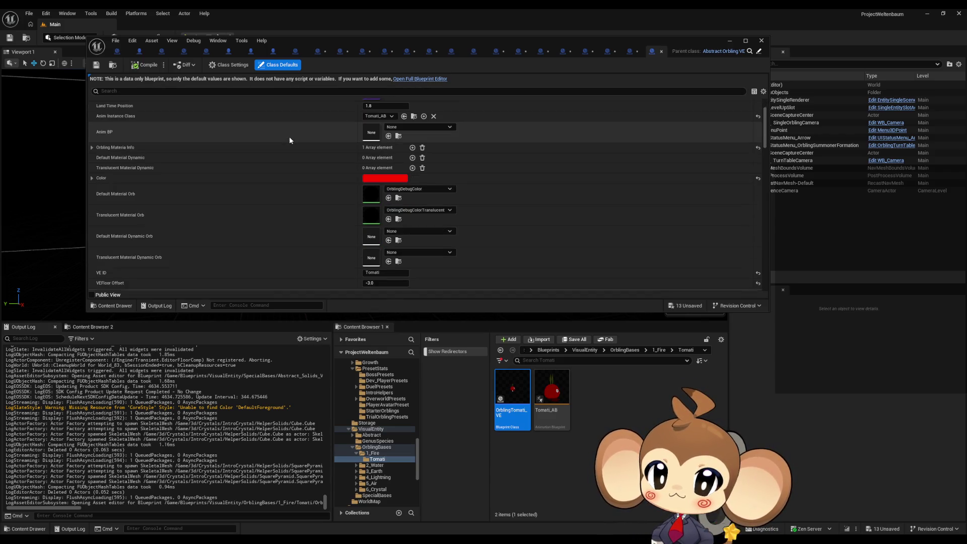
pyautogui.scroll(-4, 290, 134)
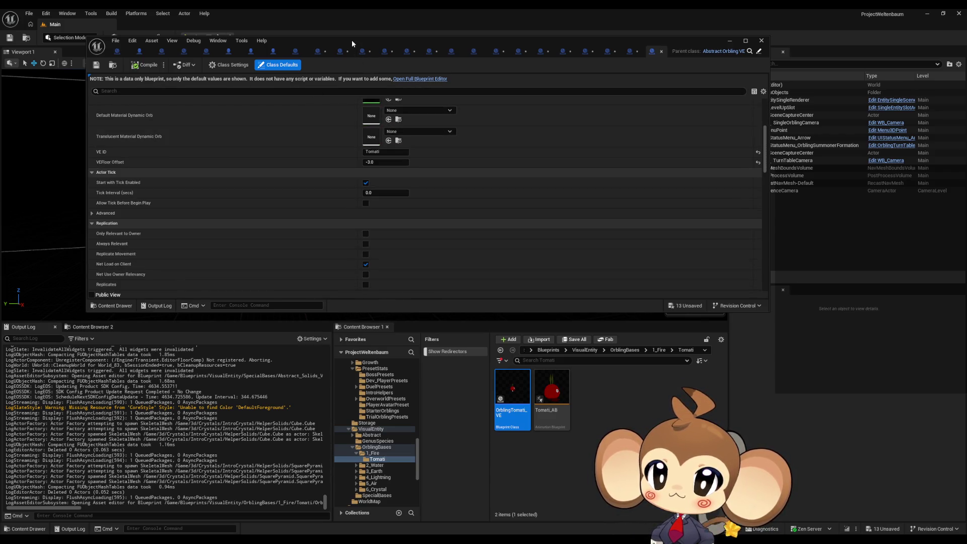
pyautogui.doubleClick(351, 40)
pyautogui.scroll(6, 372, 193)
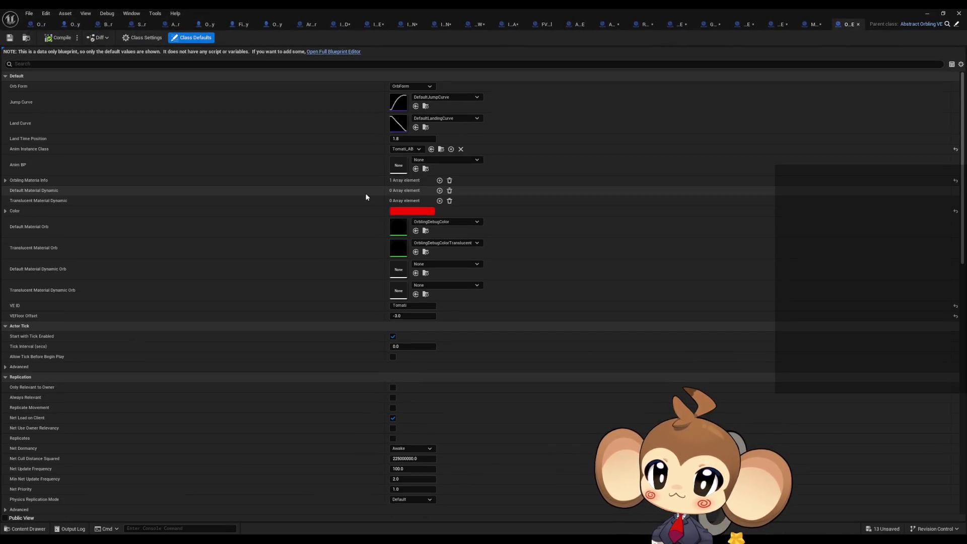
# - Inspect the Orbling Materia Info array, then open the parent Abstract_Orbling_VE blueprint
pyautogui.click(6, 181)
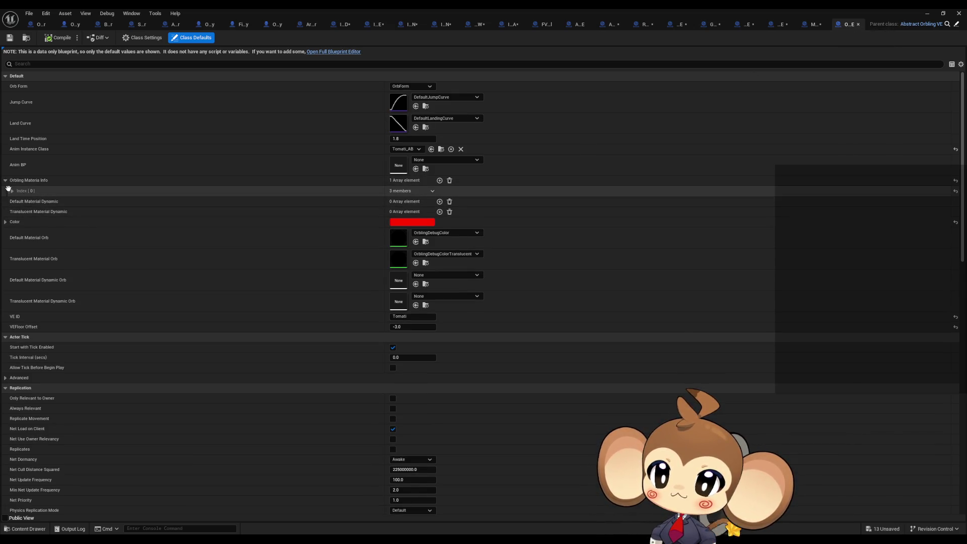
pyautogui.click(12, 191)
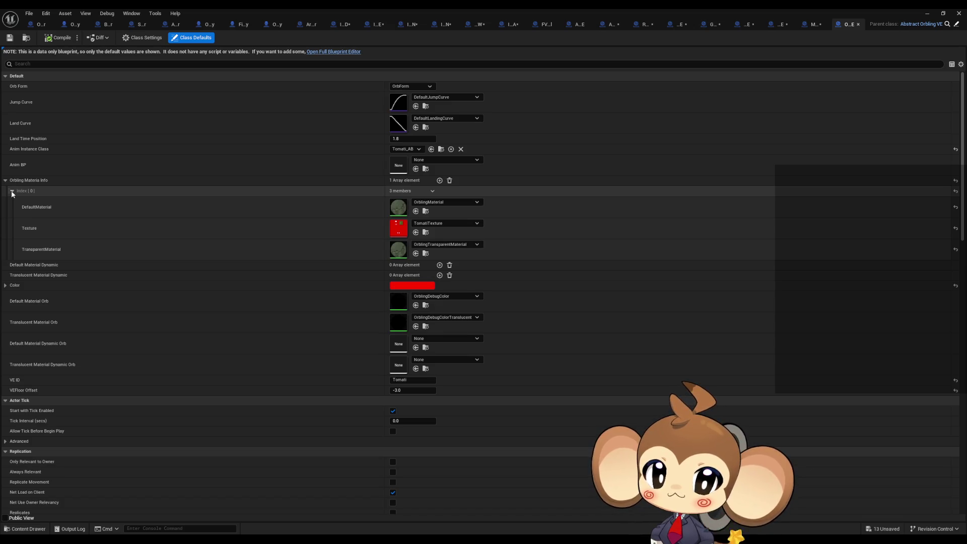
pyautogui.click(11, 191)
pyautogui.click(5, 180)
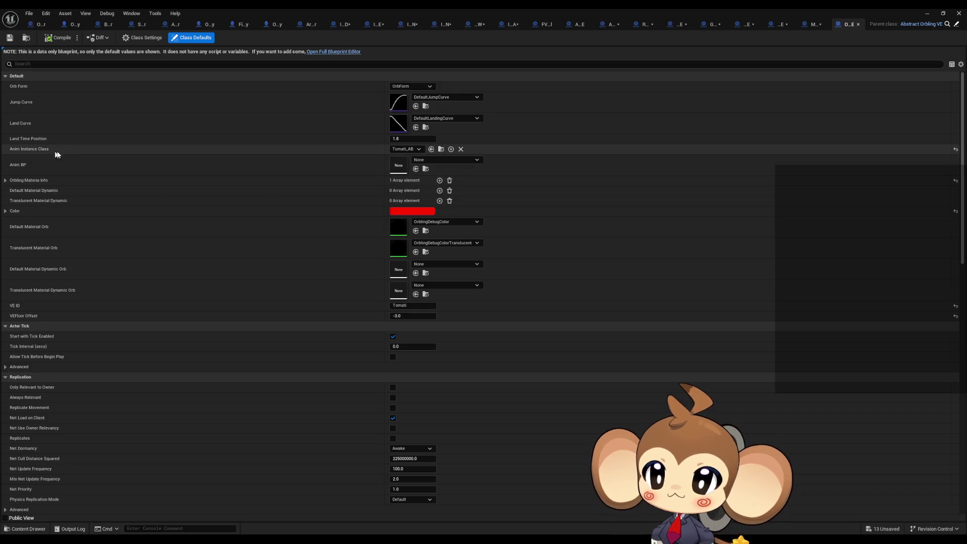
pyautogui.click(440, 149)
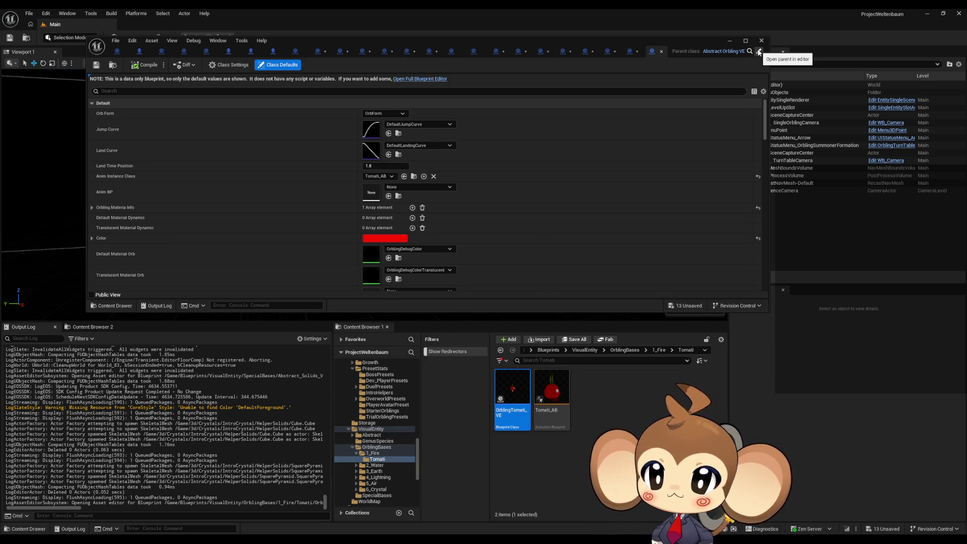
pyautogui.click(759, 52)
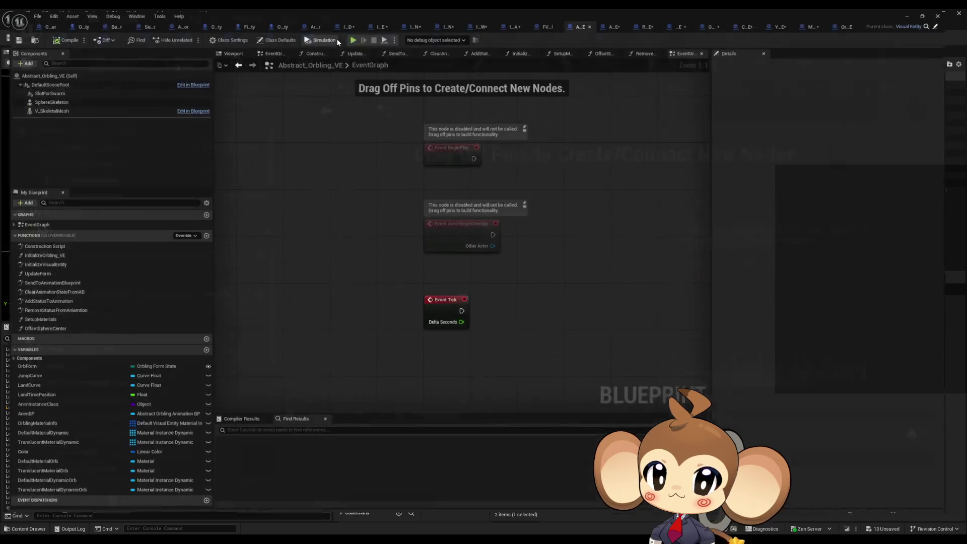
# - Find references to the AnimBP variable and view the InitializeVisualEntity graph up to Setup Materials
pyautogui.doubleClick(336, 38)
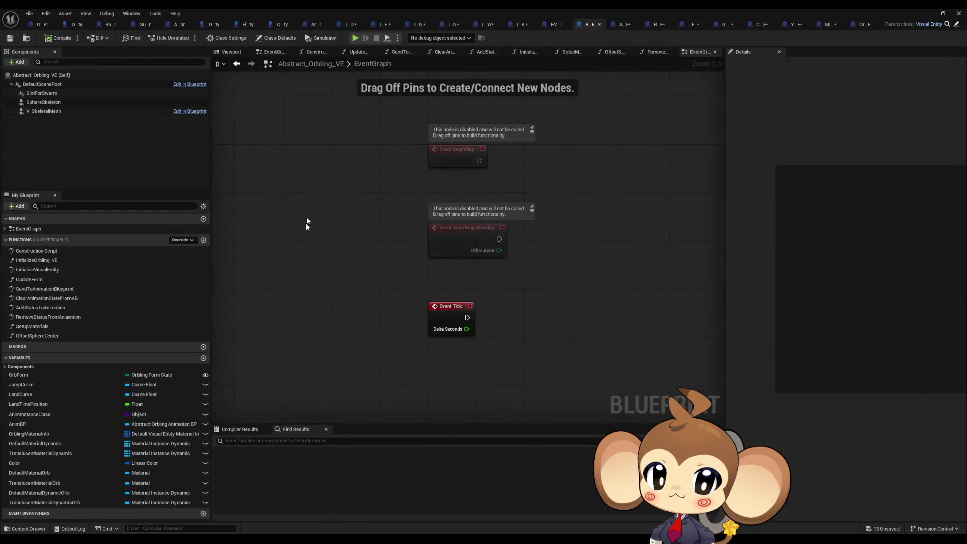
pyautogui.click(44, 425)
pyautogui.rightClick(45, 424)
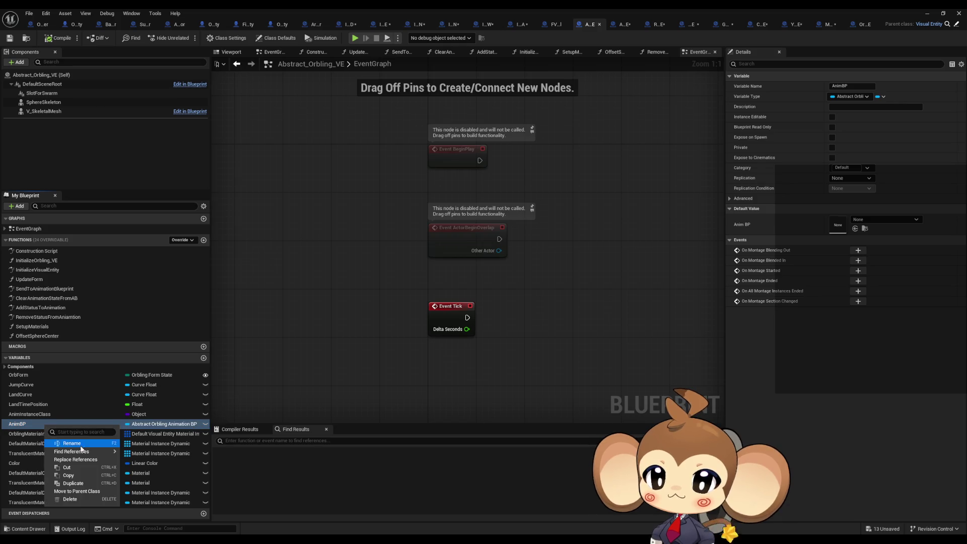
pyautogui.moveTo(83, 462)
pyautogui.click(155, 476)
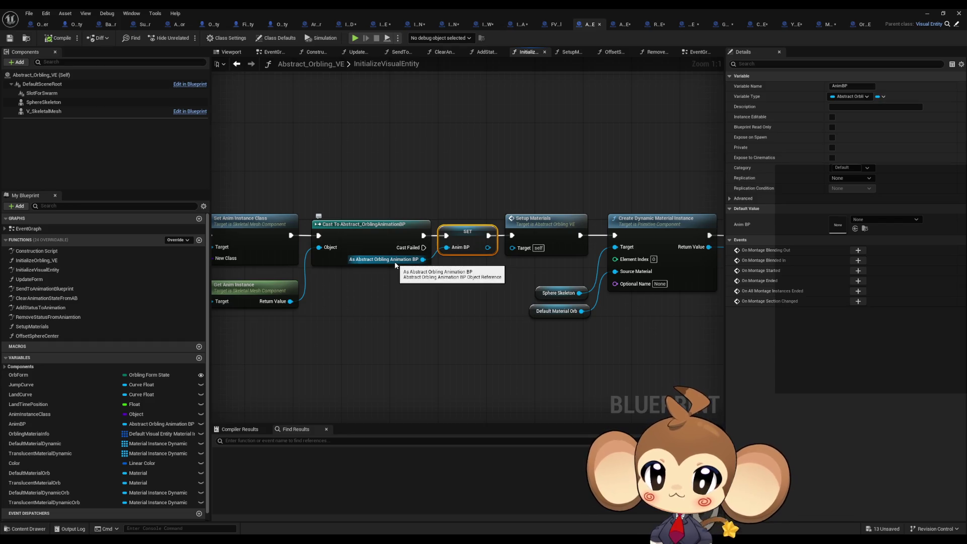
pyautogui.moveTo(396, 266); pyautogui.dragTo(573, 277)
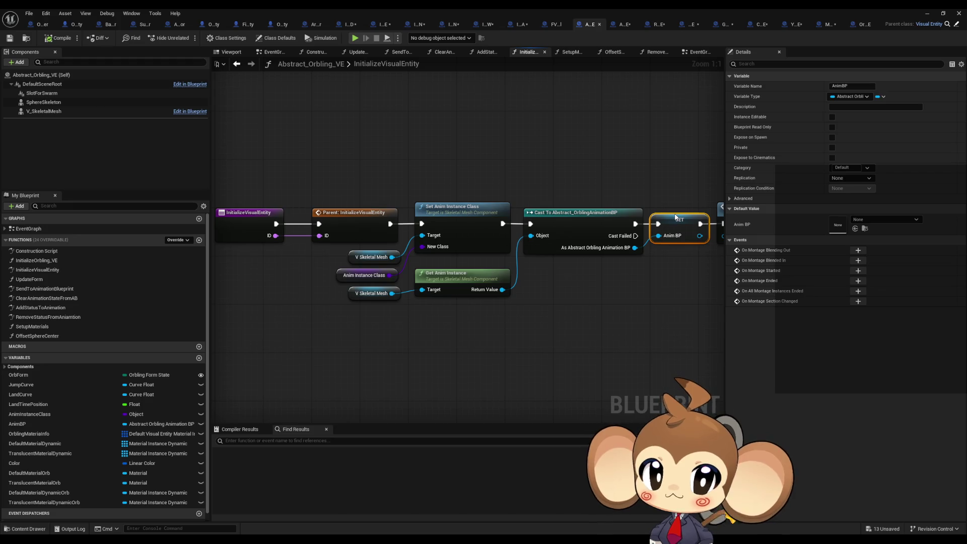
pyautogui.moveTo(674, 216); pyautogui.dragTo(609, 232)
pyautogui.scroll(-1, 132, 425)
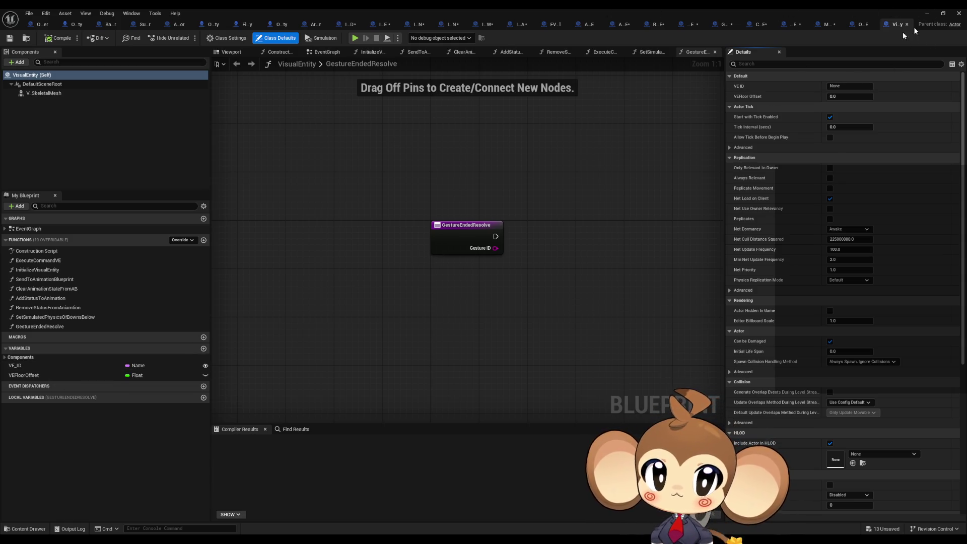
# - Check class defaults, then review the Get Anim Instance, SET AnimBP and material setup nodes
pyautogui.click(859, 28)
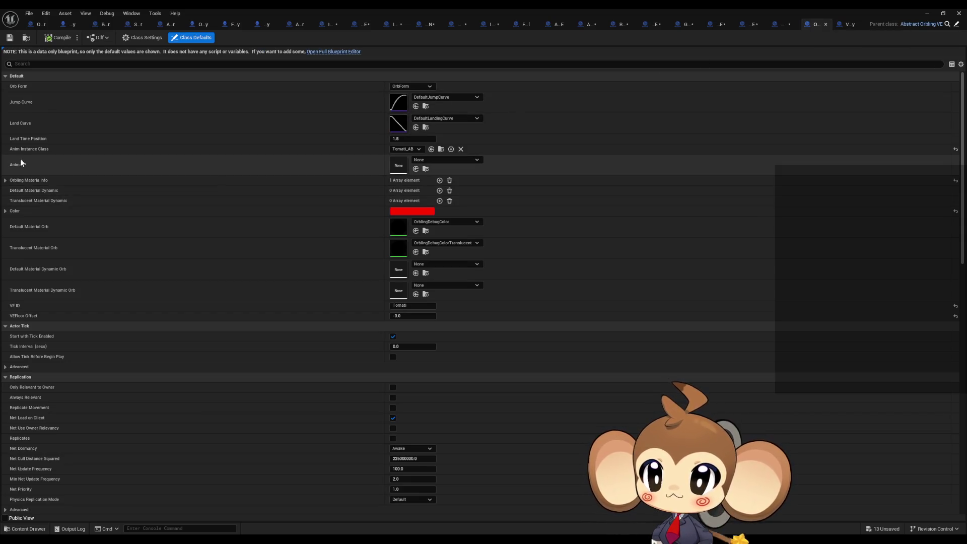
pyautogui.click(956, 24)
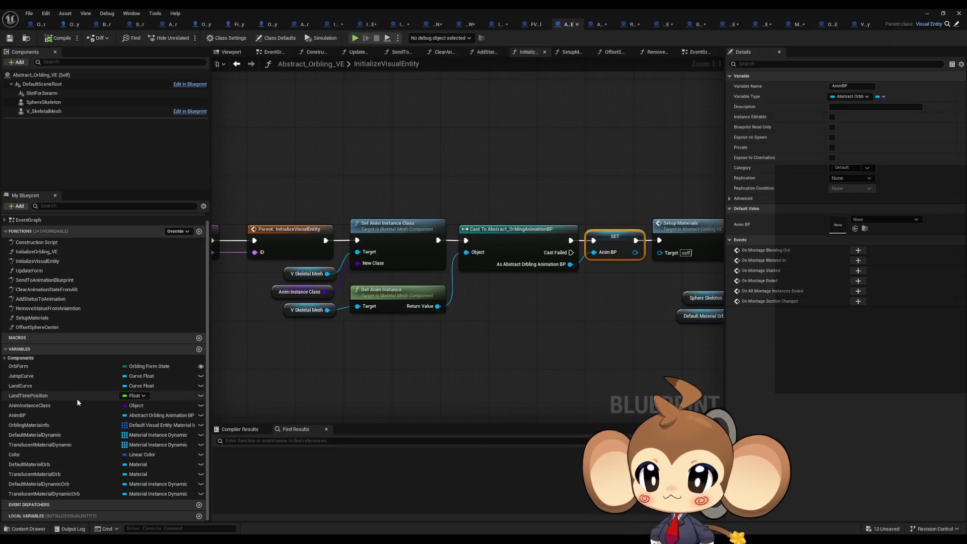
pyautogui.click(44, 419)
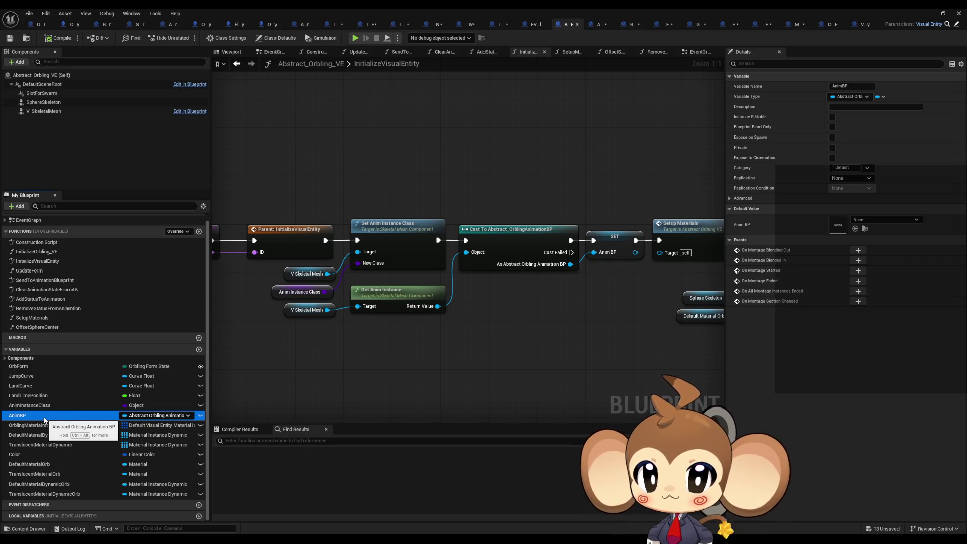
pyautogui.moveTo(278, 332); pyautogui.dragTo(379, 304)
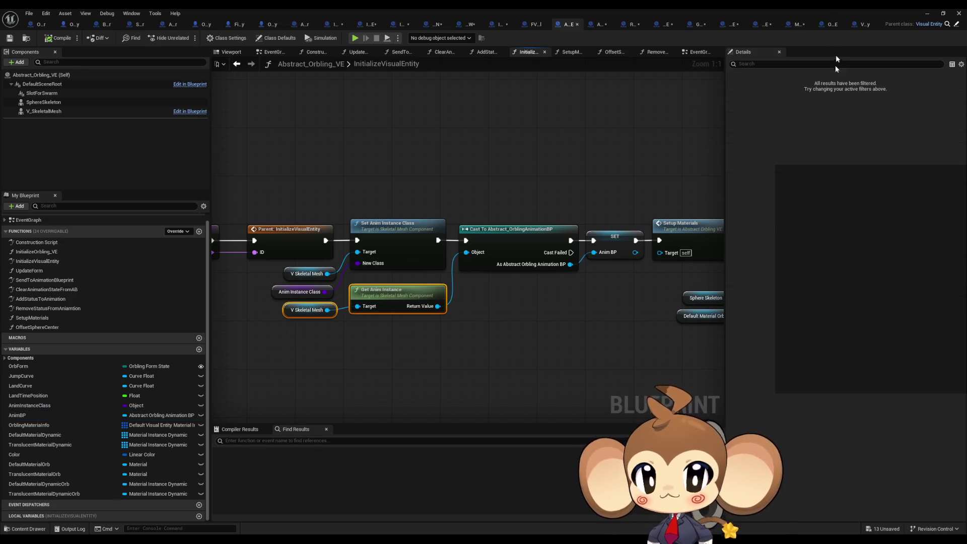
pyautogui.moveTo(467, 269); pyautogui.dragTo(588, 287)
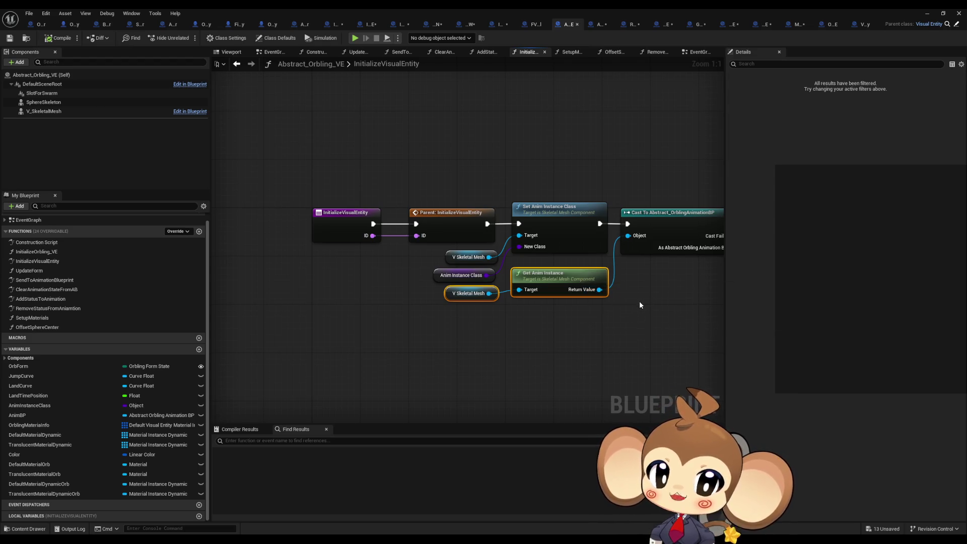
pyautogui.moveTo(639, 305); pyautogui.dragTo(500, 305)
pyautogui.moveTo(674, 294); pyautogui.dragTo(581, 292)
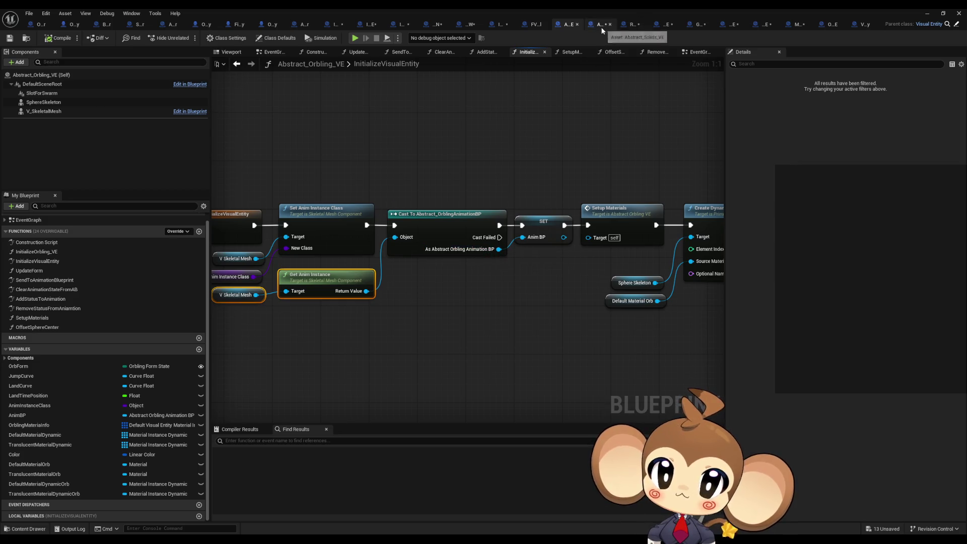
pyautogui.click(631, 24)
# - Open the Tetrahedon mesh from the HelperSolids folder in its own editor
pyautogui.click(863, 259)
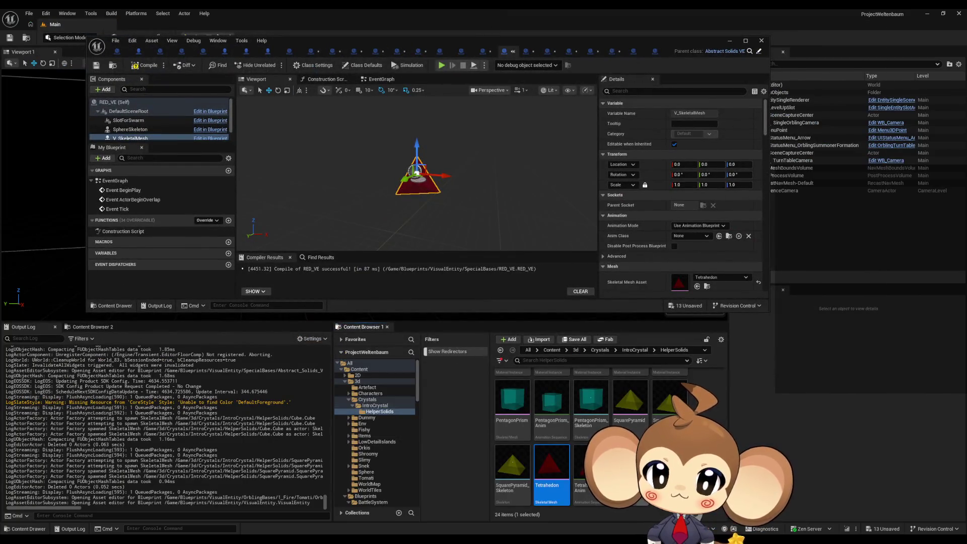
pyautogui.scroll(5, 594, 438)
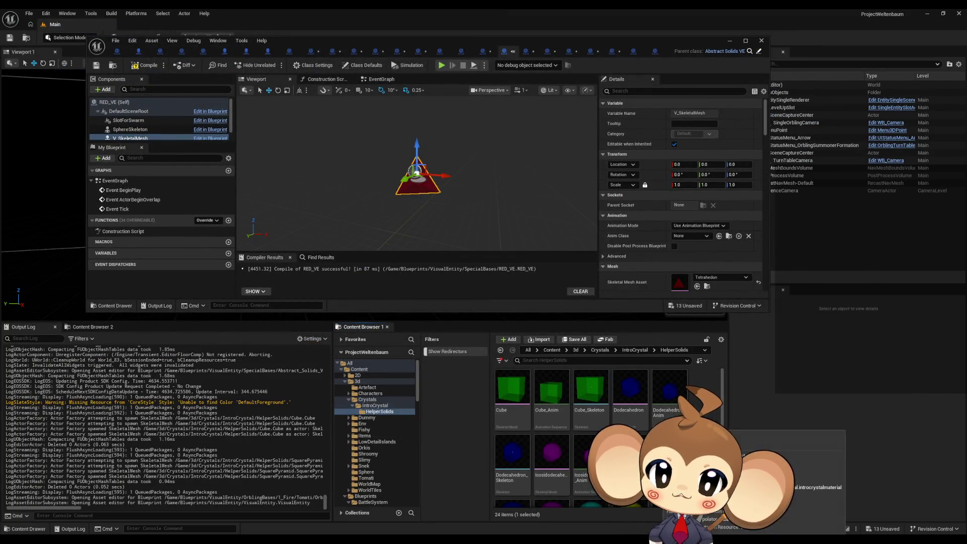
pyautogui.scroll(-5, 594, 438)
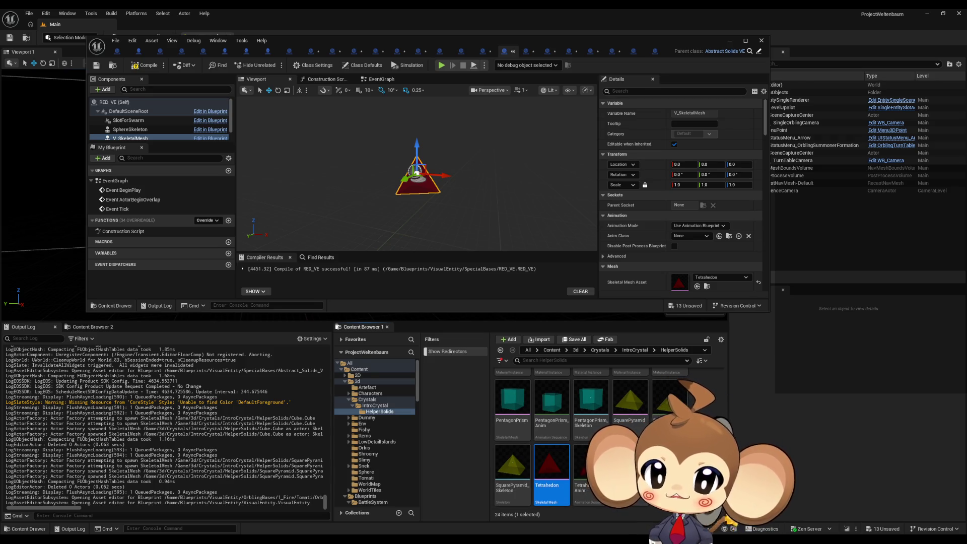
pyautogui.doubleClick(547, 463)
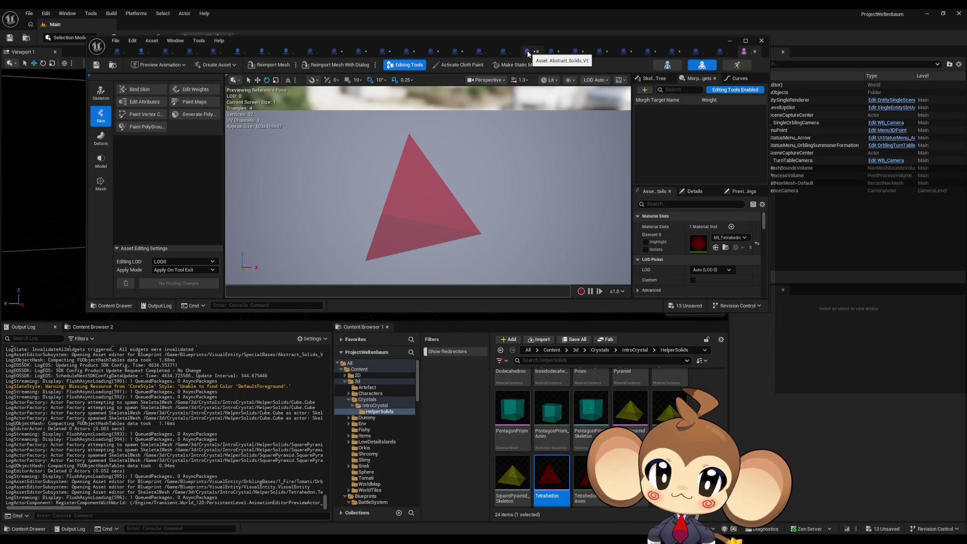
# - Glance at Abstract_Solids_VE's event graph, then return to the InitializeVisualEntity cast-and-SET AnimBP nodes
pyautogui.click(527, 53)
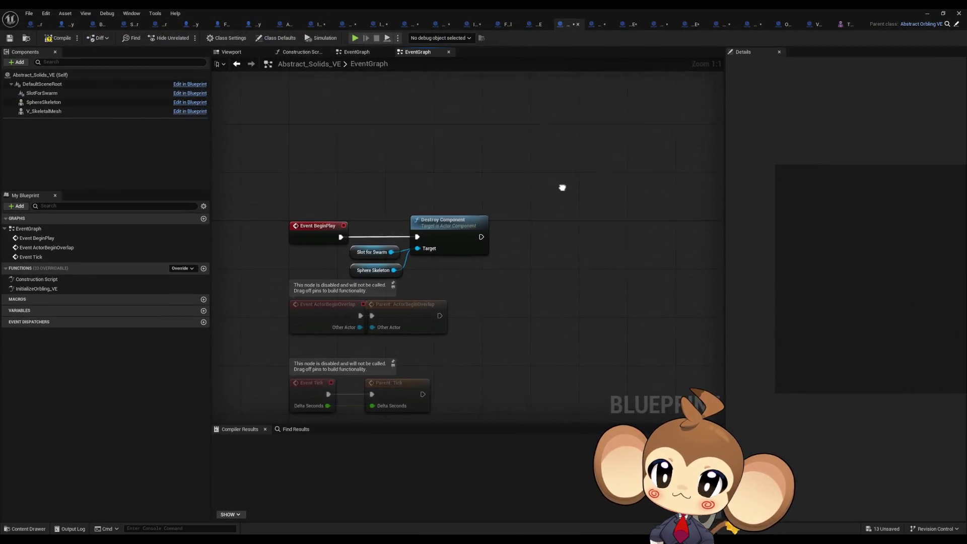
pyautogui.moveTo(562, 188); pyautogui.dragTo(574, 203)
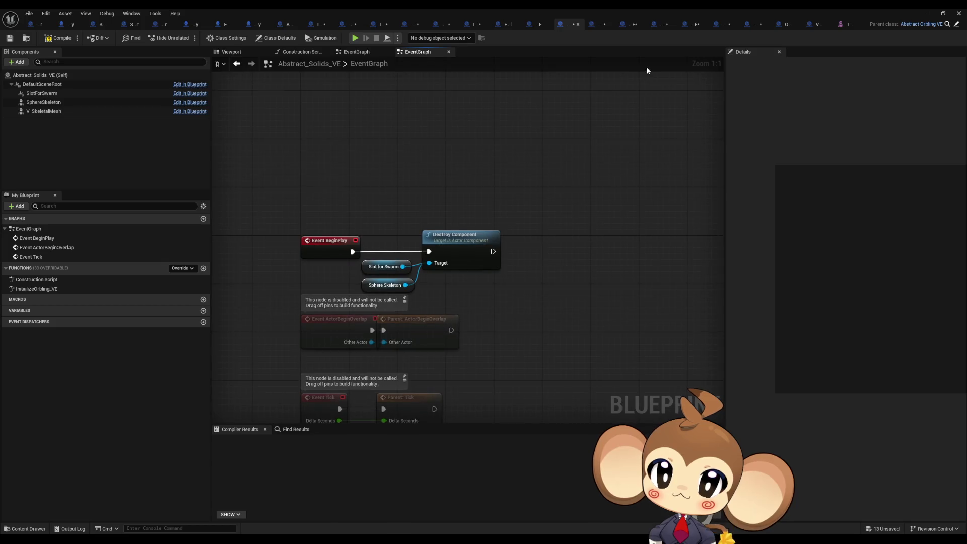
pyautogui.click(542, 23)
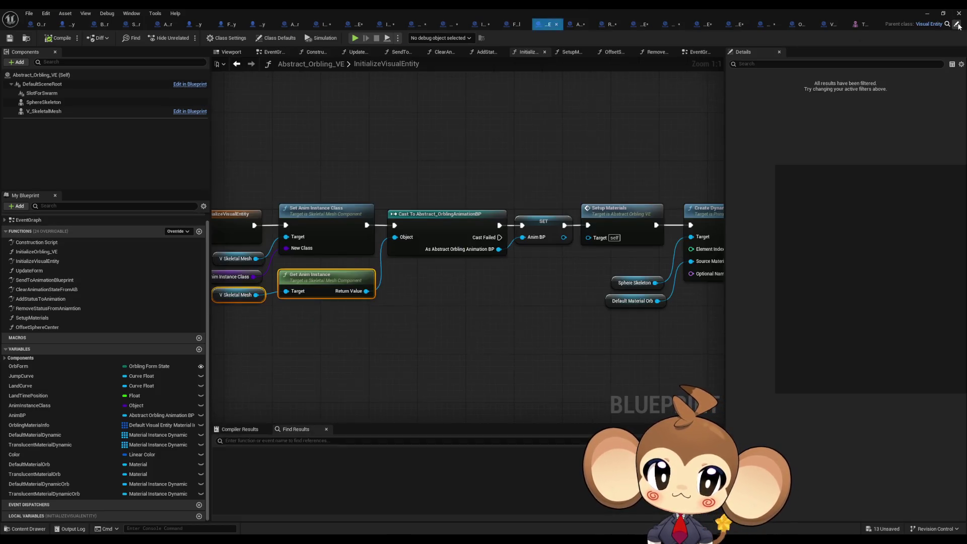
pyautogui.moveTo(418, 162)
pyautogui.mouseDown()
pyautogui.moveTo(506, 259)
pyautogui.moveTo(475, 275)
pyautogui.mouseUp()
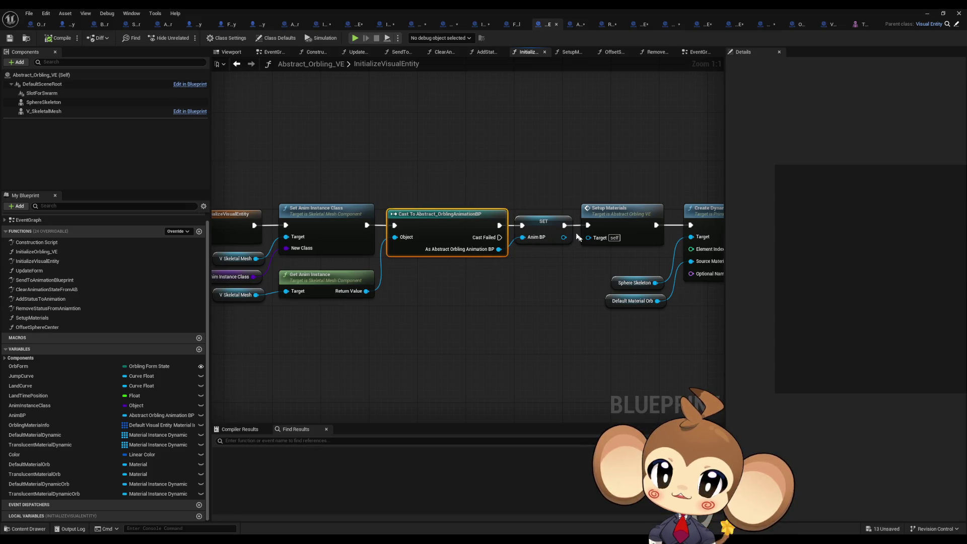
pyautogui.rightClick(551, 230)
# - Find all AnimBP references by name and step through each function using it
pyautogui.moveTo(569, 299)
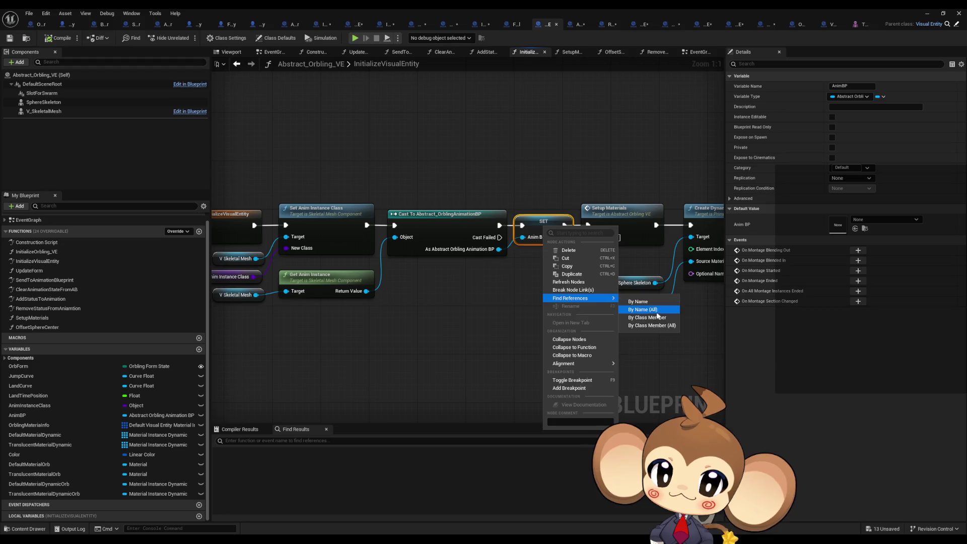
pyautogui.click(652, 320)
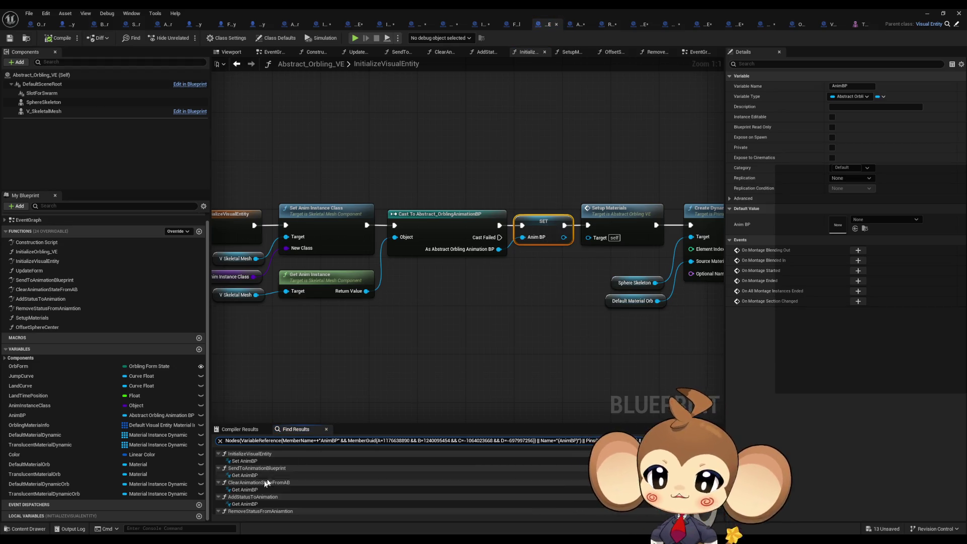
pyautogui.click(257, 482)
pyautogui.click(256, 476)
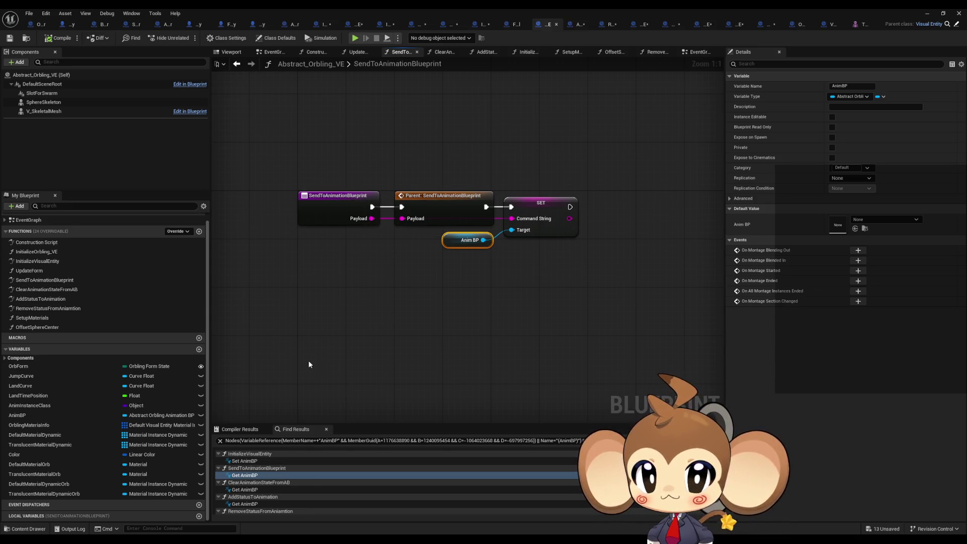
pyautogui.click(247, 490)
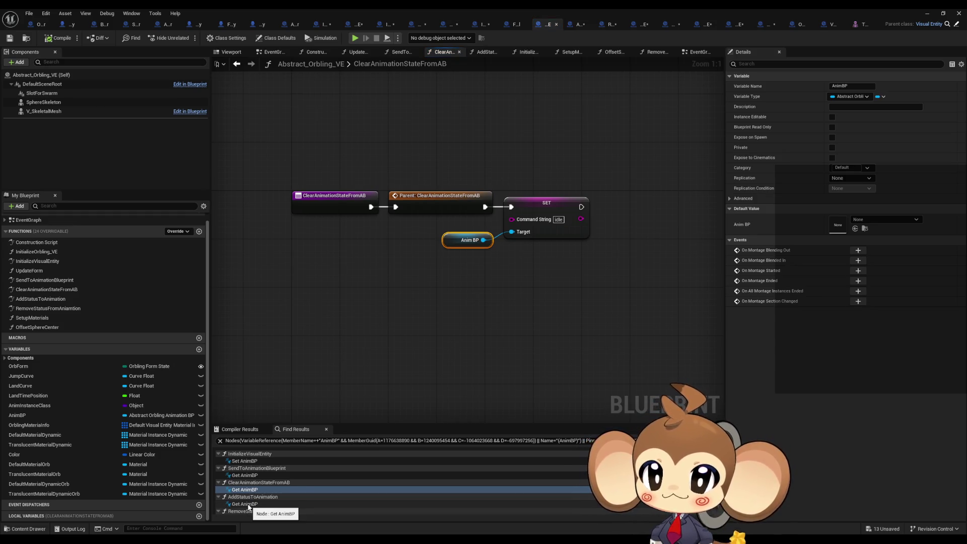
pyautogui.click(248, 504)
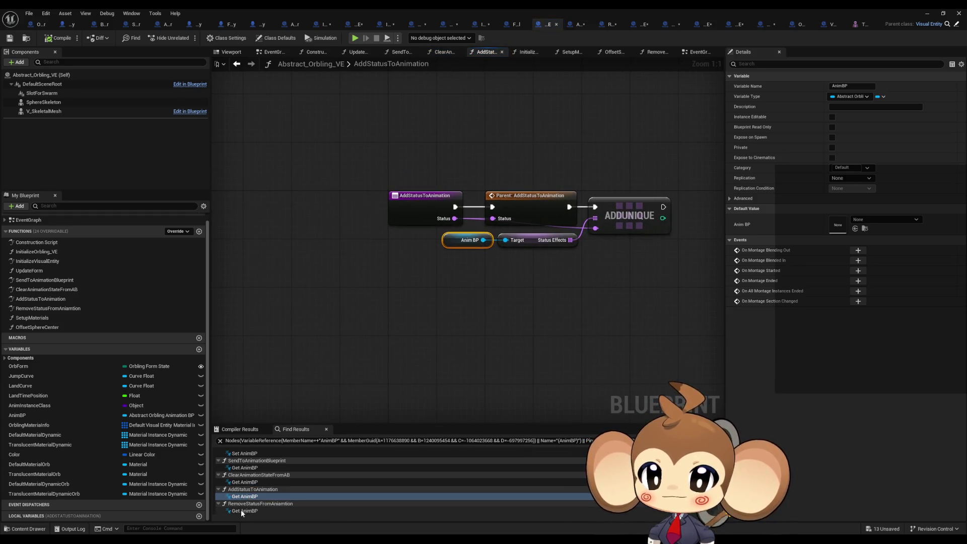
pyautogui.click(243, 511)
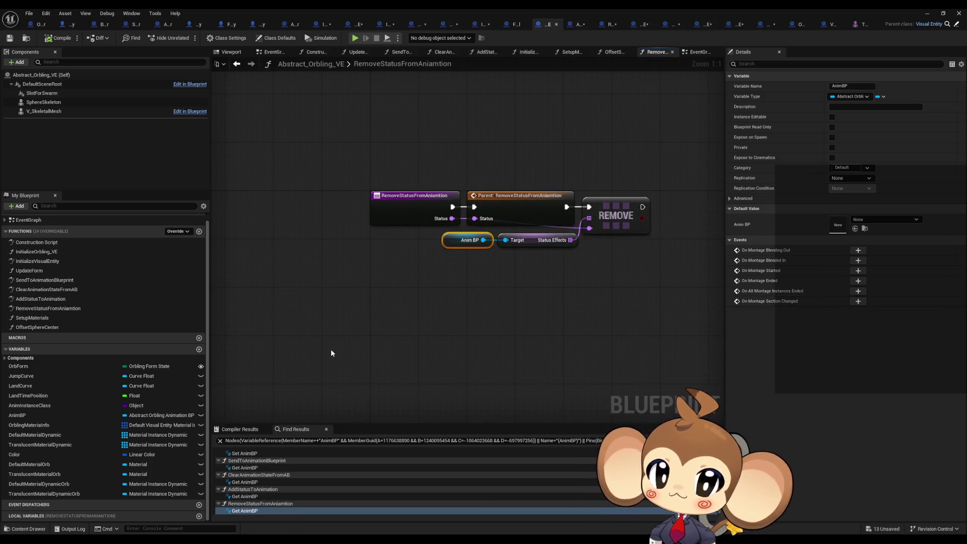
pyautogui.click(580, 25)
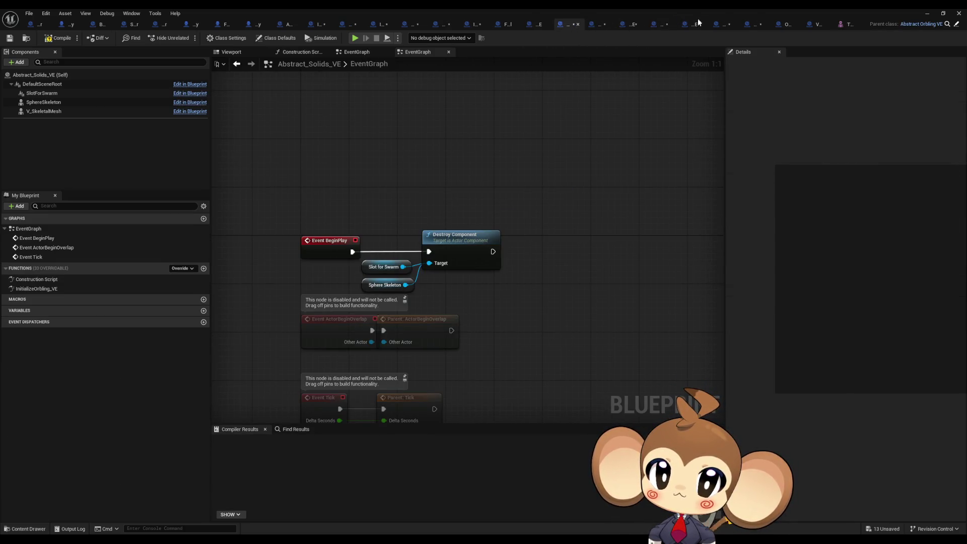
# - Check the Tetrahedon mesh editor's animation mode, then select Tetrahedon in HelperSolids
pyautogui.click(844, 24)
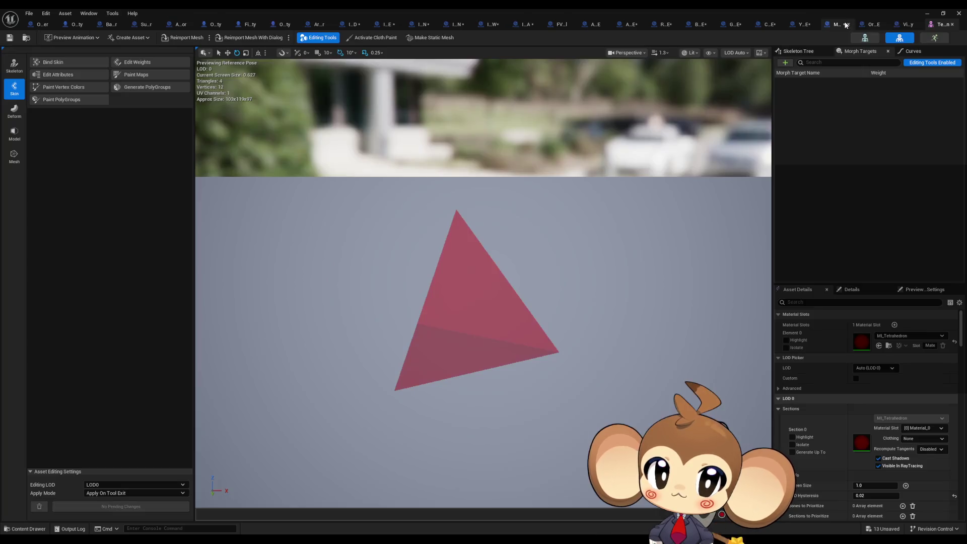
pyautogui.click(937, 38)
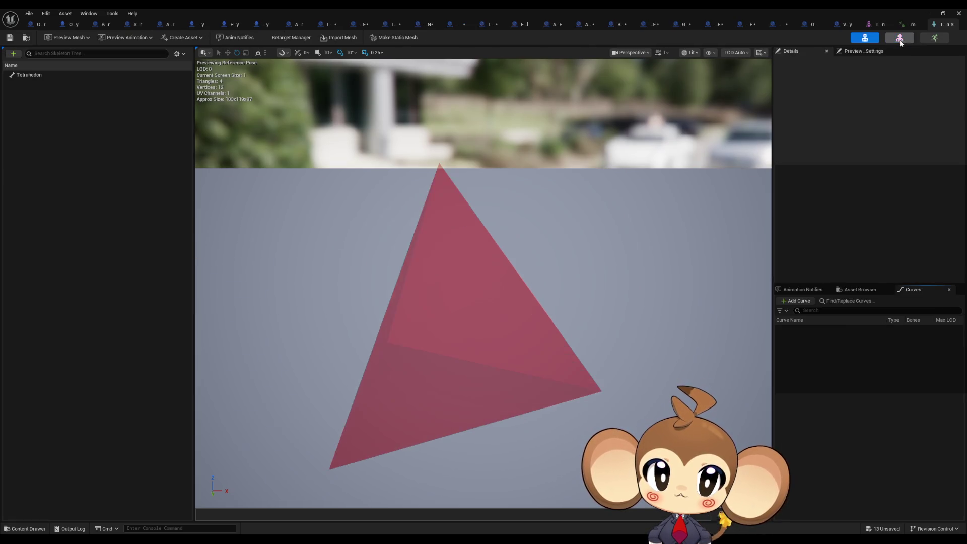
pyautogui.click(925, 15)
pyautogui.click(705, 453)
pyautogui.scroll(5, 604, 438)
pyautogui.scroll(2, 604, 438)
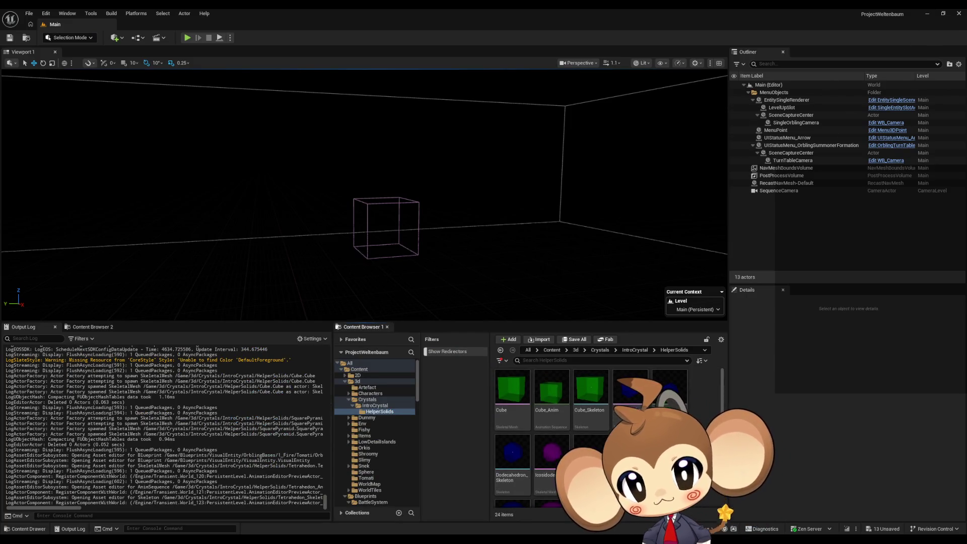
pyautogui.rightClick(523, 401)
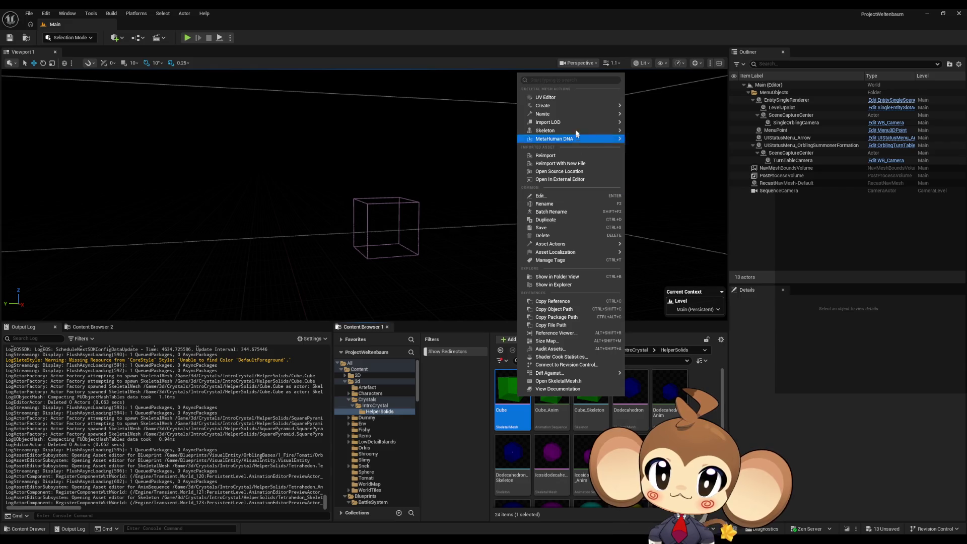
pyautogui.moveTo(557, 106)
pyautogui.press('Escape')
pyautogui.scroll(-5, 604, 438)
pyautogui.click(552, 463)
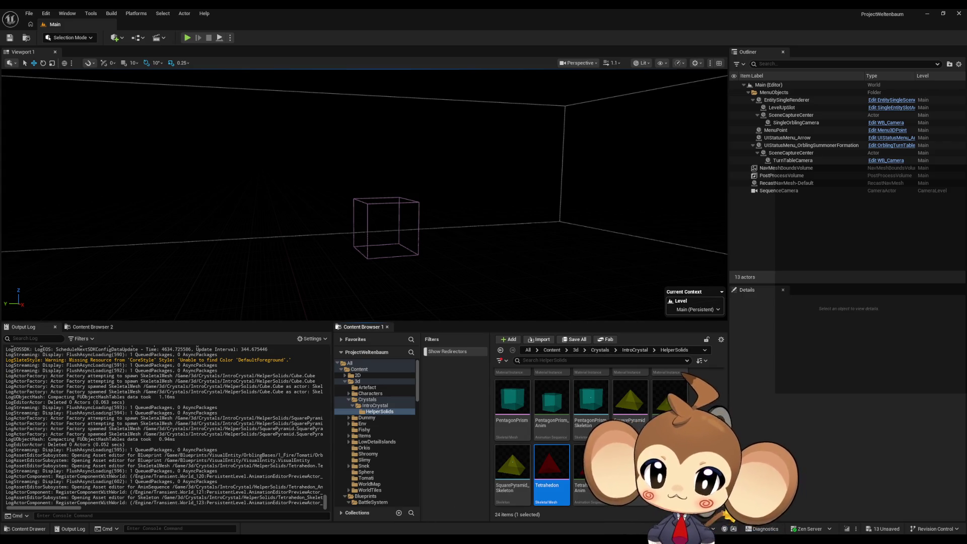
# - Locate Abstract_Orbling_VE in the Content Browser via Asset > Find in Content Browser
pyautogui.click(371, 504)
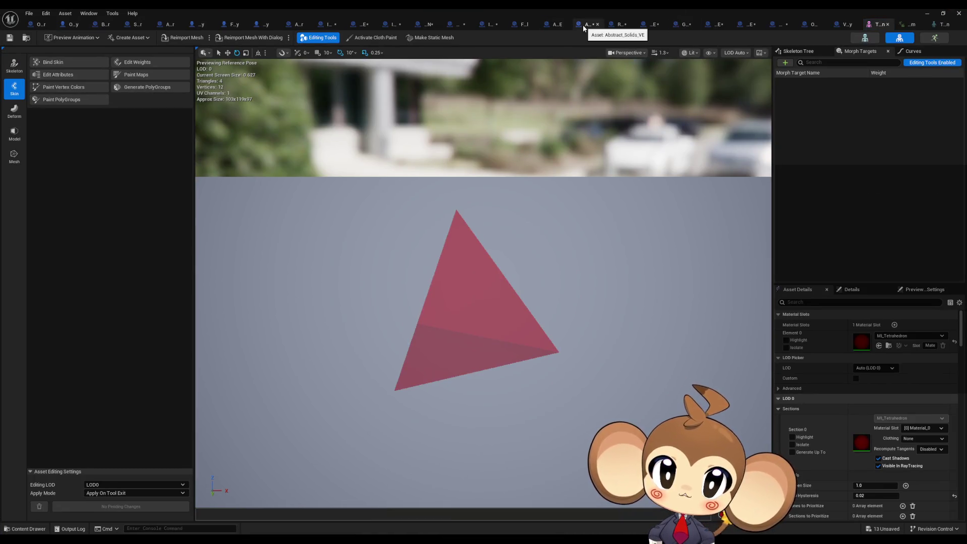
pyautogui.click(554, 24)
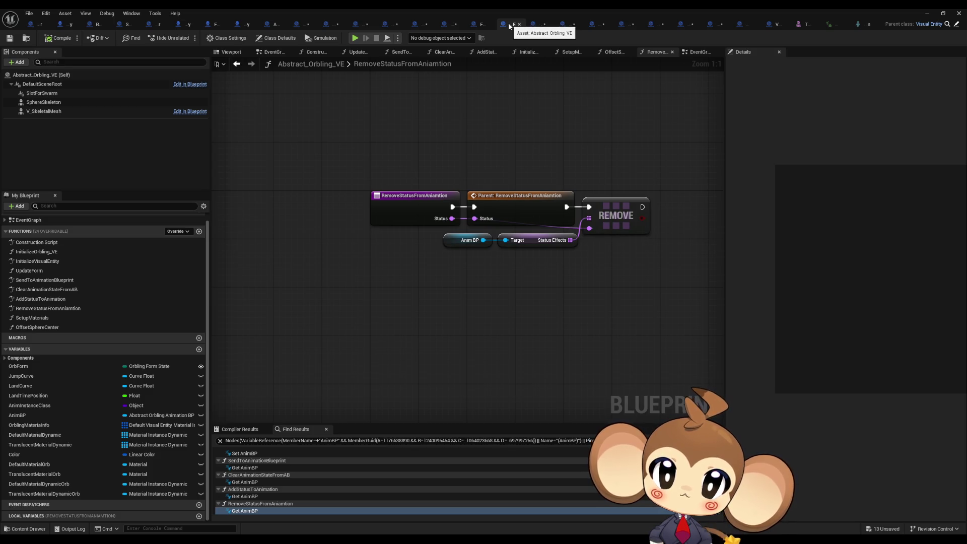
pyautogui.click(86, 14)
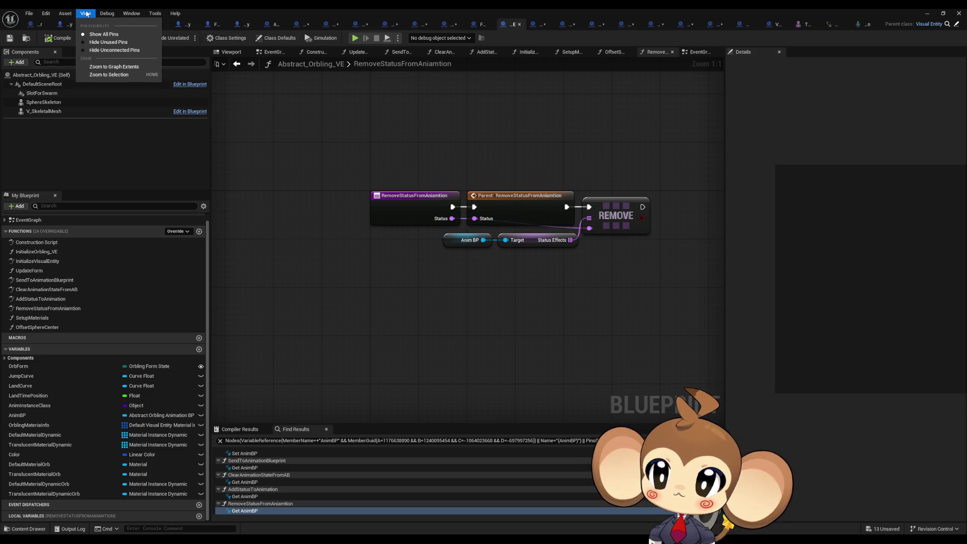
pyautogui.moveTo(66, 14)
pyautogui.click(93, 42)
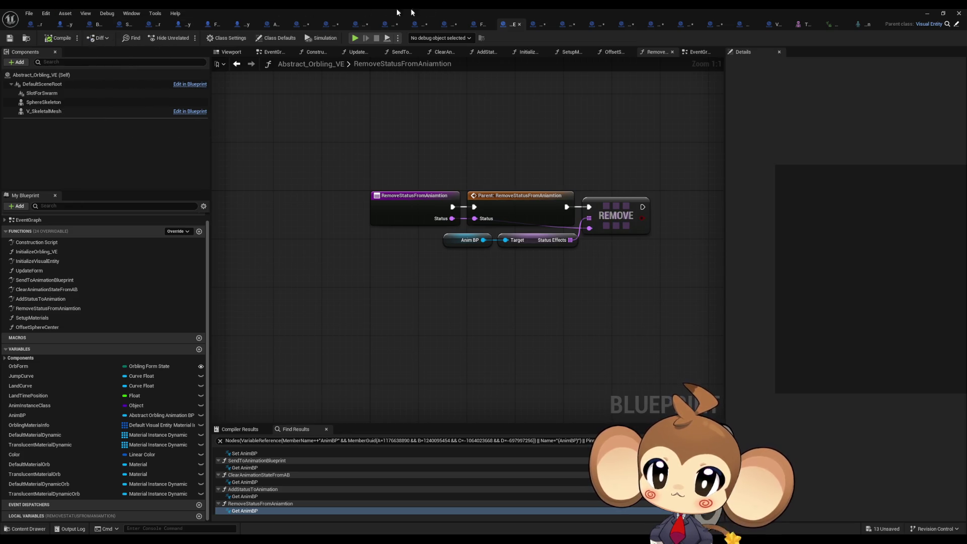
pyautogui.click(655, 424)
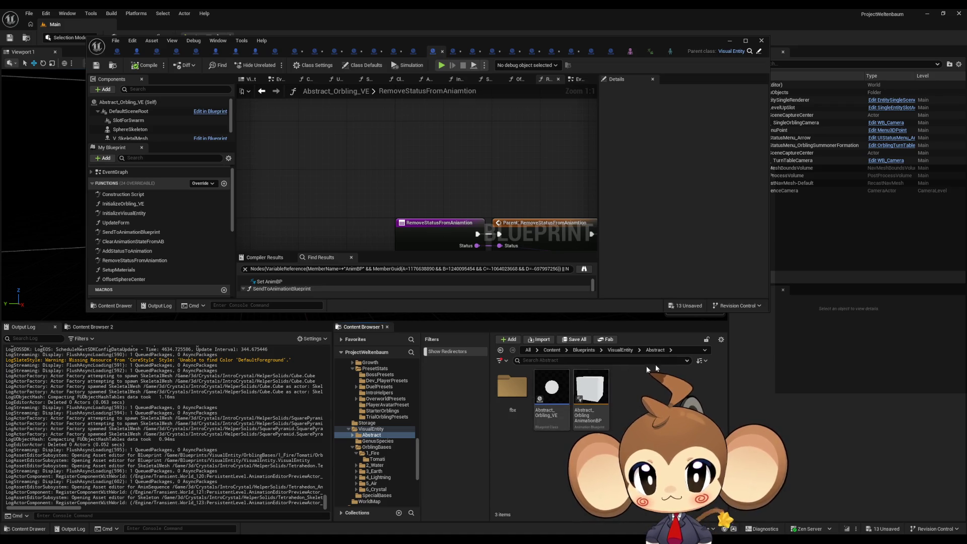
# - Browse to the Tomati folder and look at the Tomati_AB animation blueprint
pyautogui.click(620, 349)
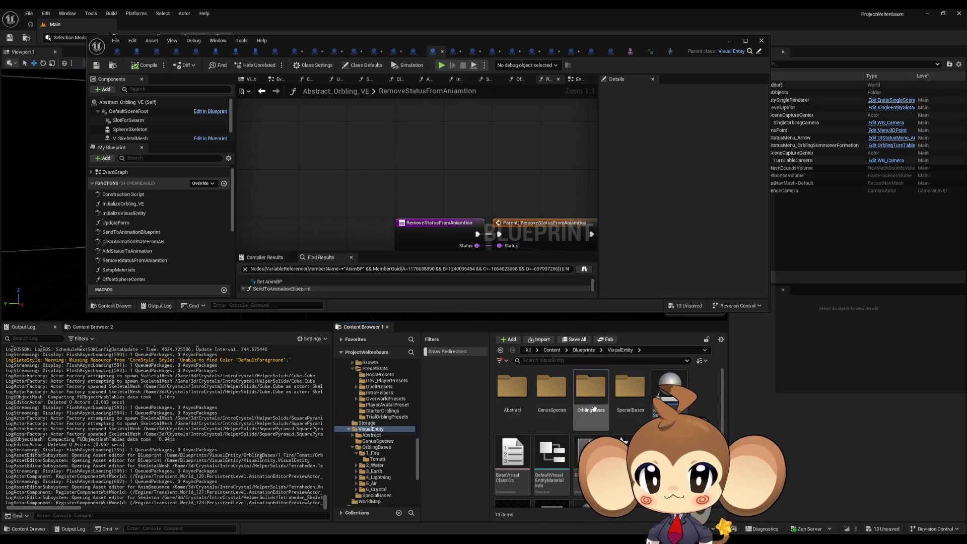
pyautogui.doubleClick(590, 388)
pyautogui.doubleClick(504, 395)
pyautogui.click(501, 399)
pyautogui.doubleClick(501, 399)
pyautogui.click(552, 412)
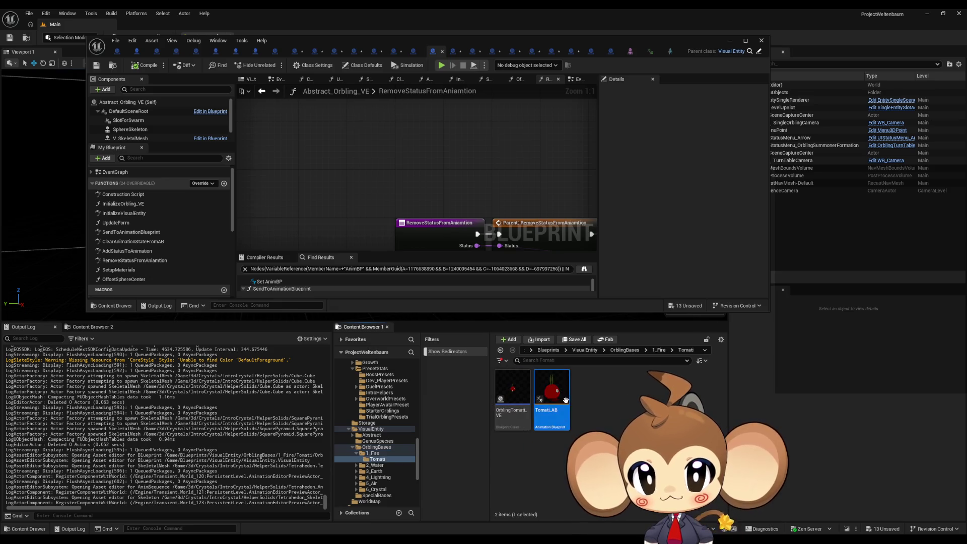
pyautogui.click(584, 416)
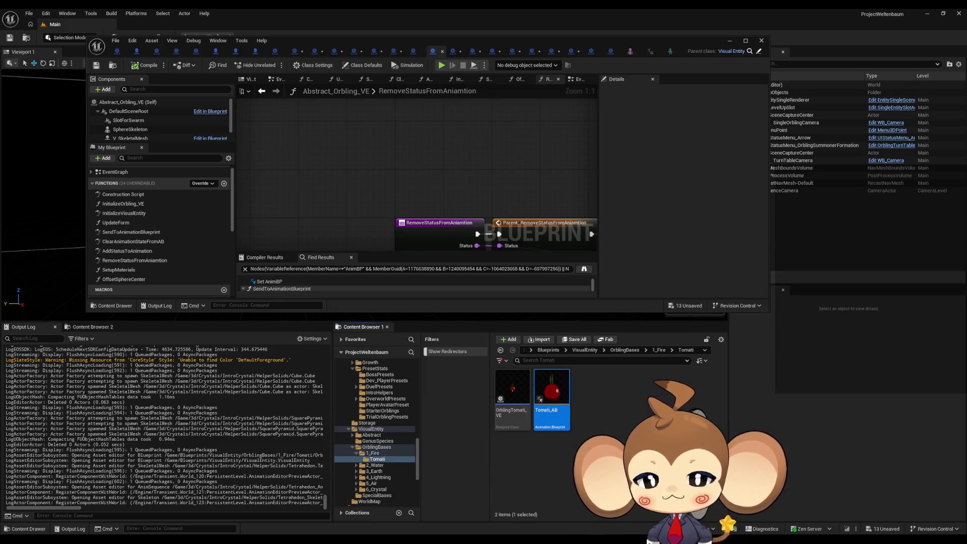
# - Locate the Tetrahedon mesh in the Content Browser from its mesh editor's Asset menu
pyautogui.click(630, 51)
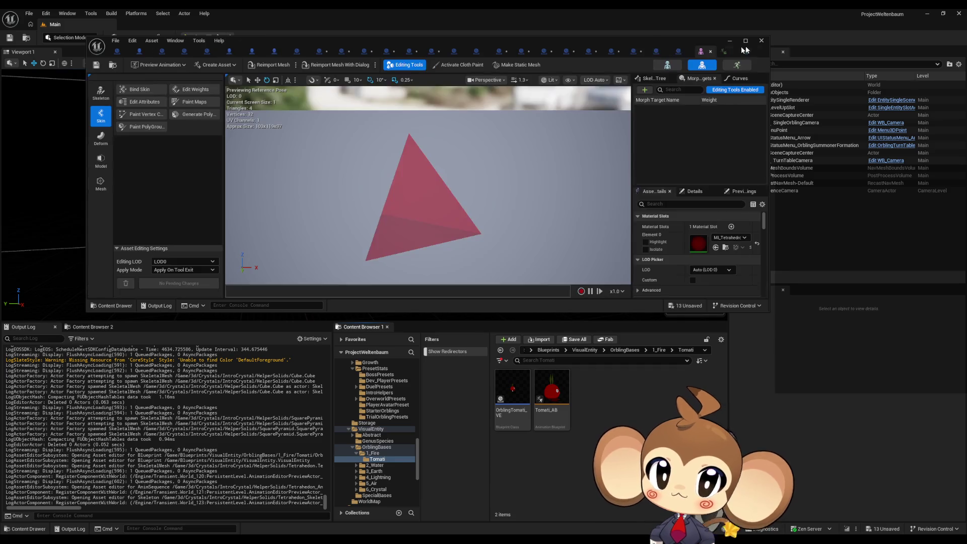
pyautogui.click(133, 41)
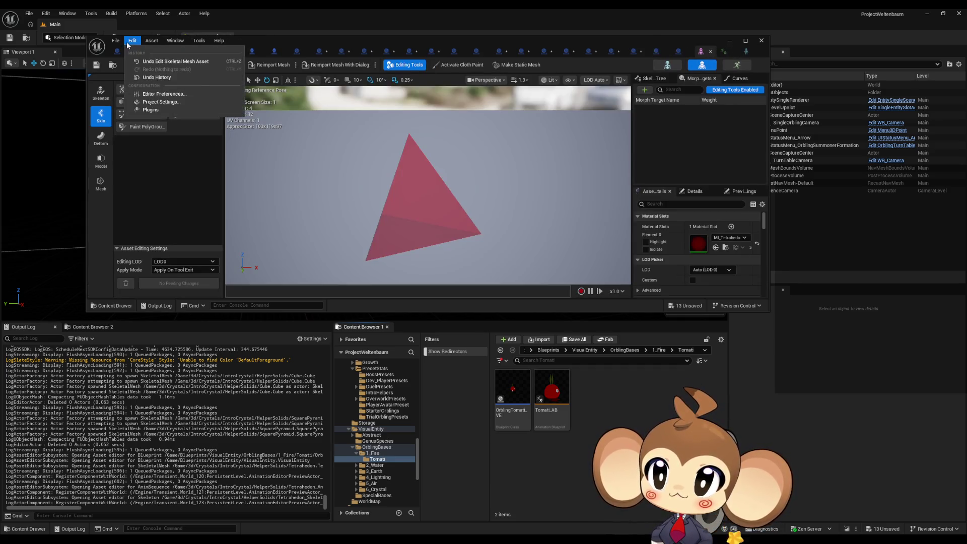
pyautogui.click(121, 41)
pyautogui.click(129, 45)
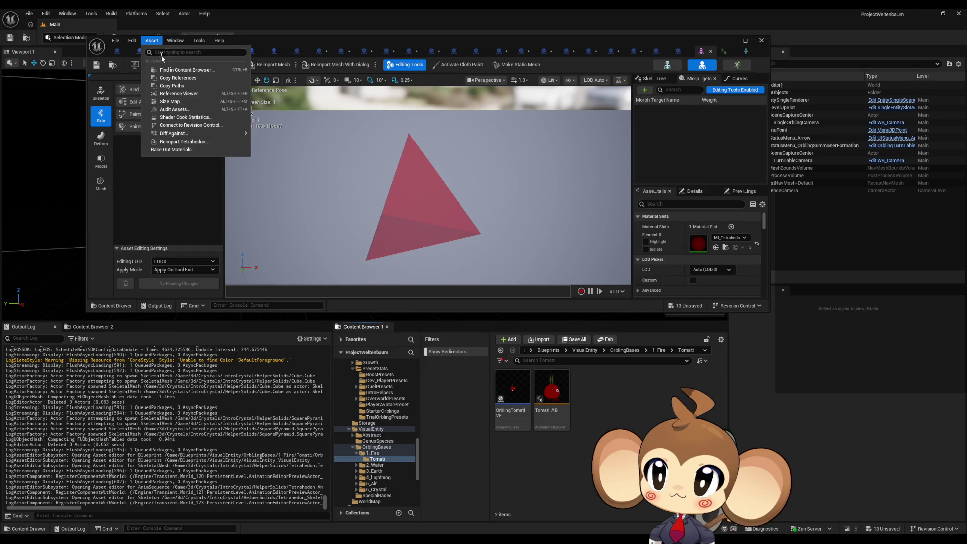
pyautogui.click(173, 70)
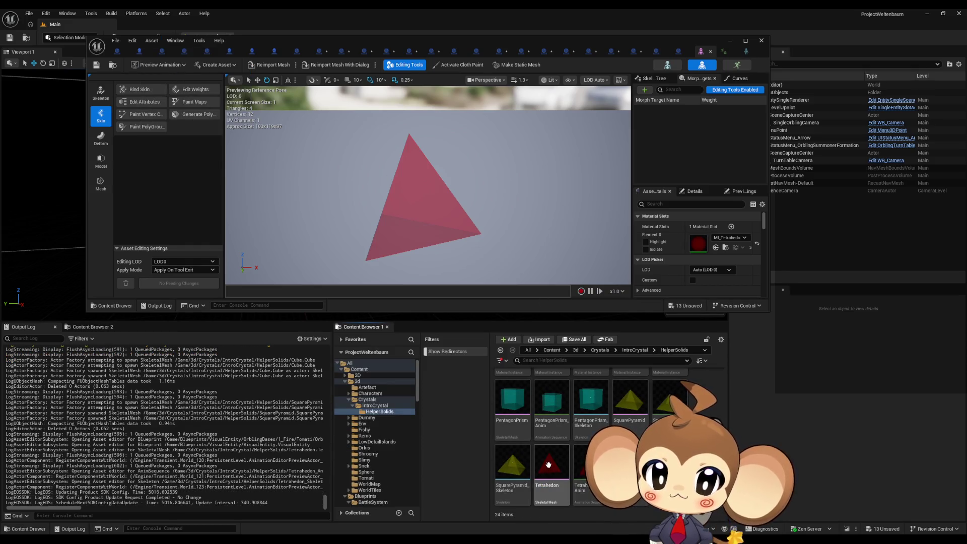
# - Create an Anim Blueprint for Tetrahedon named Tetrahedron_AB
pyautogui.rightClick(550, 466)
pyautogui.moveTo(600, 173)
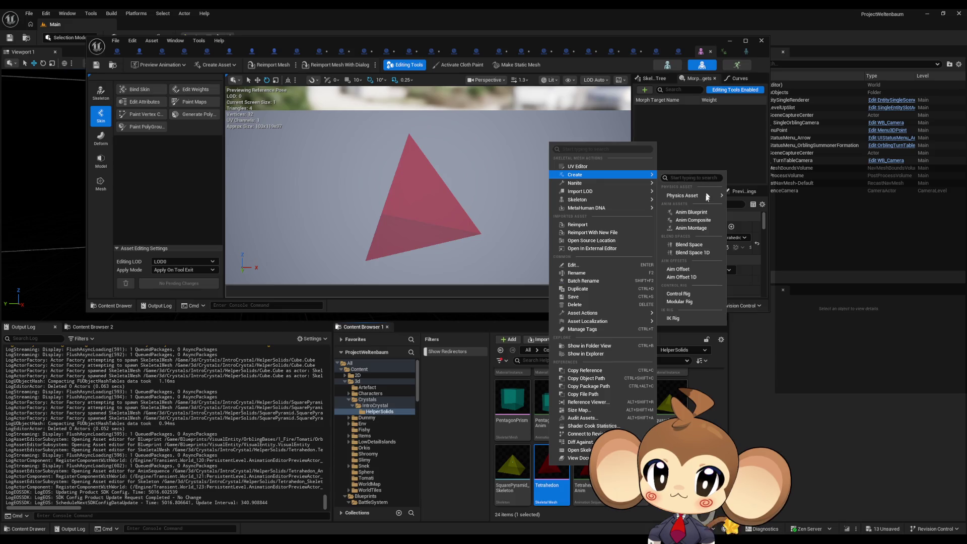
pyautogui.click(712, 213)
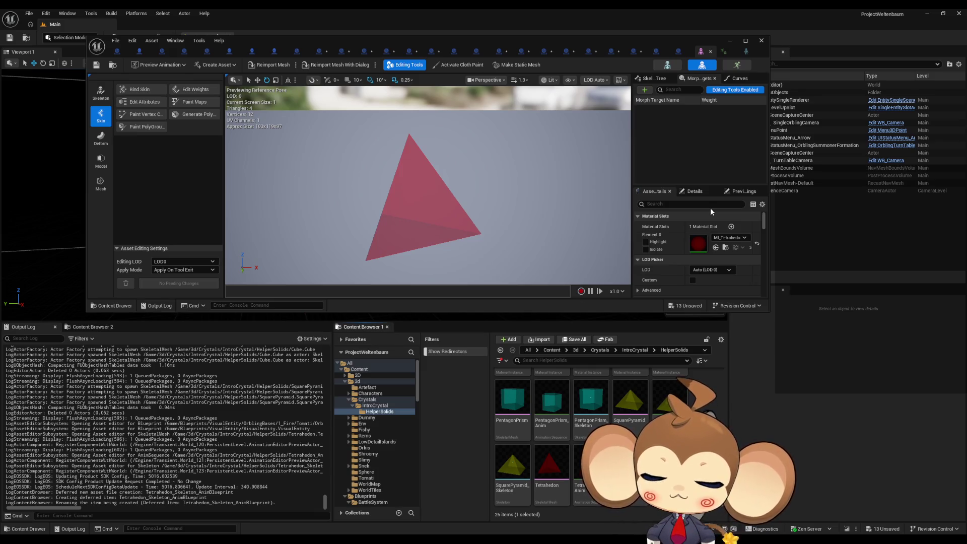
pyautogui.press('Return')
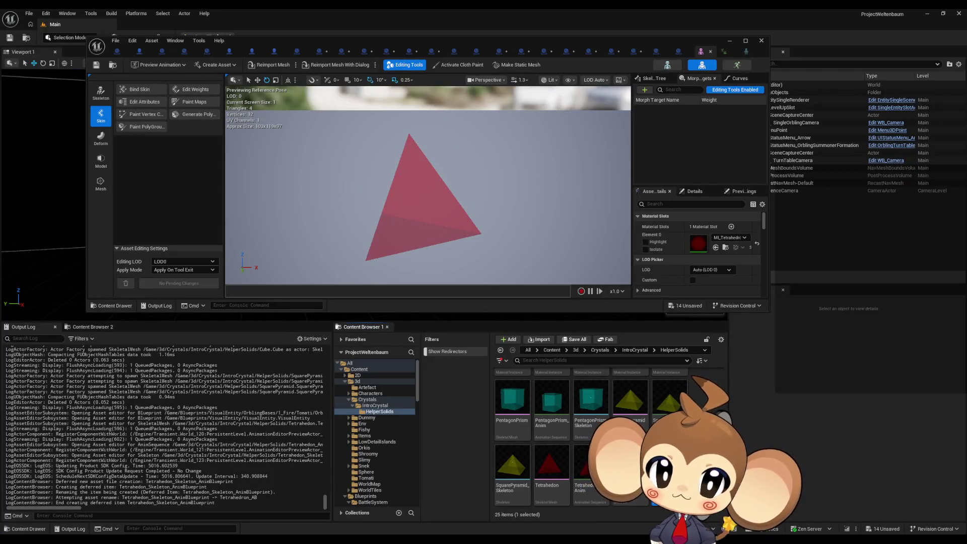
pyautogui.keyDown('ctrl'); pyautogui.click(670, 474); pyautogui.keyUp('ctrl')
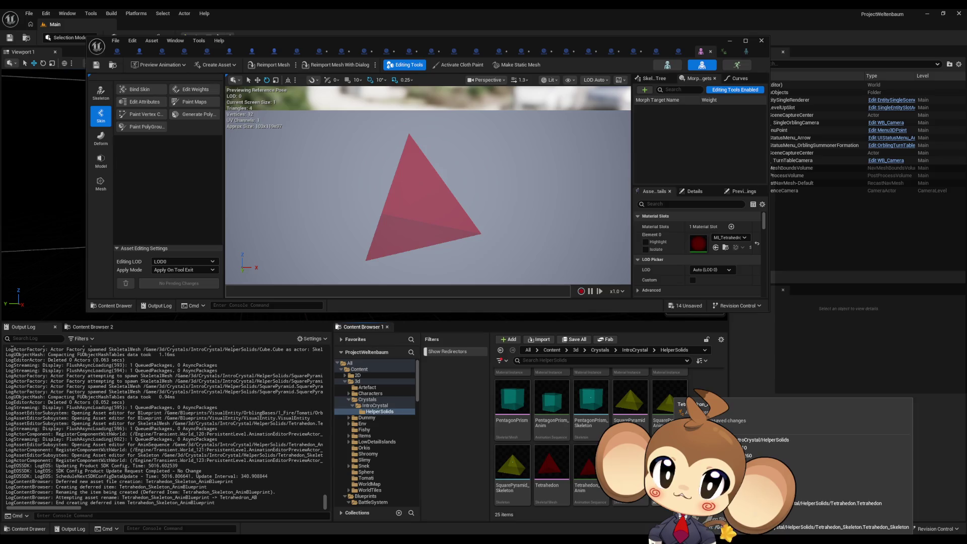
pyautogui.click(670, 473)
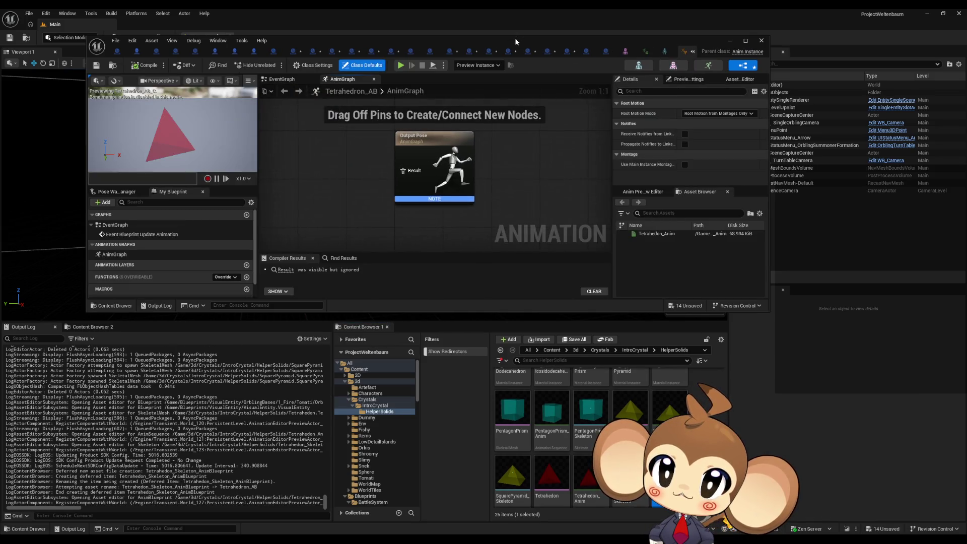
pyautogui.moveTo(515, 38)
pyautogui.mouseDown()
pyautogui.moveTo(480, 81)
pyautogui.moveTo(503, 121)
pyautogui.moveTo(511, 19)
pyautogui.mouseUp()
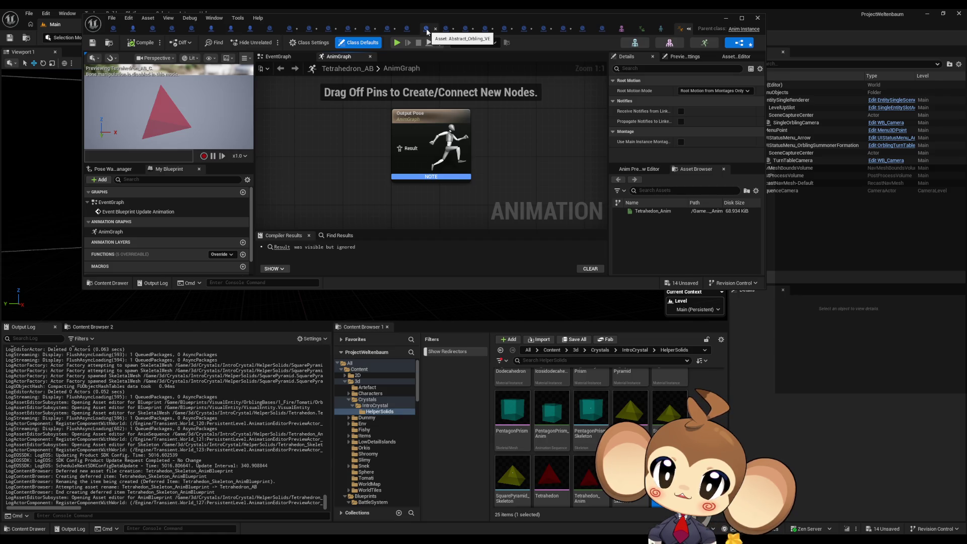
# - Open the Tomati_AB animation blueprint, located from the Abstract_Solids_VE blueprint
pyautogui.click(444, 29)
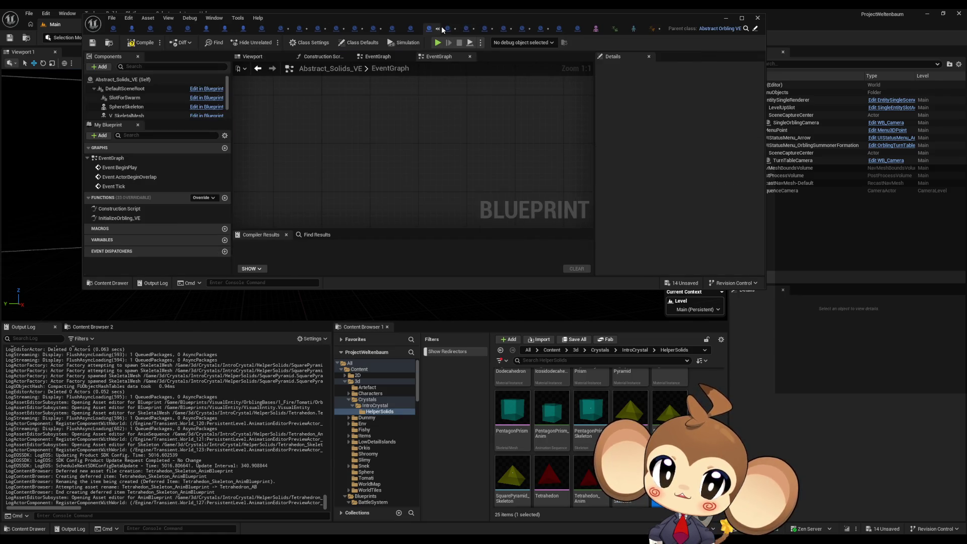
pyautogui.click(746, 29)
pyautogui.doubleClick(560, 396)
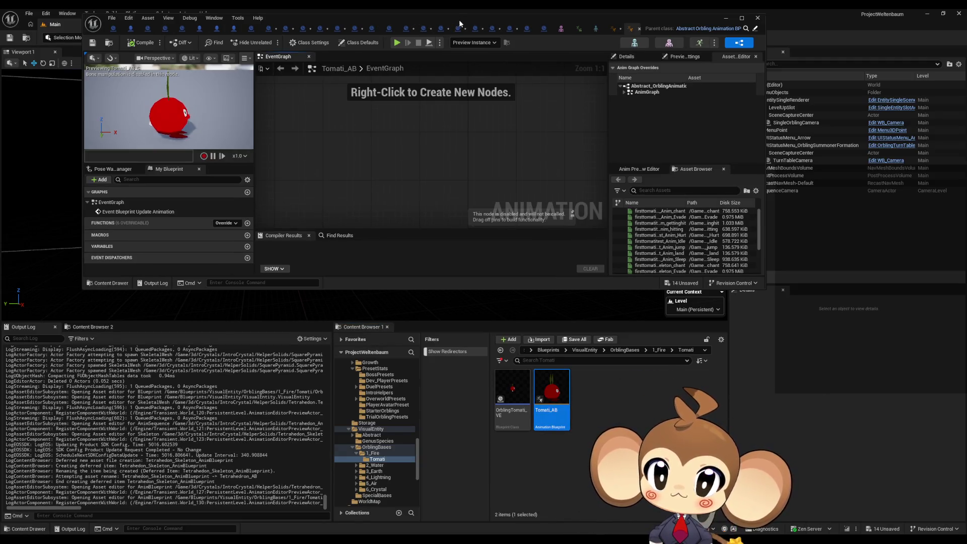
# - Check the parent class link, then maximize the editor showing Tetrahedron_AB
pyautogui.moveTo(459, 23); pyautogui.dragTo(526, 143)
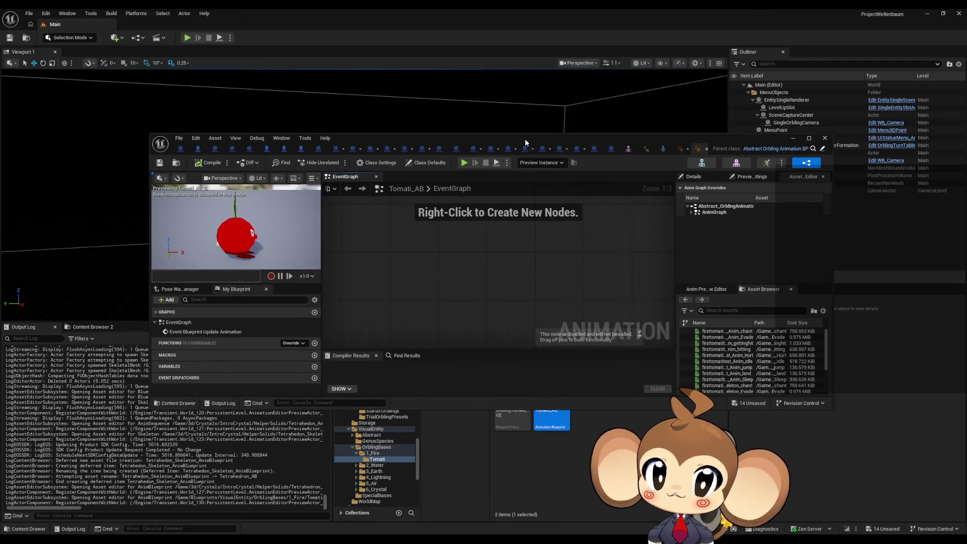
pyautogui.click(813, 149)
pyautogui.moveTo(554, 137); pyautogui.dragTo(552, 50)
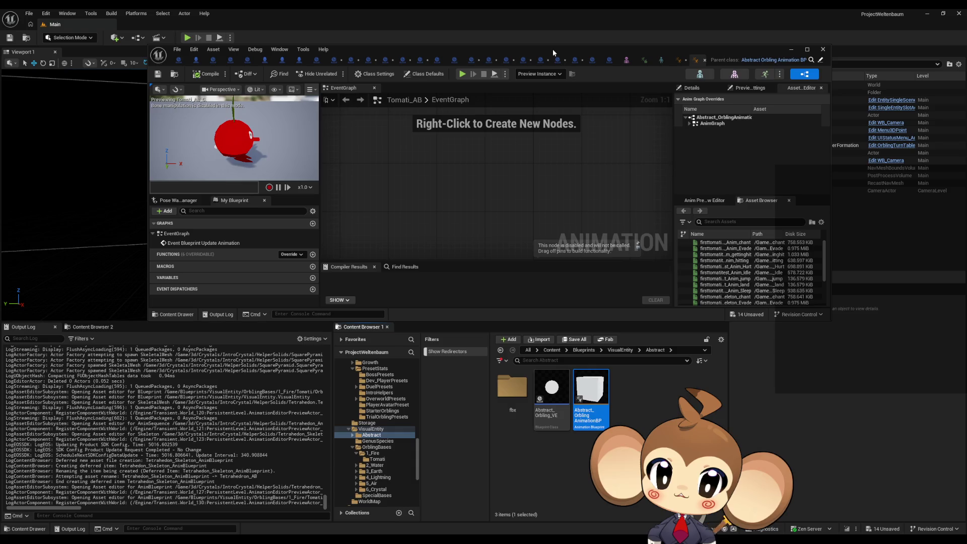
pyautogui.doubleClick(552, 50)
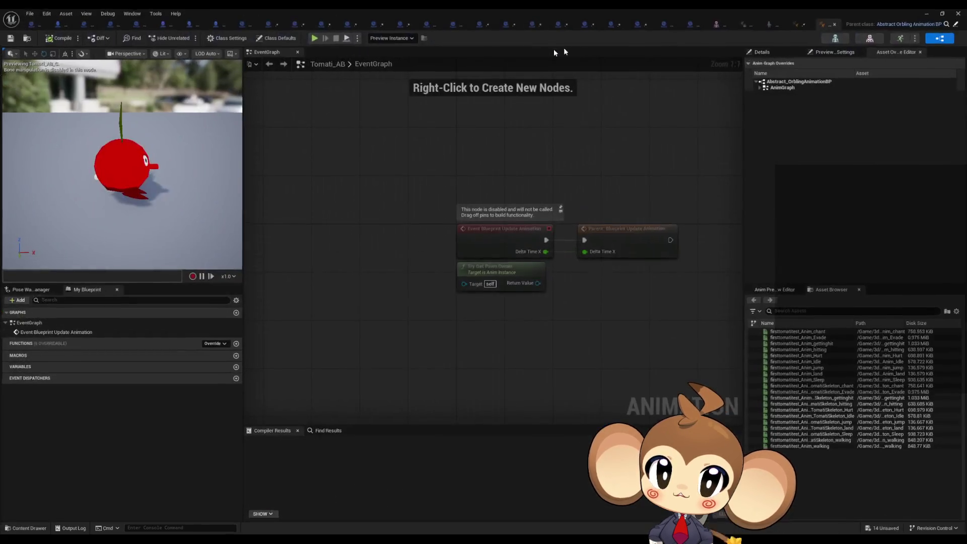
pyautogui.click(794, 24)
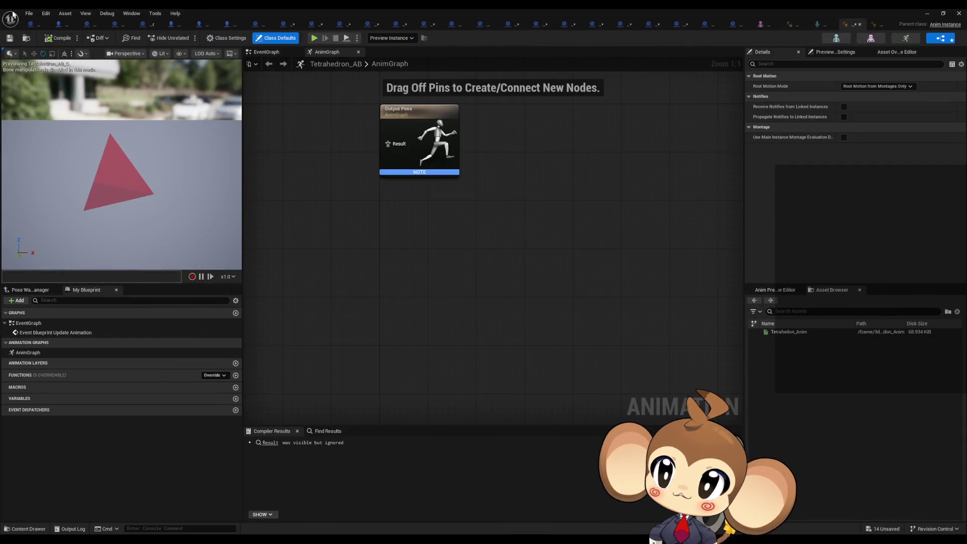
# - Reparent Tetrahedron_AB to Abstract_OrblingAnimationBP and close its editor
pyautogui.click(29, 13)
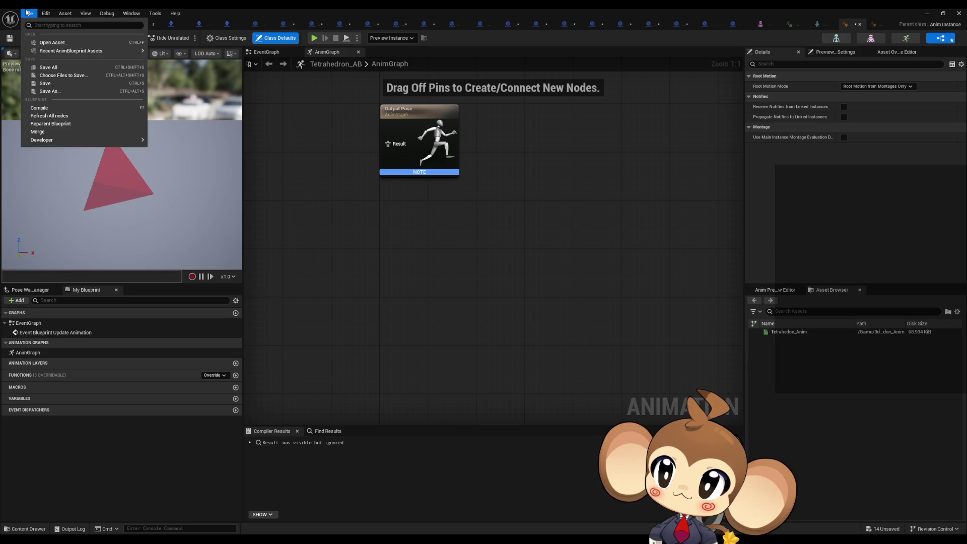
pyautogui.click(58, 125)
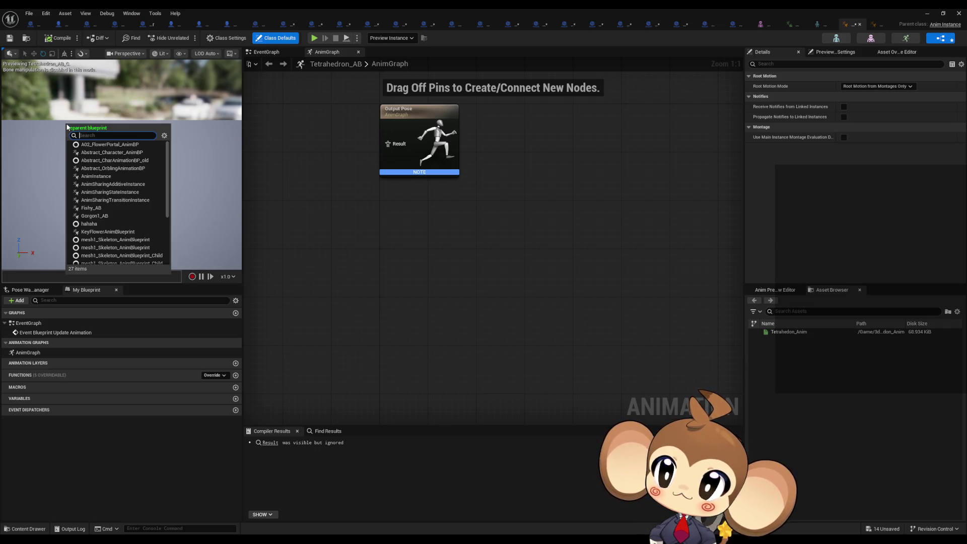
pyautogui.write('abst')
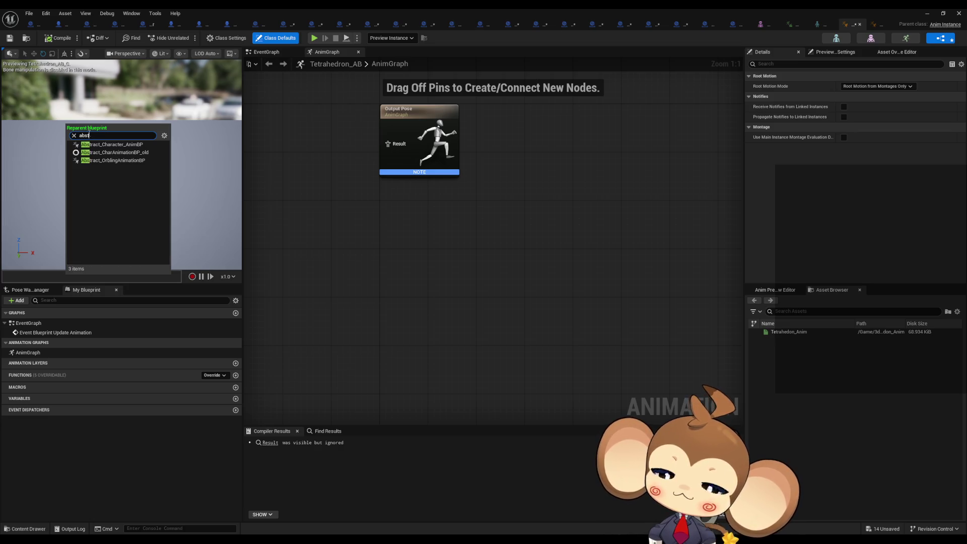
pyautogui.click(101, 160)
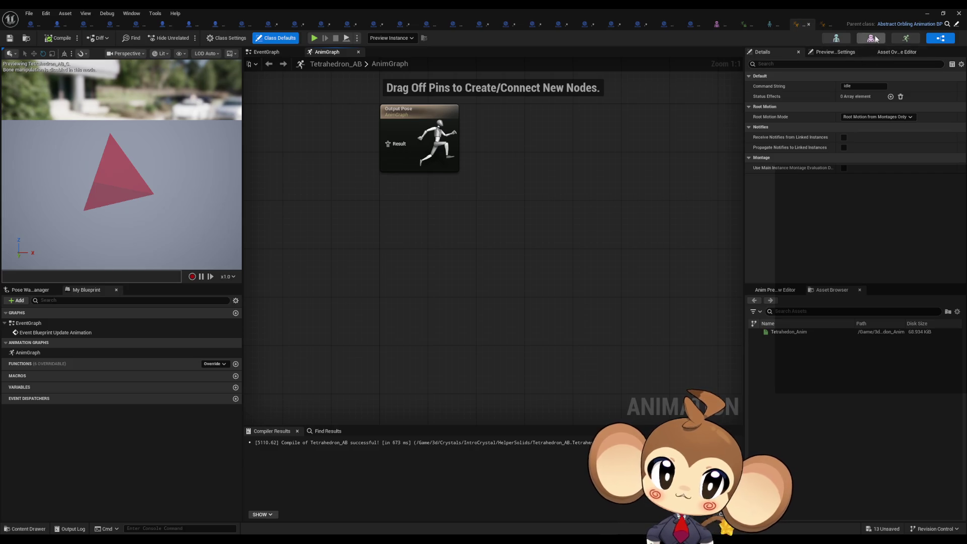
pyautogui.click(808, 25)
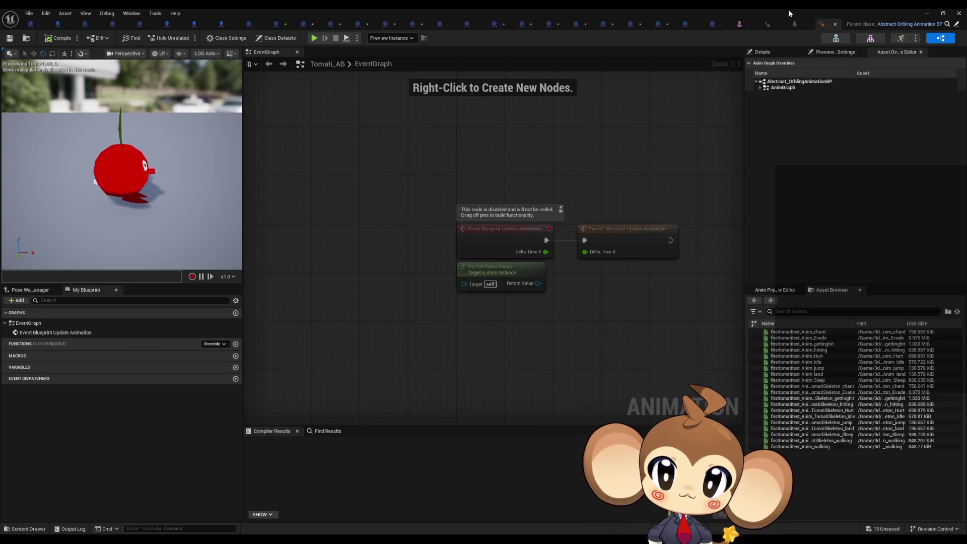
# - Browse to Content > 3d > Crystals > IntroCrystal > HelperSolids in the Content Browser
pyautogui.doubleClick(790, 14)
pyautogui.click(617, 350)
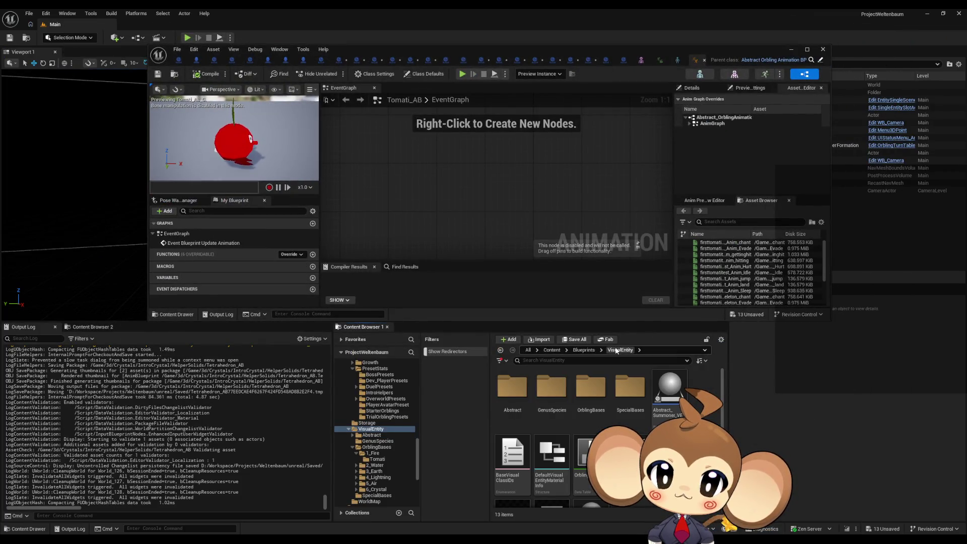
pyautogui.click(551, 350)
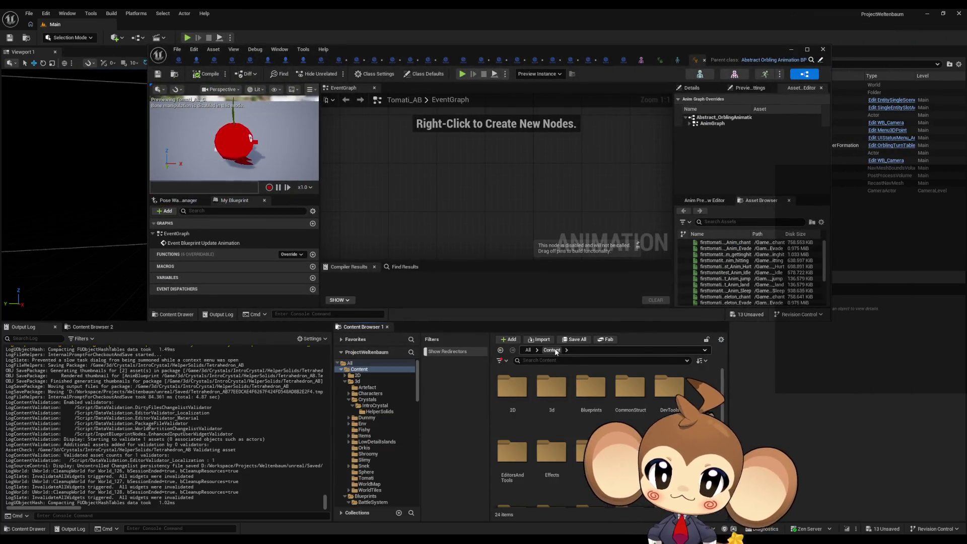
pyautogui.doubleClick(543, 379)
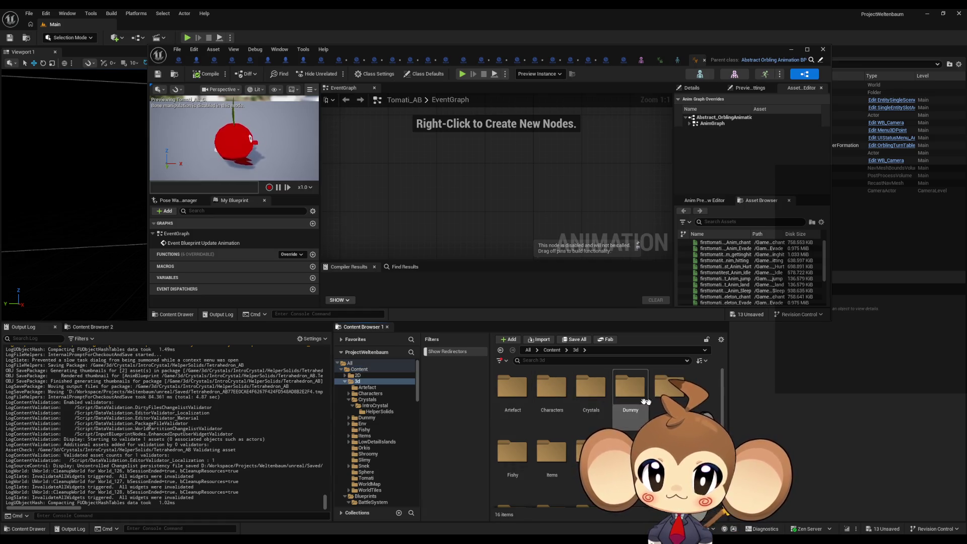
pyautogui.doubleClick(590, 390)
pyautogui.doubleClick(516, 390)
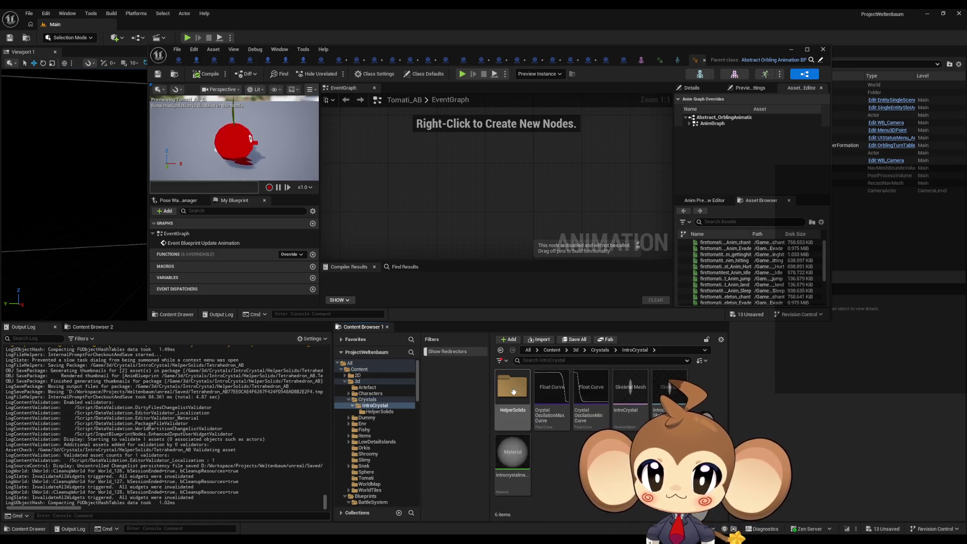
pyautogui.doubleClick(522, 395)
# - Select Tetrahedron_AB and save all unsaved assets
pyautogui.scroll(-2, 522, 396)
pyautogui.scroll(-1, 604, 438)
pyautogui.click(670, 473)
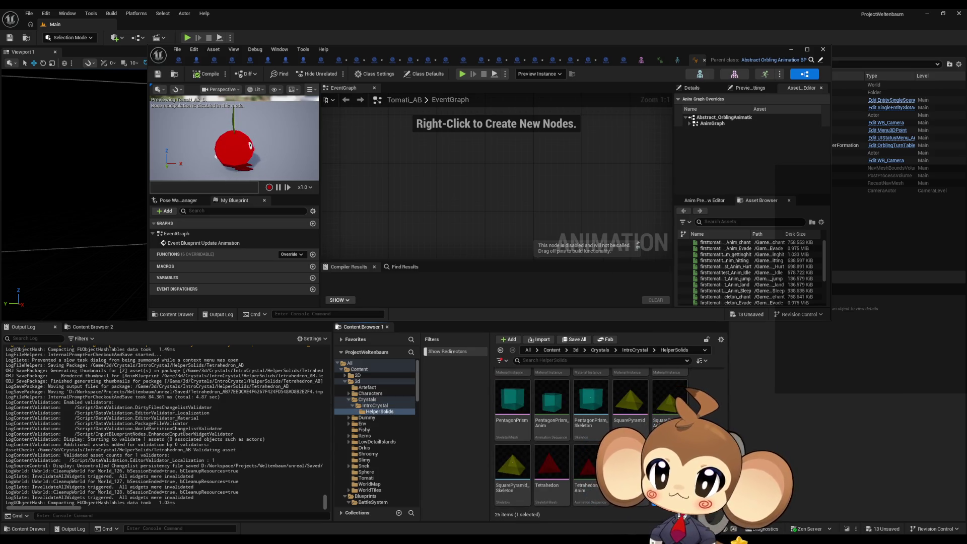
pyautogui.click(177, 49)
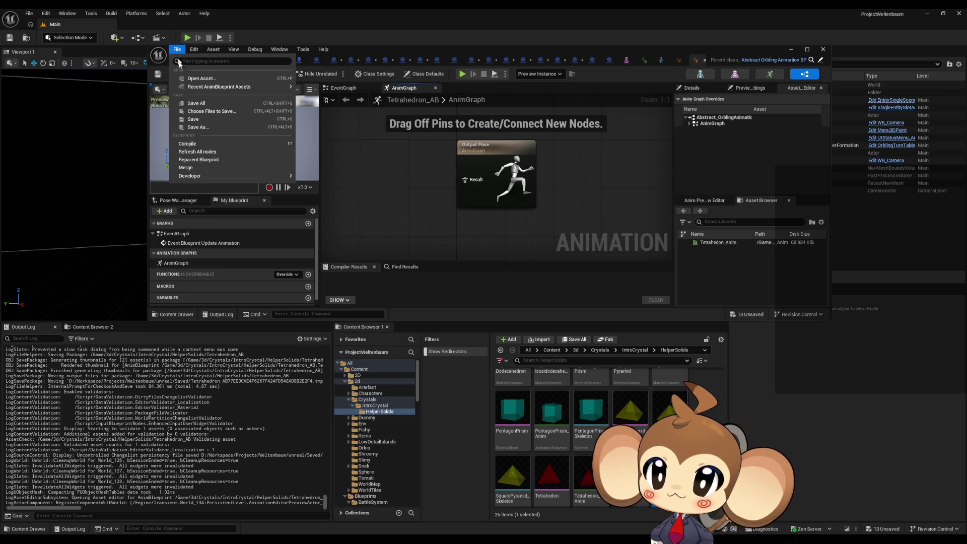
pyautogui.click(204, 104)
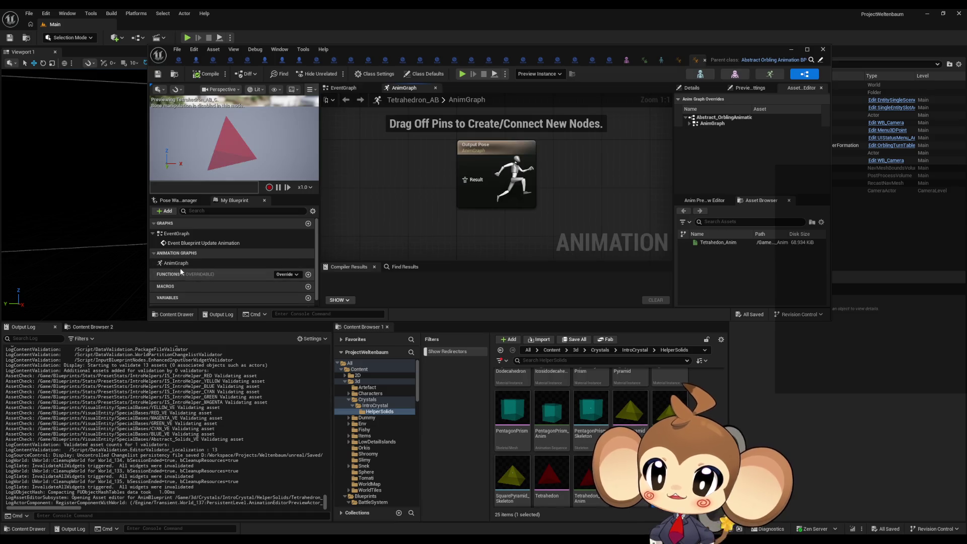
# - View Tetrahedron_AB's AnimGraph with the Output Pose node centred
pyautogui.doubleClick(176, 234)
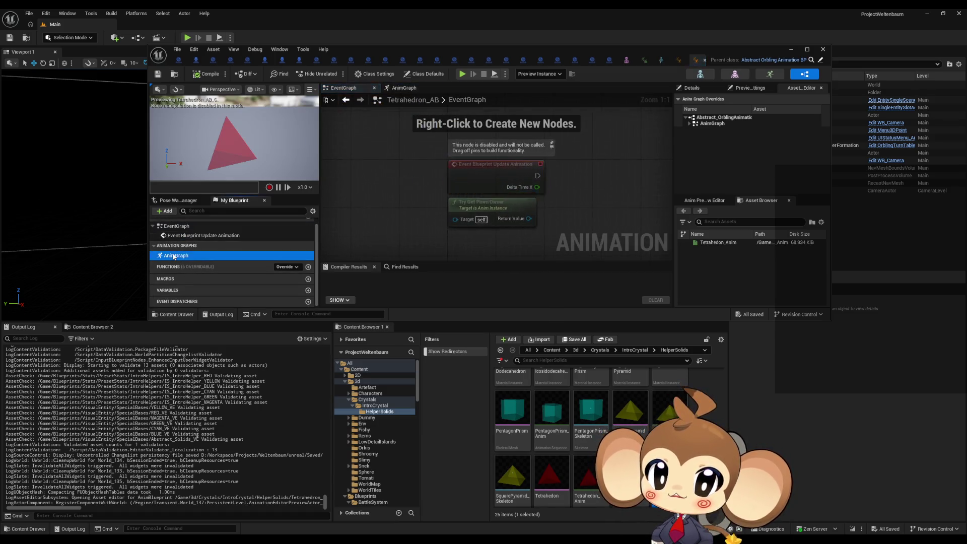
pyautogui.doubleClick(175, 256)
pyautogui.moveTo(380, 47); pyautogui.dragTo(374, 72)
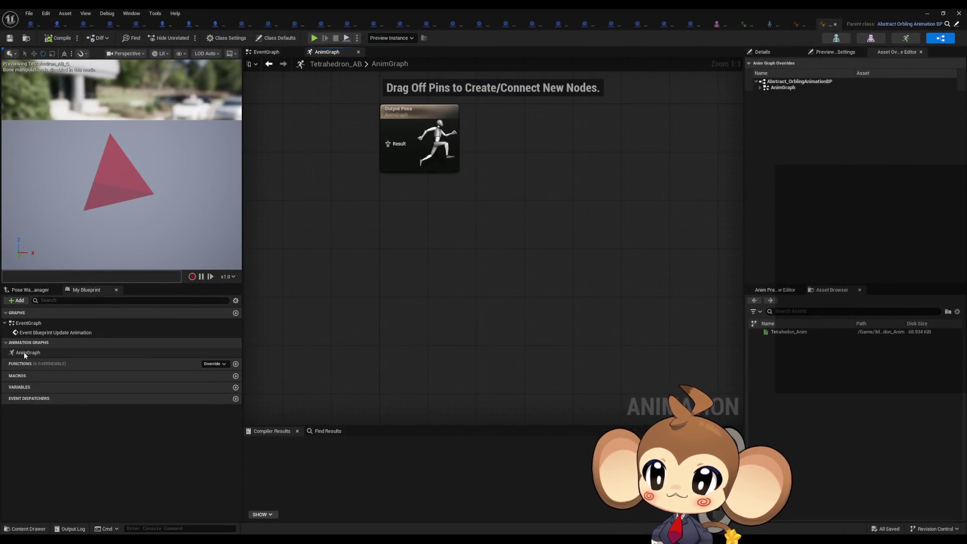
pyautogui.moveTo(473, 197)
pyautogui.mouseDown()
pyautogui.moveTo(506, 232)
pyautogui.moveTo(544, 319)
pyautogui.mouseUp()
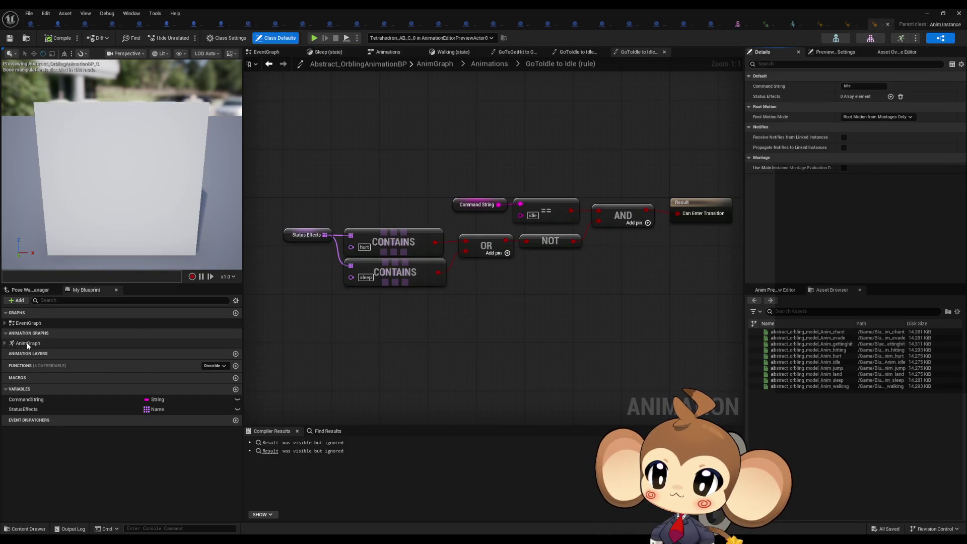
# - Inspect and close the parent blueprint's AnimGraph, then expand AnimGraph > Animations overrides
pyautogui.doubleClick(26, 342)
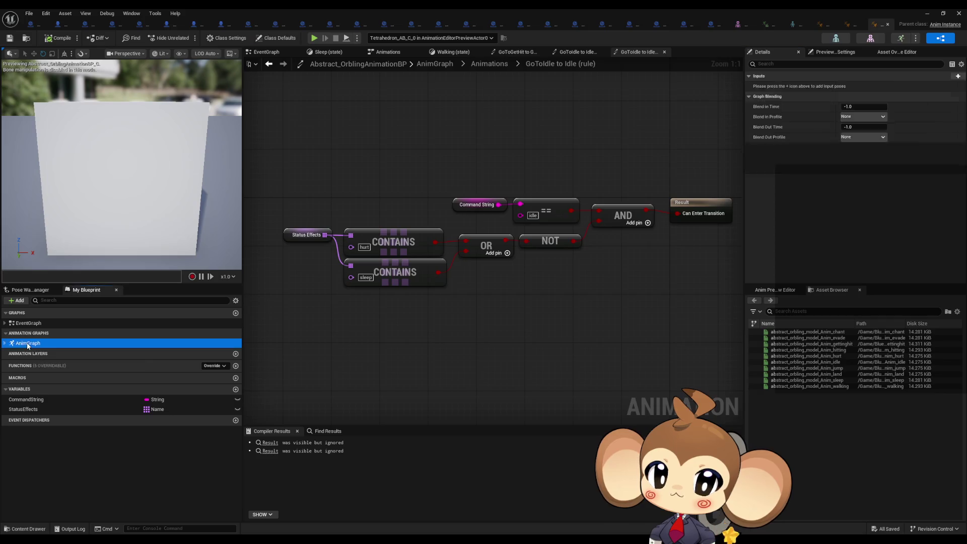
pyautogui.click(887, 23)
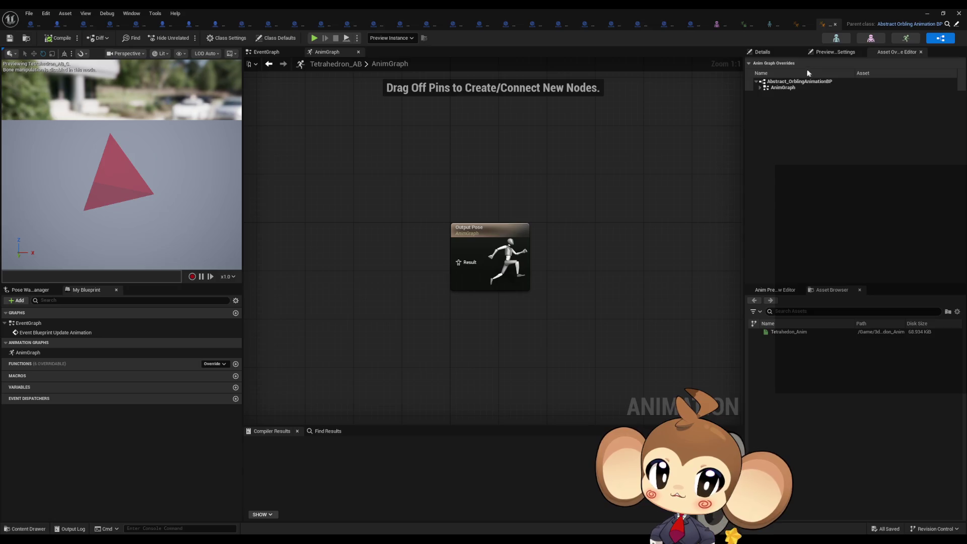
pyautogui.click(760, 88)
pyautogui.click(763, 93)
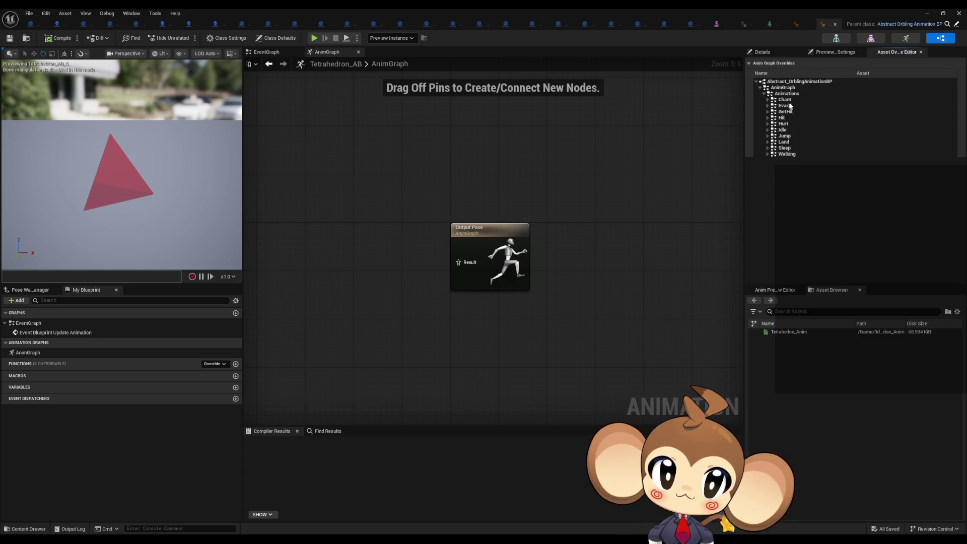
# - Set the Chant, Evade, GetHit and Hit overrides to Tetrahedron_Anim
pyautogui.click(767, 100)
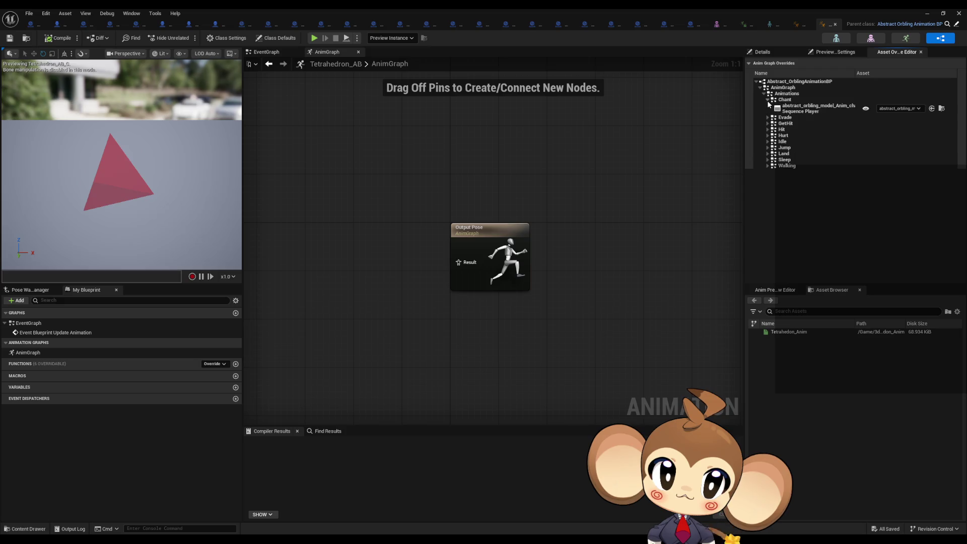
pyautogui.click(899, 108)
pyautogui.click(901, 218)
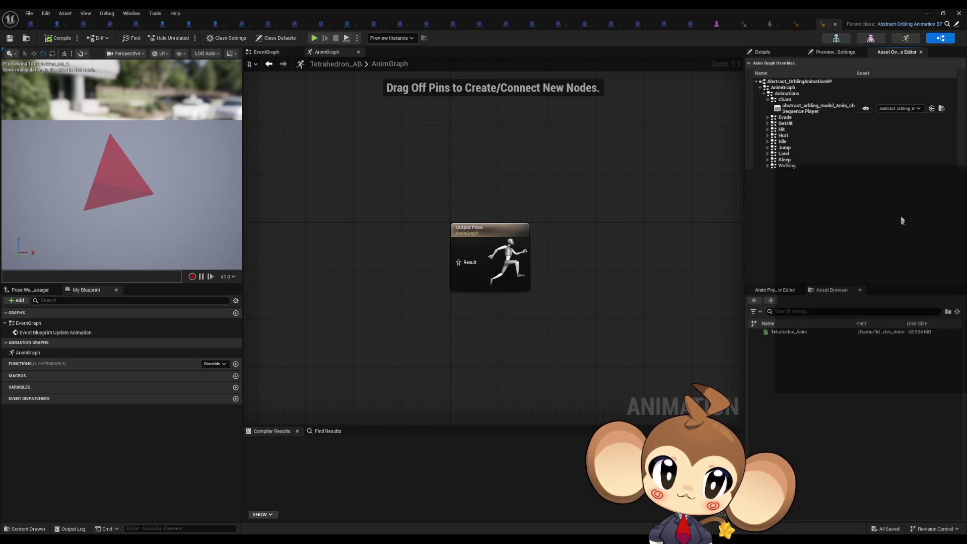
pyautogui.click(767, 118)
pyautogui.click(900, 126)
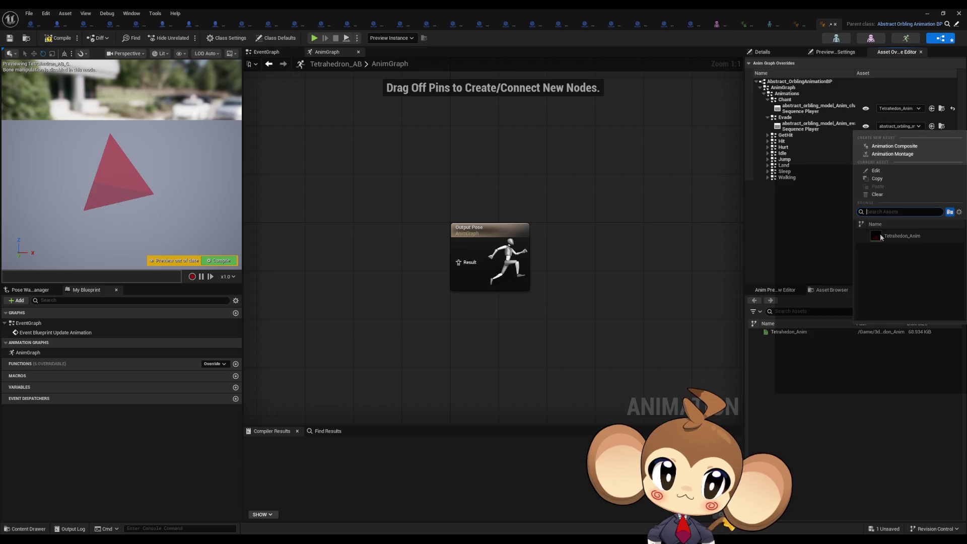
pyautogui.click(881, 236)
pyautogui.click(768, 136)
pyautogui.click(899, 144)
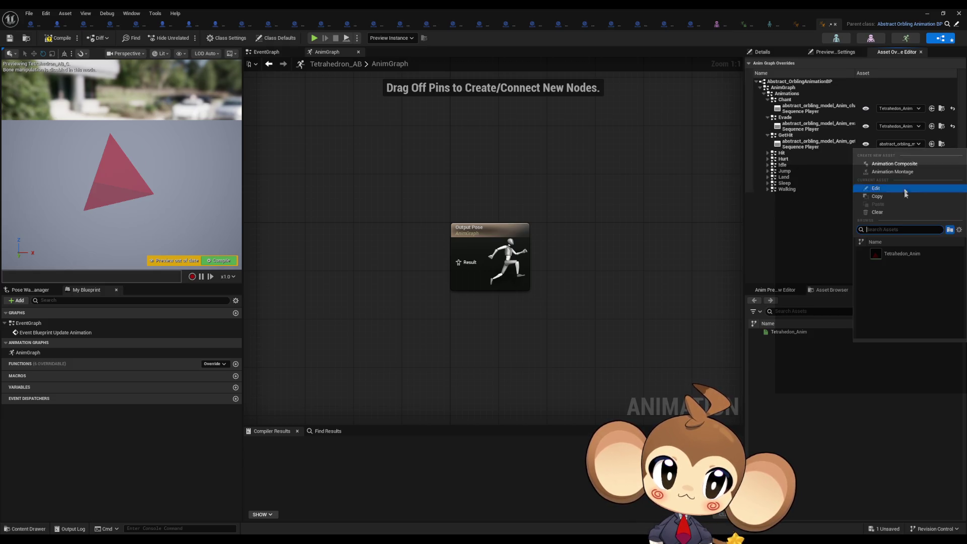
pyautogui.click(890, 254)
pyautogui.click(768, 153)
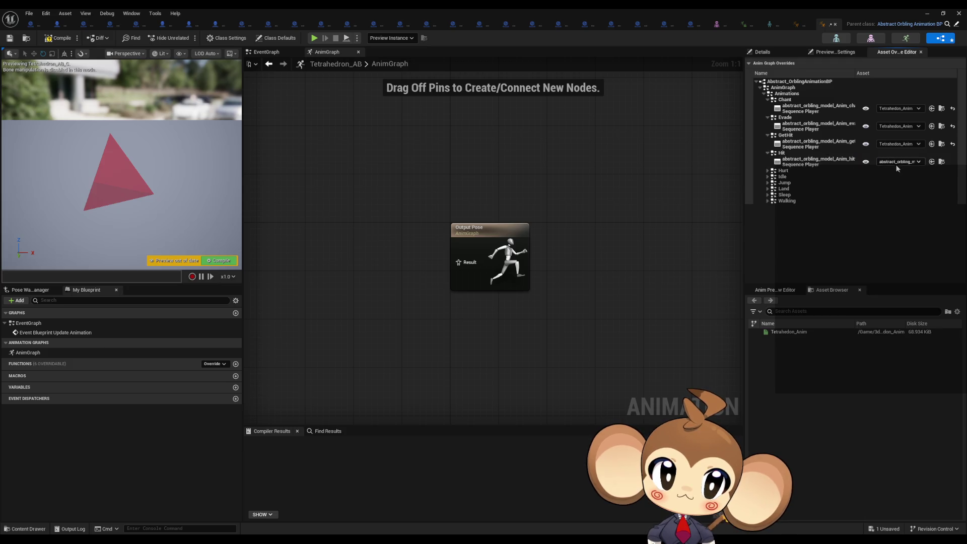
pyautogui.click(896, 162)
pyautogui.click(887, 257)
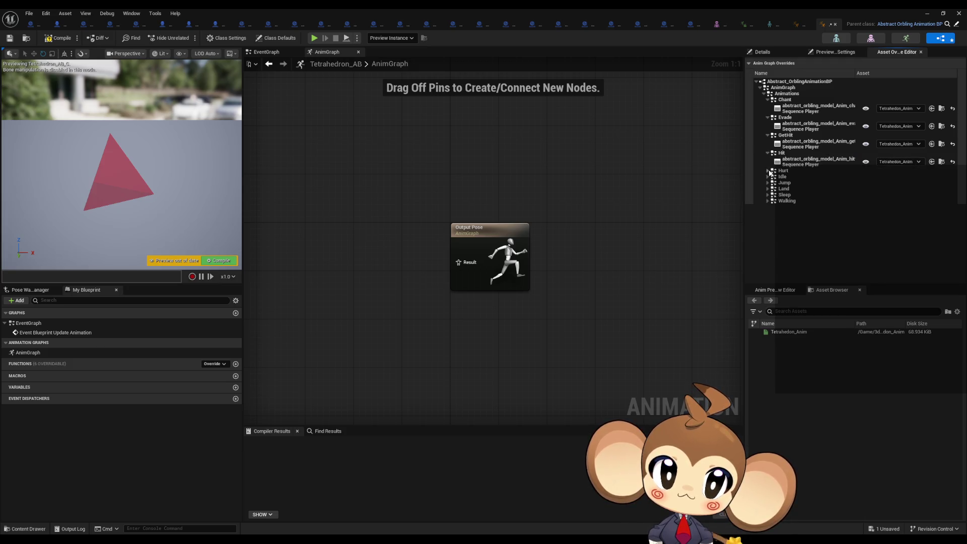
# - Set the Hurt, Idle, Jump and Land overrides to Tetrahedron_Anim
pyautogui.click(768, 171)
pyautogui.click(896, 180)
pyautogui.click(895, 258)
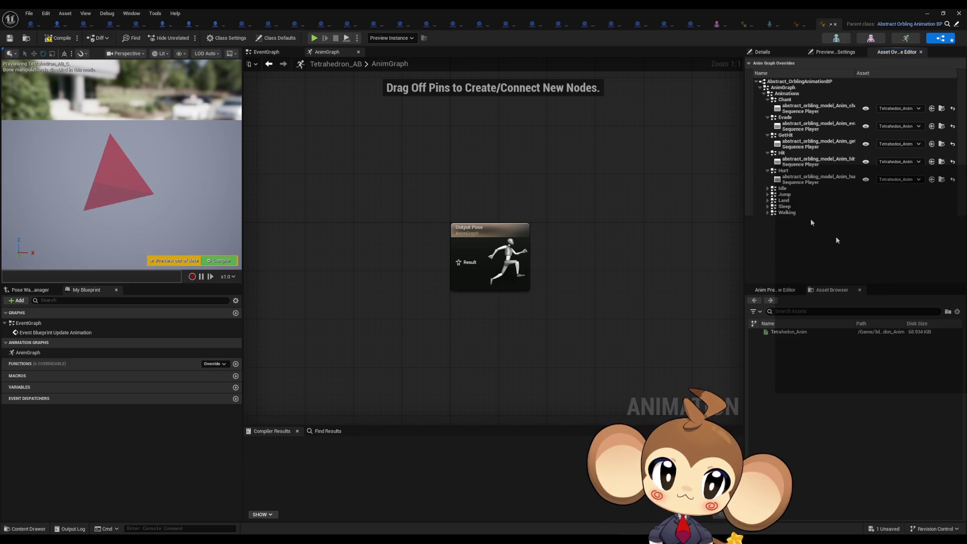
pyautogui.click(767, 188)
pyautogui.click(898, 197)
pyautogui.click(891, 303)
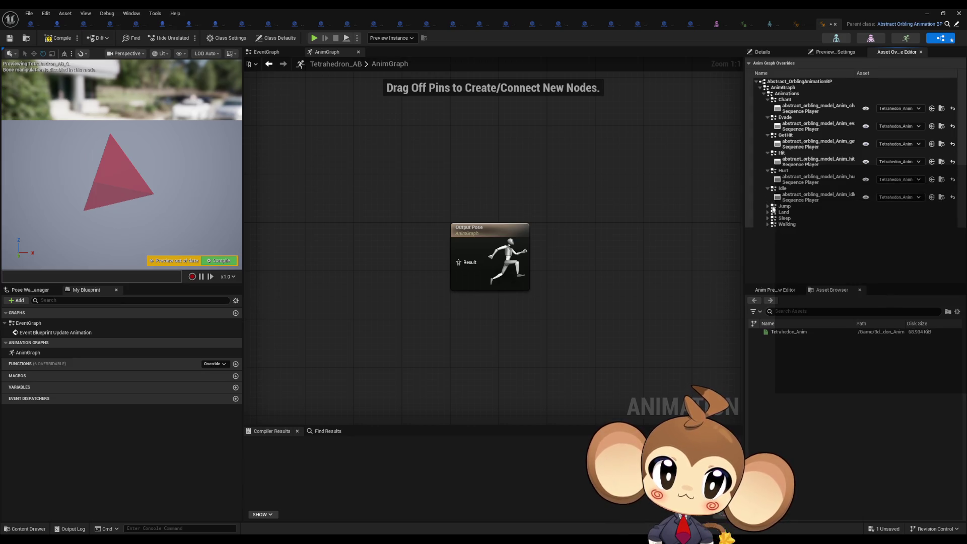
pyautogui.click(767, 206)
pyautogui.click(899, 215)
pyautogui.click(894, 323)
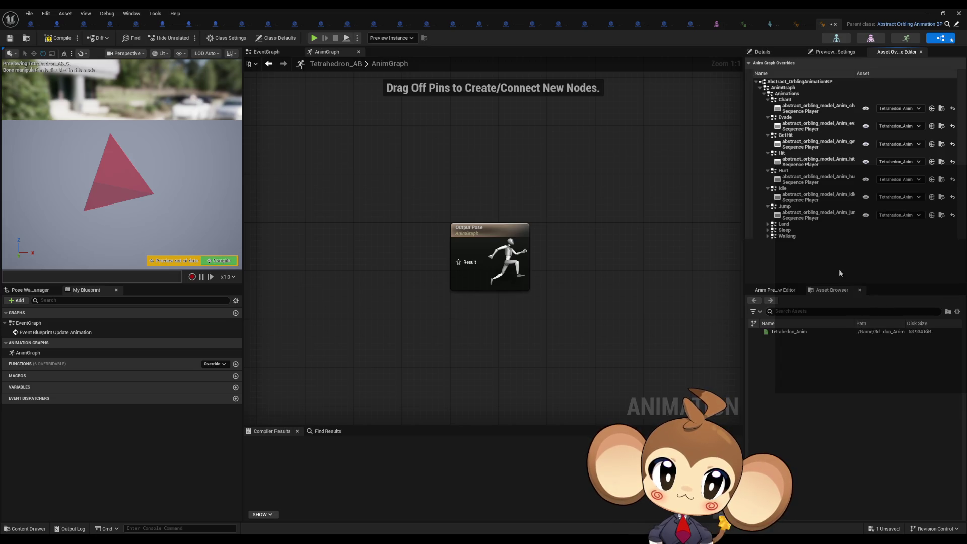
pyautogui.click(767, 224)
pyautogui.click(898, 232)
pyautogui.click(887, 342)
# - Set Sleep and Walking to Tetrahedron_Anim, compile Tetrahedron_AB, and minimize the editor
pyautogui.click(899, 250)
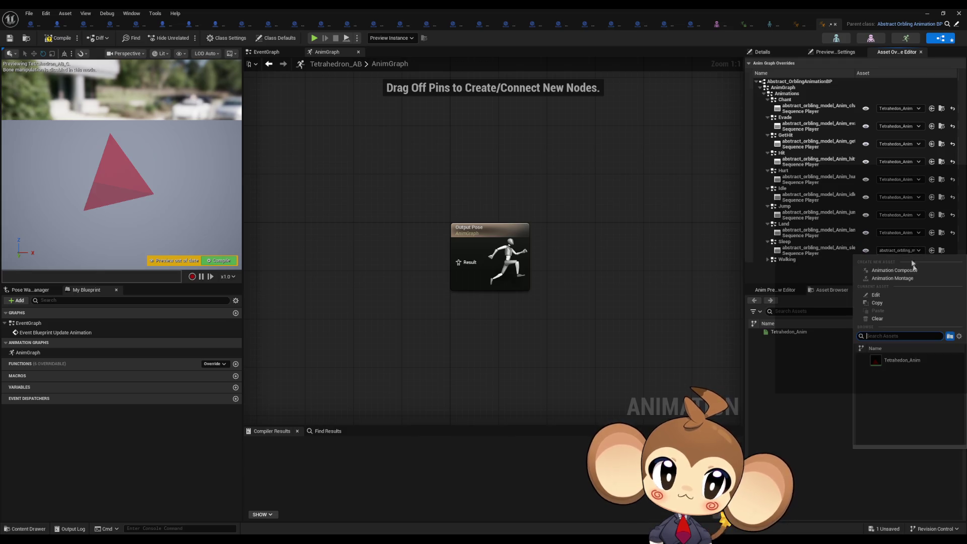
pyautogui.click(894, 361)
pyautogui.click(767, 259)
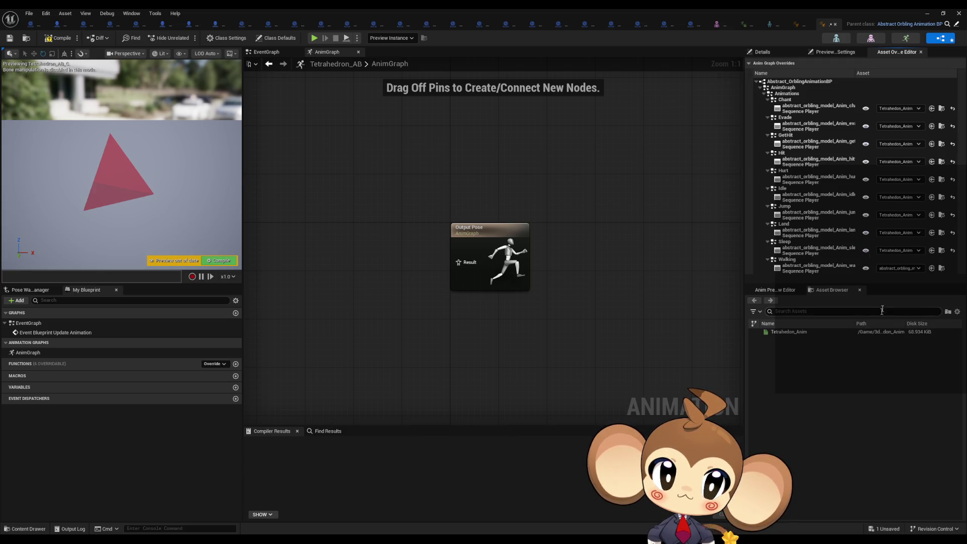
pyautogui.click(894, 270)
pyautogui.click(895, 378)
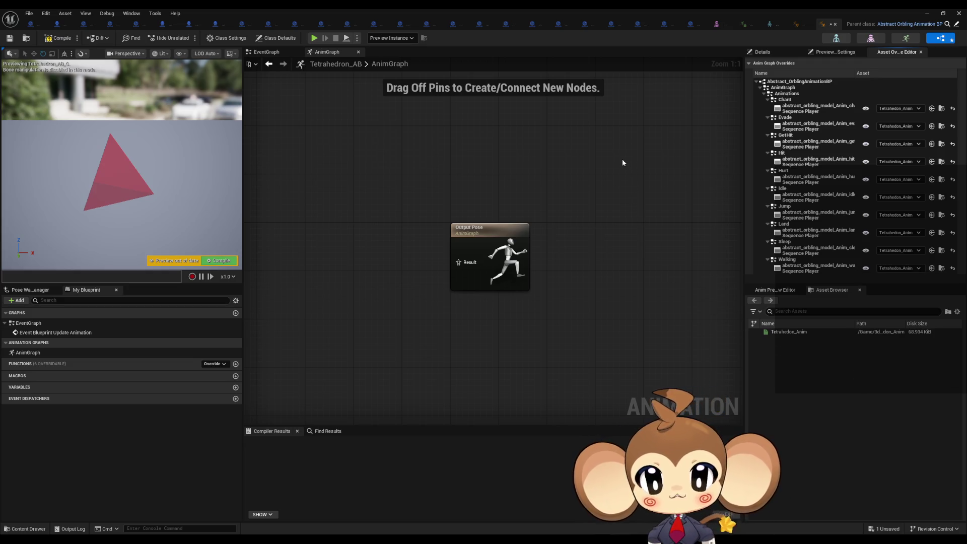
pyautogui.click(60, 39)
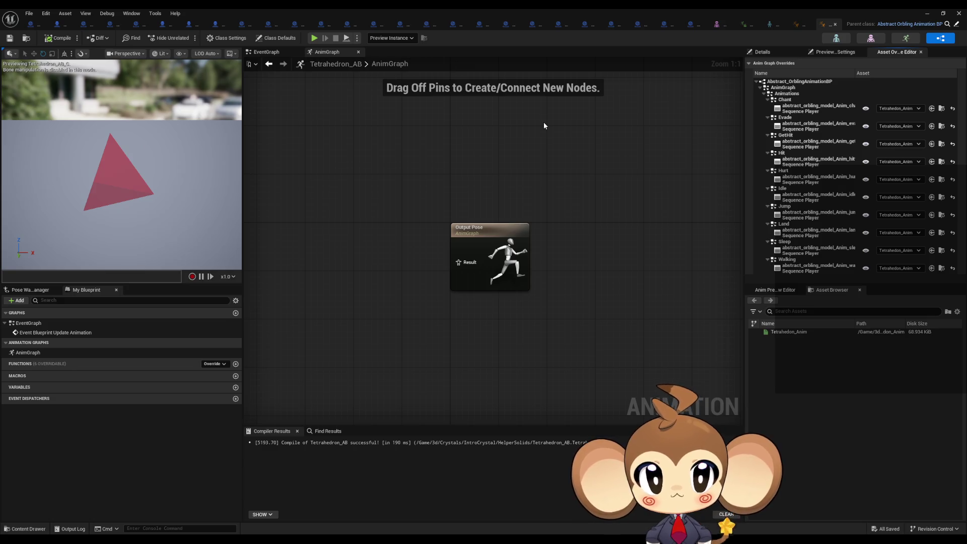
pyautogui.click(928, 13)
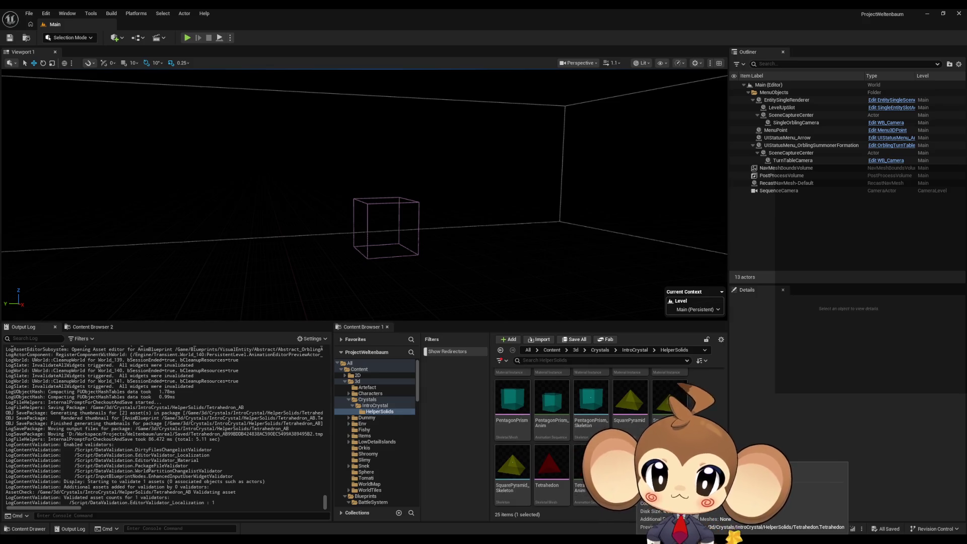
# - Create an Anim Blueprint from the Dodecahedron skeletal mesh, named Dodecahedron_AB
pyautogui.scroll(1, 664, 464)
pyautogui.scroll(3, 633, 399)
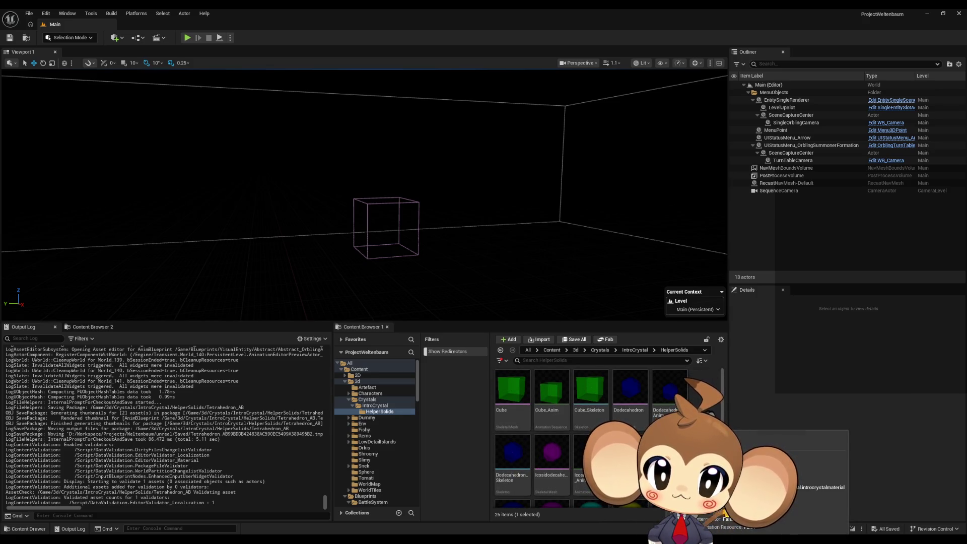
pyautogui.click(633, 397)
pyautogui.press('F2')
pyautogui.press('Return')
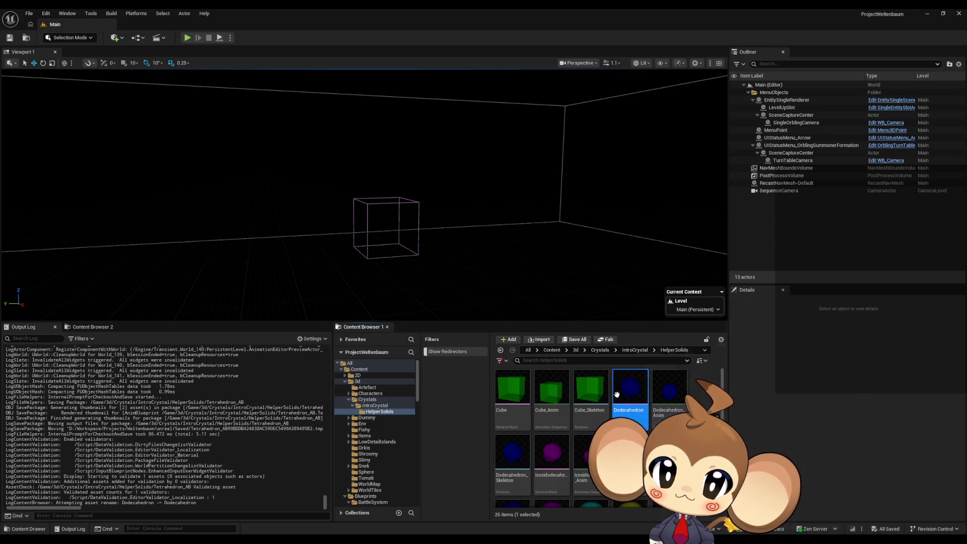
pyautogui.rightClick(622, 394)
pyautogui.moveTo(664, 105)
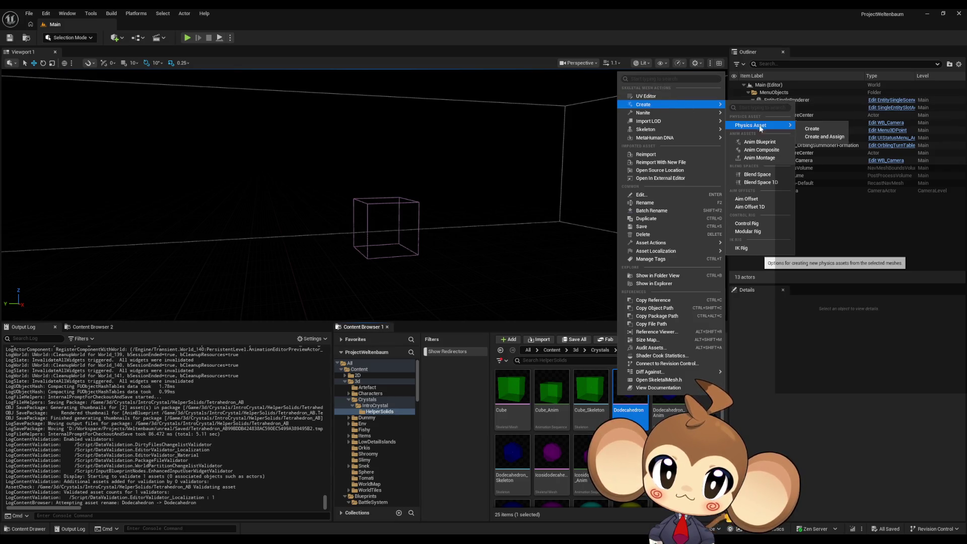
pyautogui.click(760, 142)
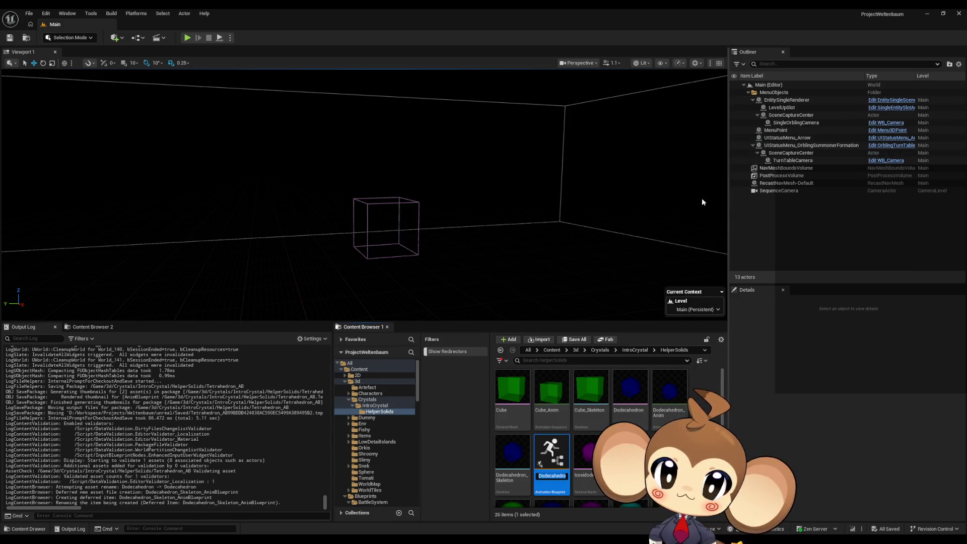
pyautogui.write('Dodecahedron_AB')
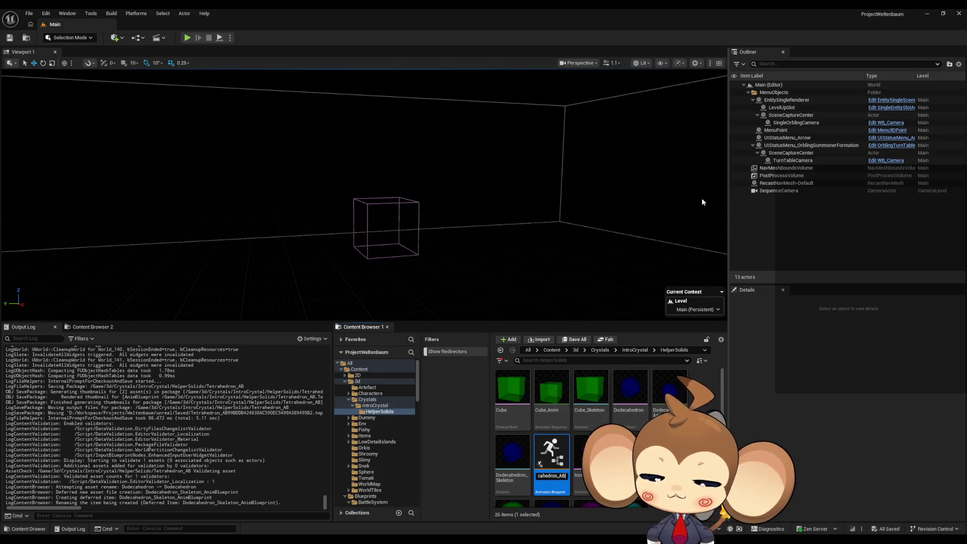
pyautogui.press('Return')
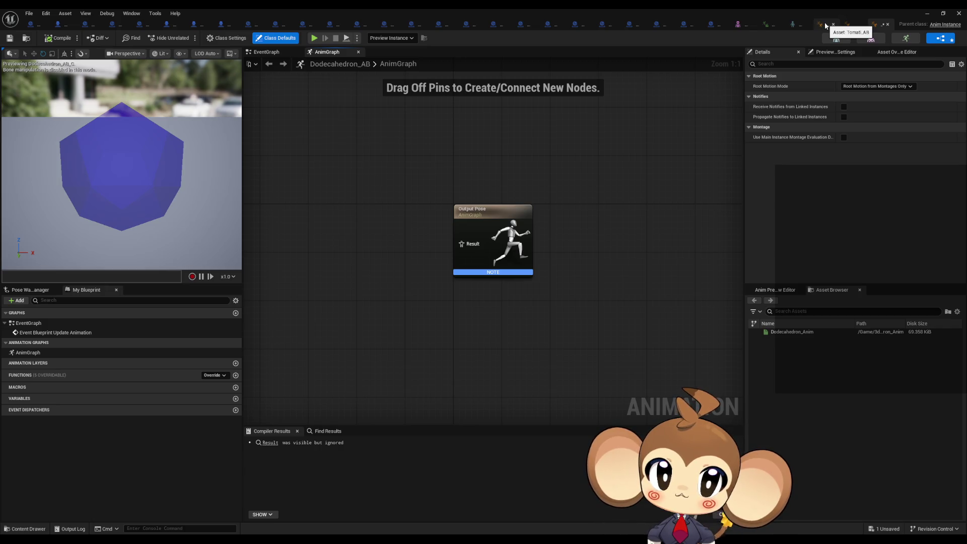
# - Reparent Dodecahedron_AB to Abstract_OrblingAnimationBP, searching 'abst orb an'
pyautogui.click(850, 24)
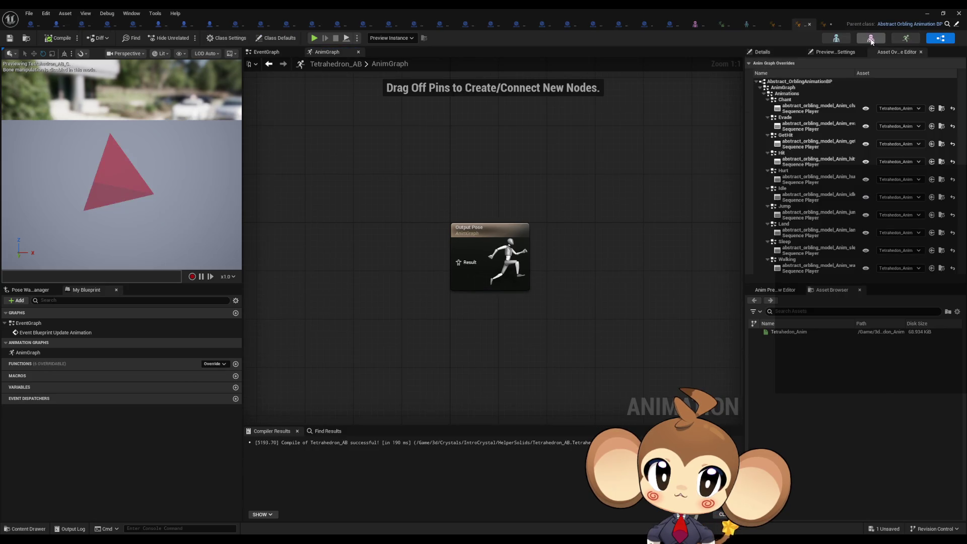
pyautogui.click(826, 24)
pyautogui.click(29, 15)
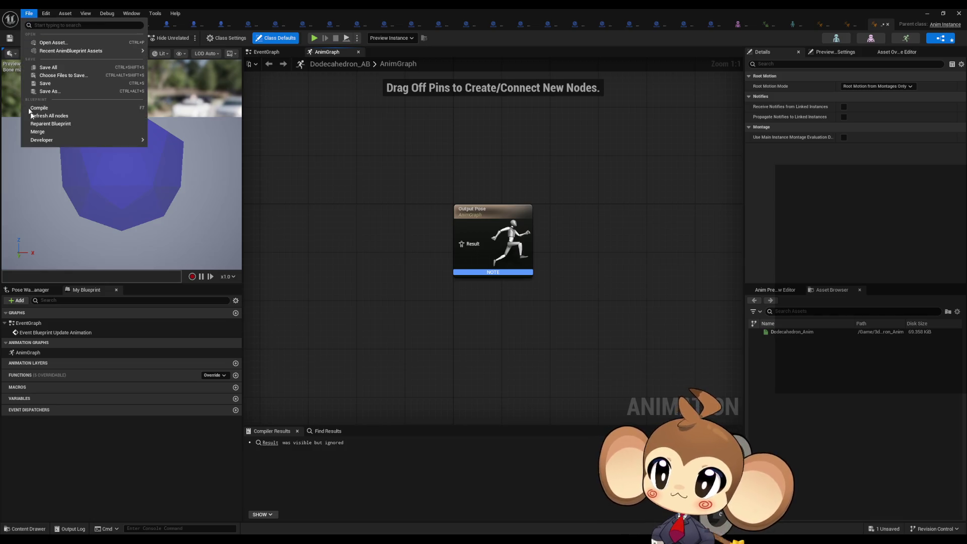
pyautogui.click(49, 125)
pyautogui.write('abst or')
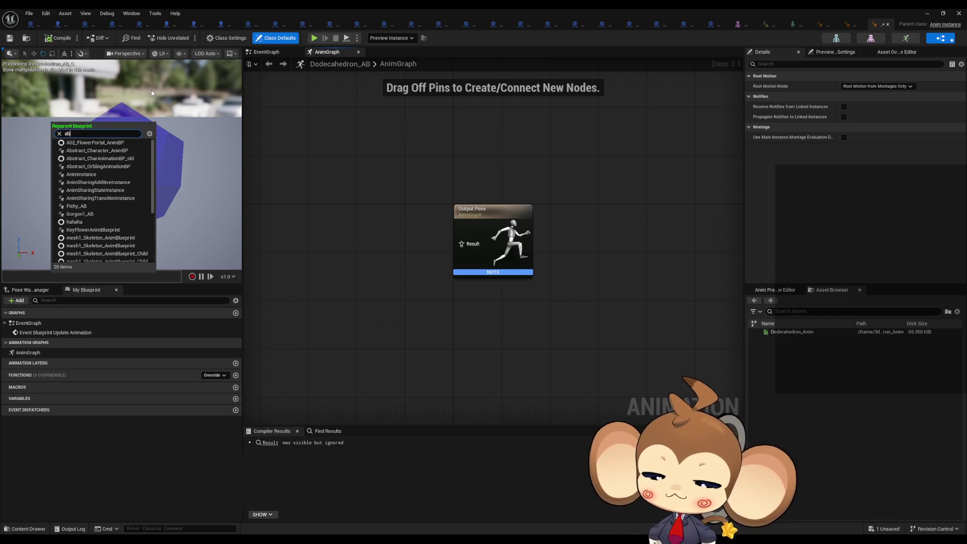
pyautogui.write('b an')
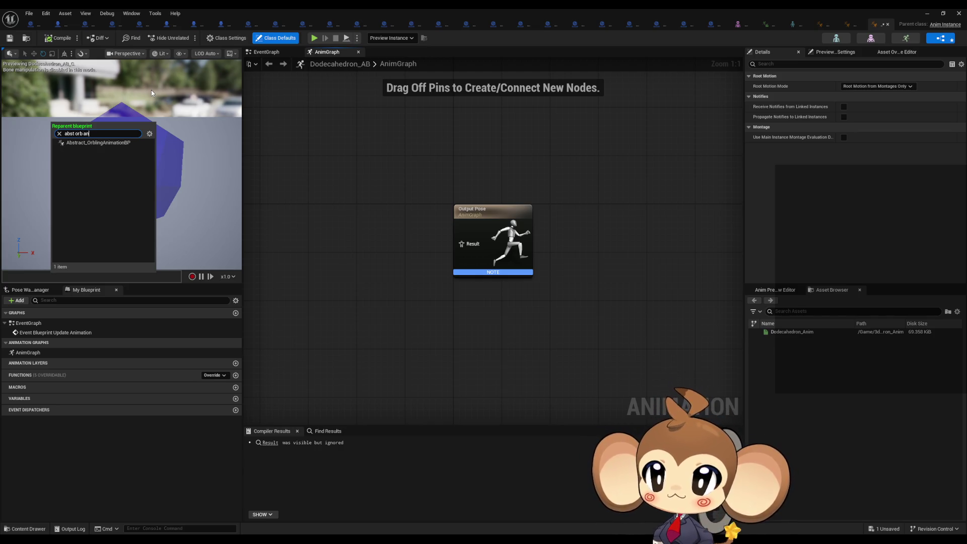
pyautogui.click(89, 144)
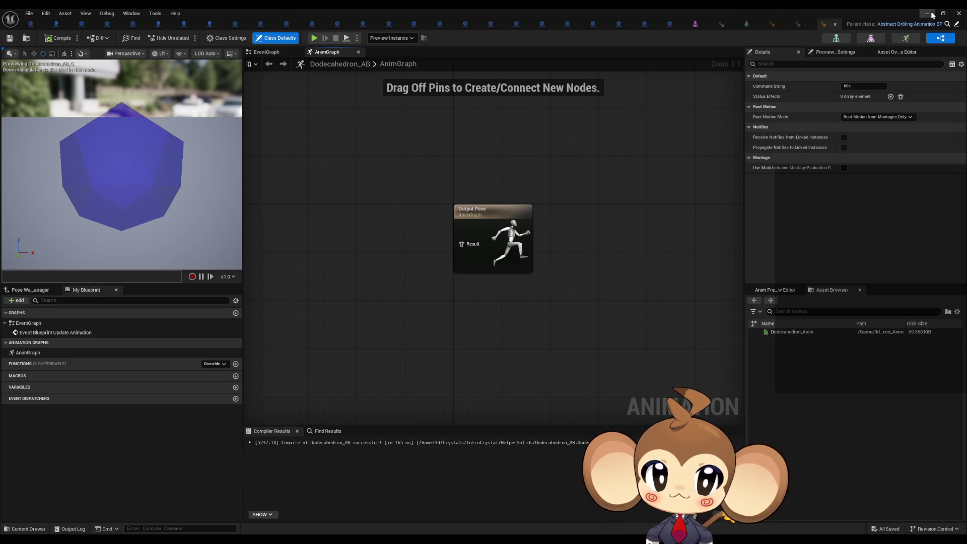
# - Reopen Dodecahedron_AB maximized and expand the Animations overrides from Chant through Sleep
pyautogui.click(831, 25)
pyautogui.doubleClick(828, 14)
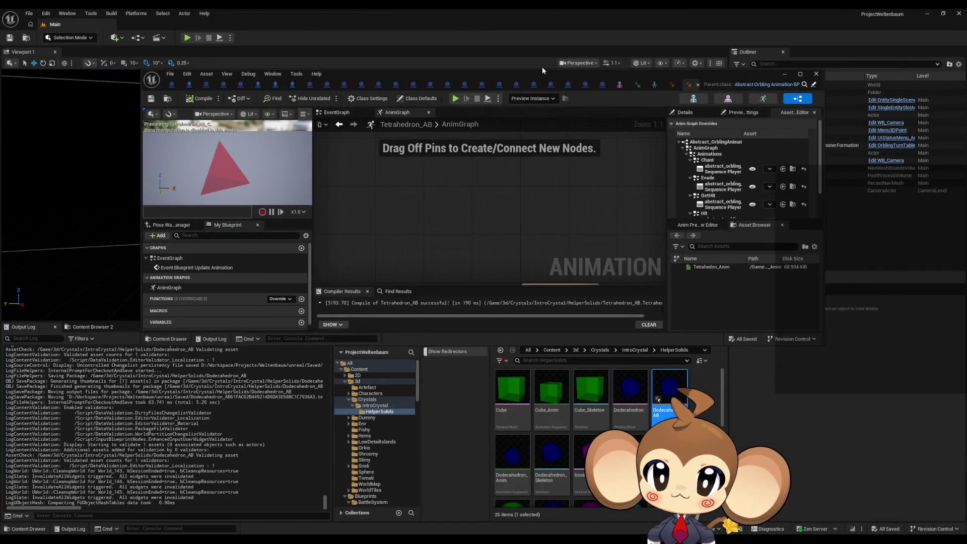
pyautogui.doubleClick(537, 74)
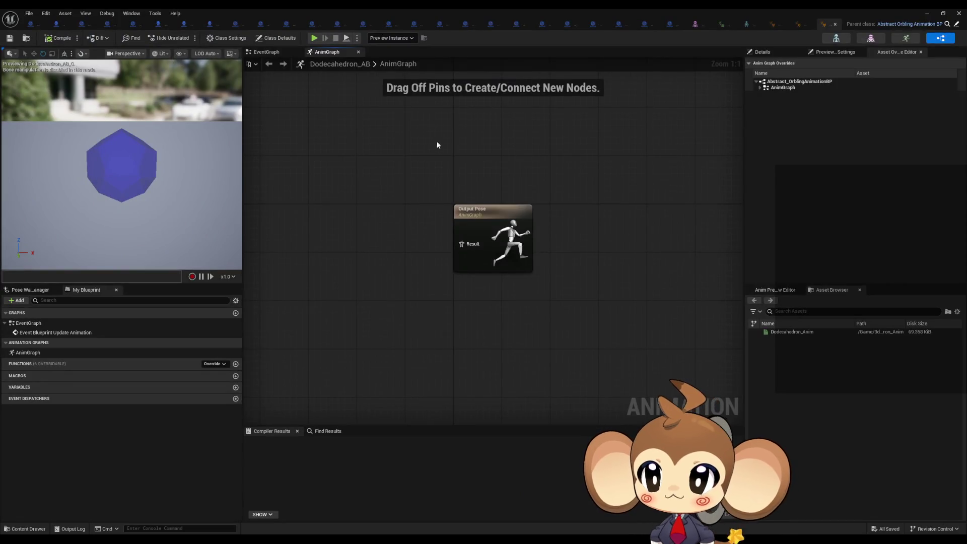
pyautogui.click(763, 95)
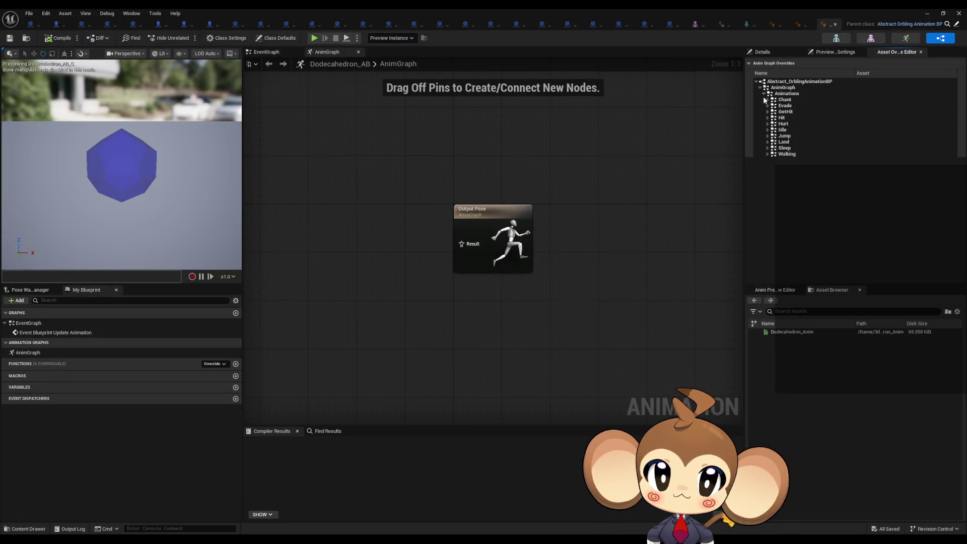
pyautogui.click(767, 148)
pyautogui.click(767, 142)
pyautogui.click(767, 136)
pyautogui.click(767, 129)
pyautogui.click(767, 123)
pyautogui.click(767, 118)
pyautogui.click(767, 111)
pyautogui.click(767, 105)
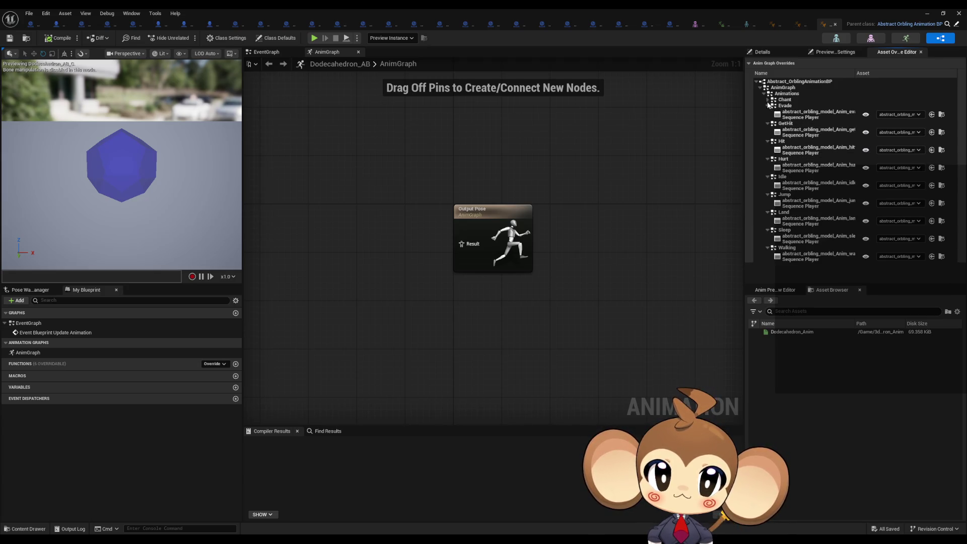
pyautogui.click(767, 100)
# - Set Chant to Dodecahedron_Anim, compile, close Dodecahedron_AB, and minimize the editor
pyautogui.click(911, 110)
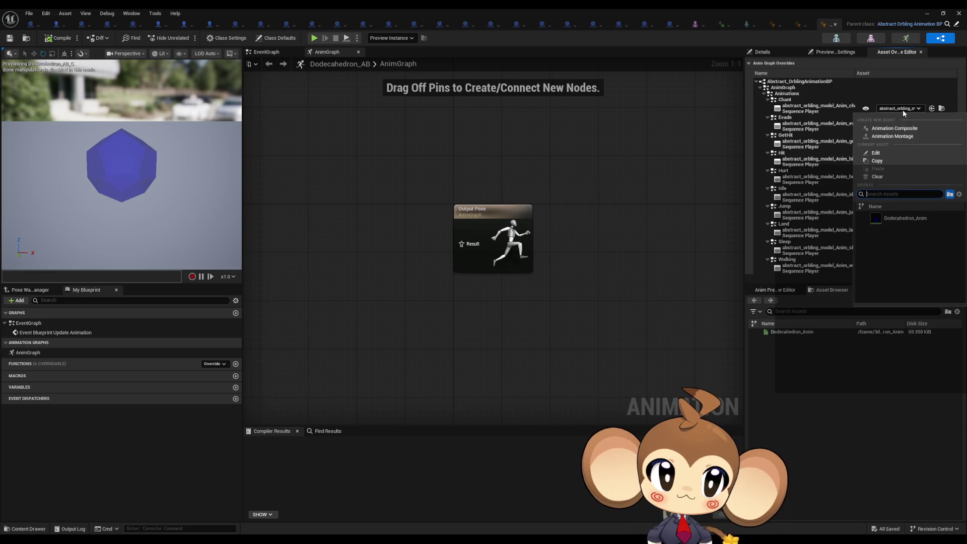
pyautogui.click(888, 224)
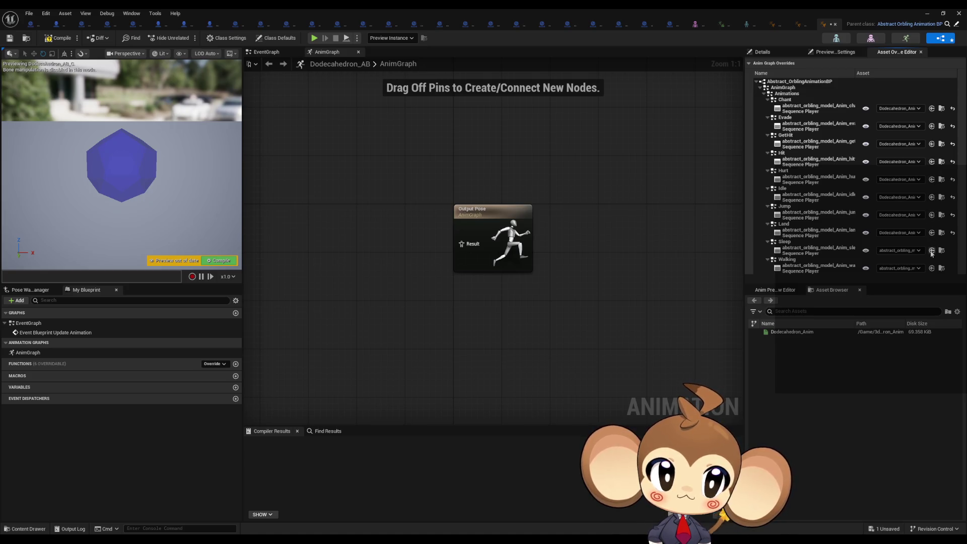
pyautogui.click(58, 37)
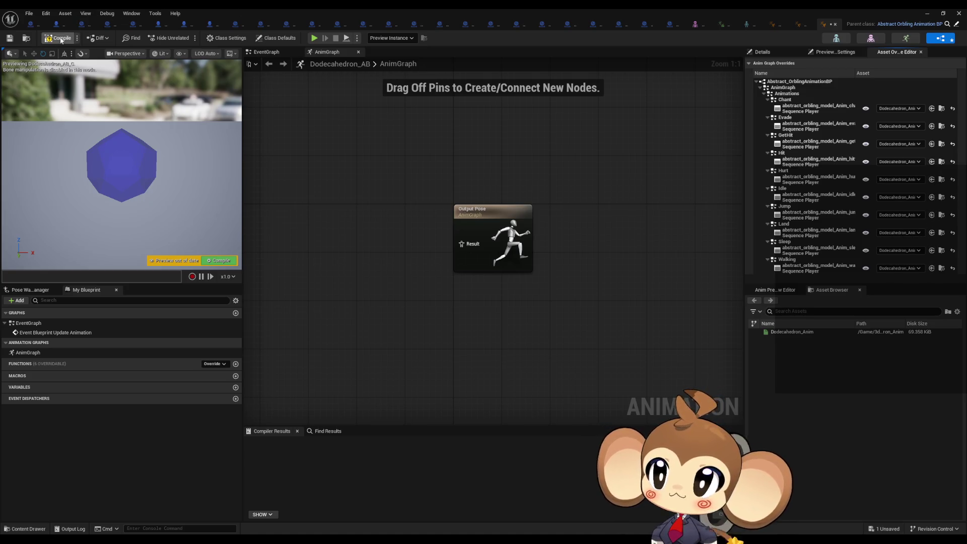
pyautogui.click(833, 25)
pyautogui.click(928, 16)
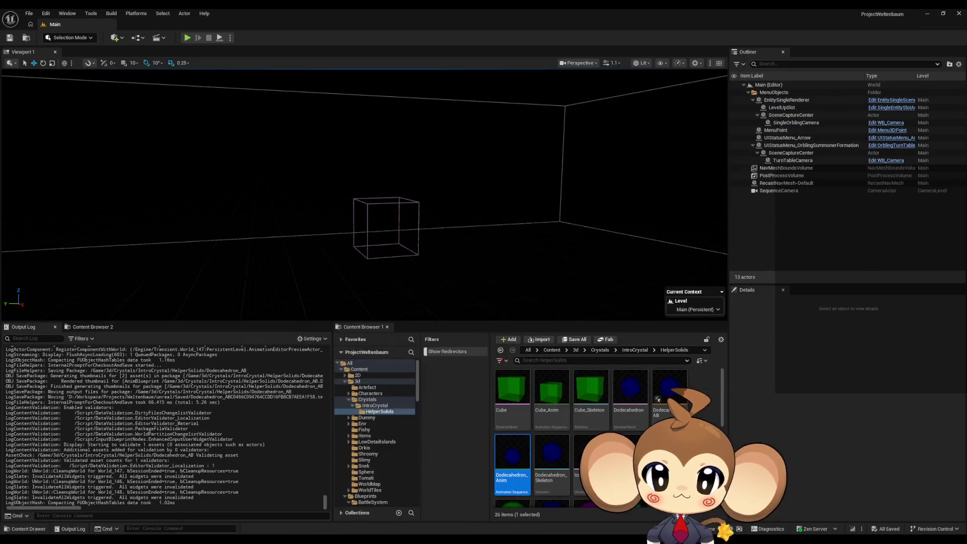
# - Create an Anim Blueprint from the Cube mesh named Cube_AB and open it
pyautogui.click(515, 392)
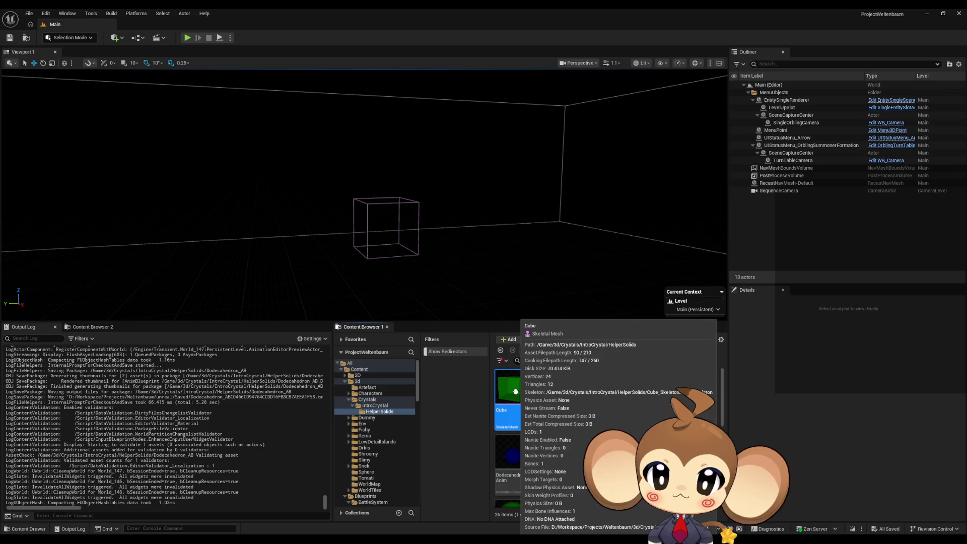
pyautogui.rightClick(515, 391)
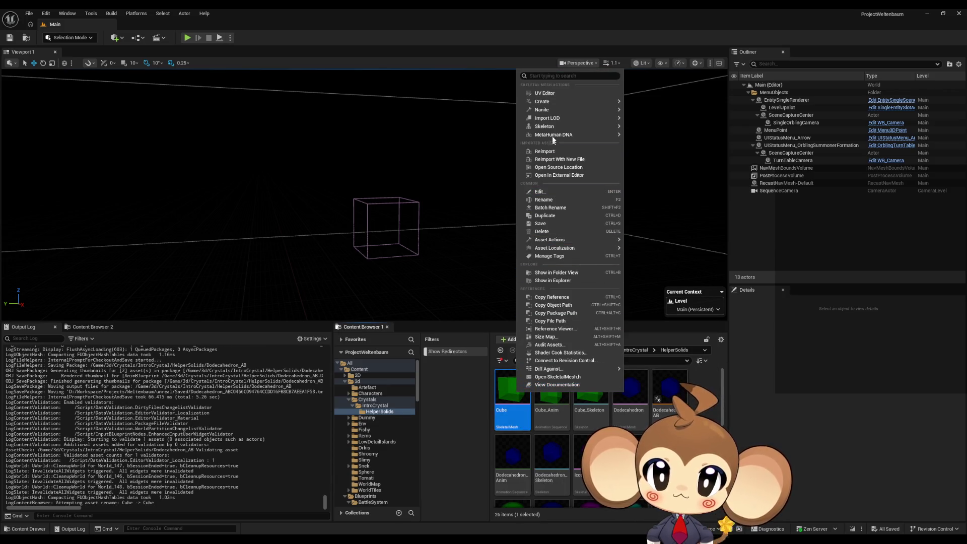
pyautogui.moveTo(568, 102)
pyautogui.click(647, 138)
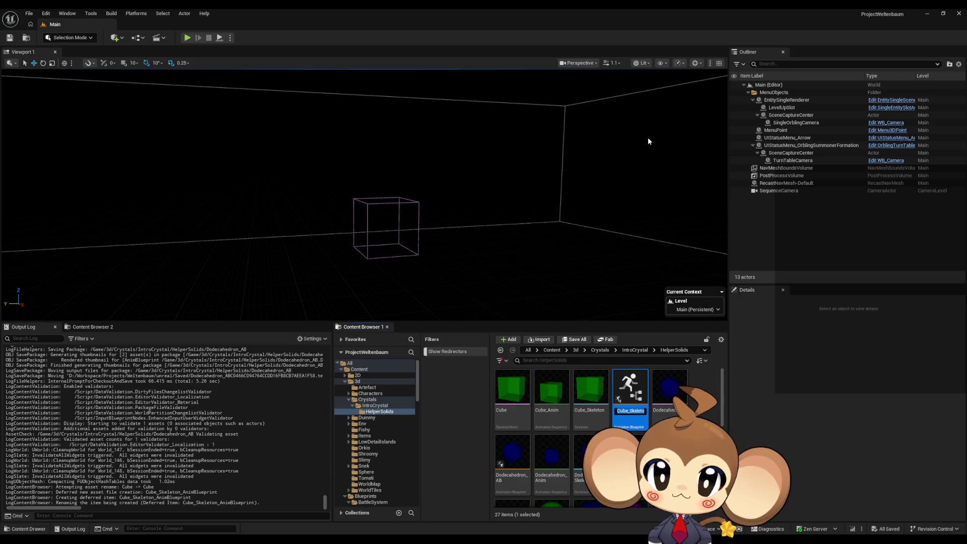
pyautogui.write('Cube_AB')
pyautogui.press('Return')
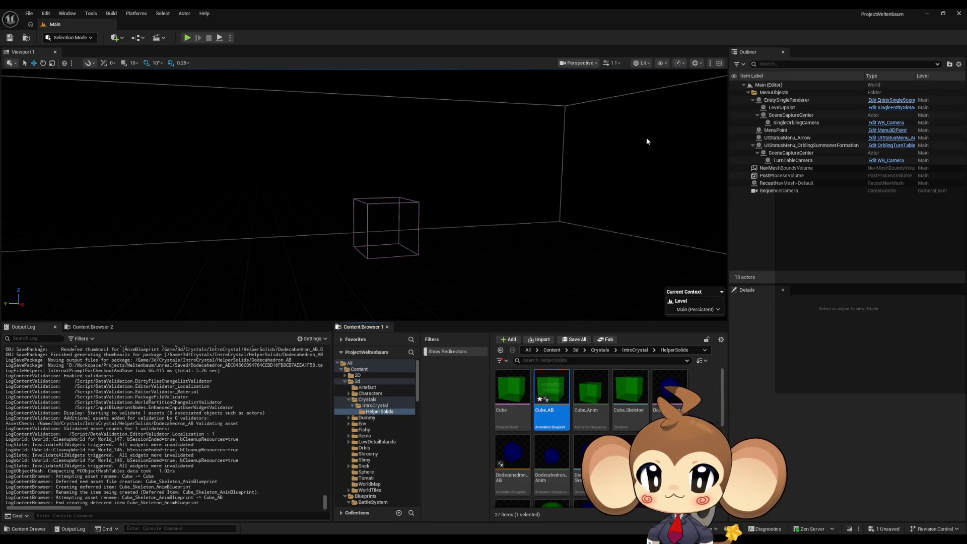
pyautogui.doubleClick(556, 399)
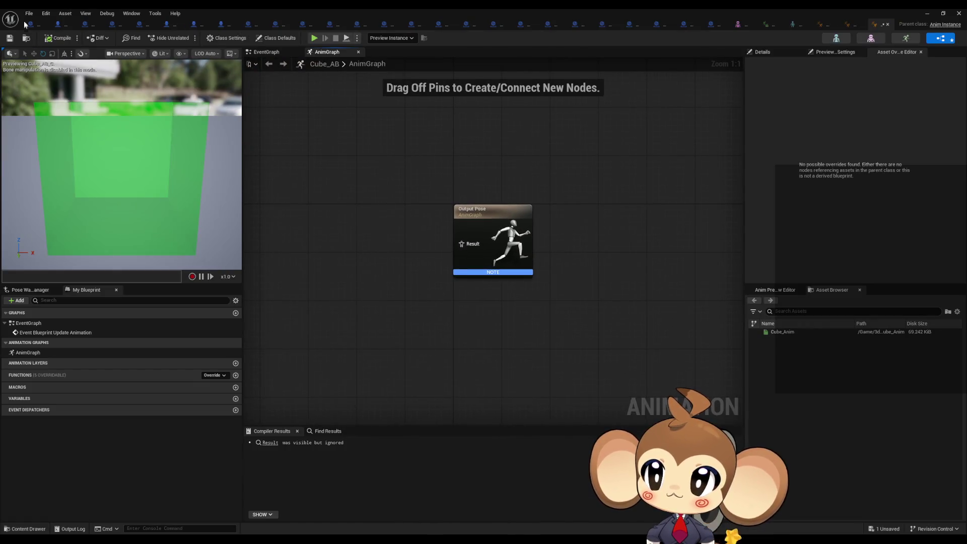
# - Reparent Cube_AB to Abstract_OrblingAnimationBP, searching 'abs orb', and close it
pyautogui.click(29, 13)
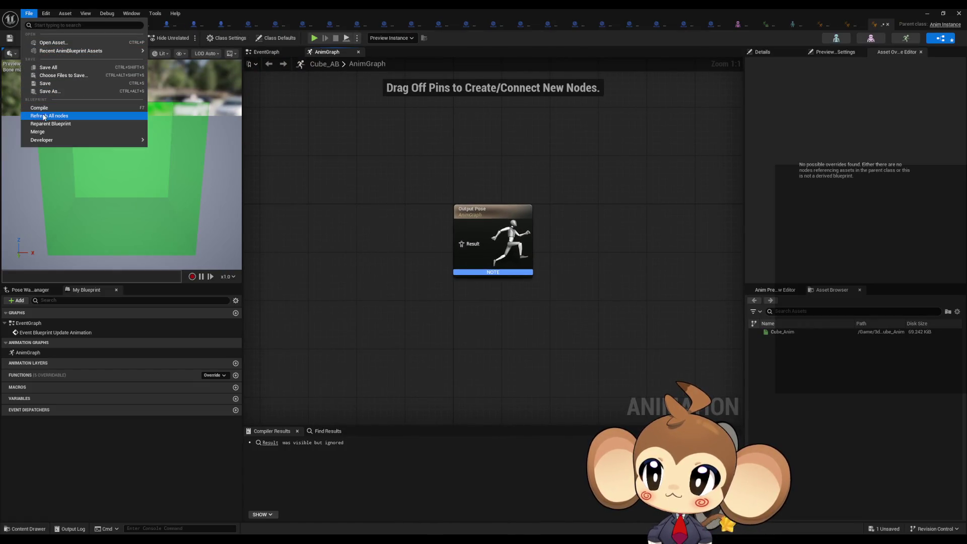
pyautogui.click(67, 123)
pyautogui.write('abs')
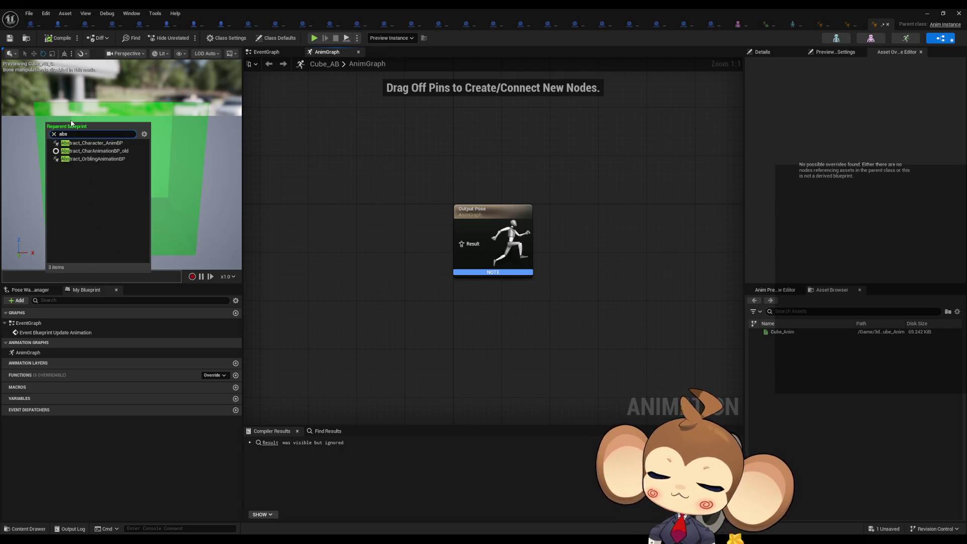
pyautogui.write(' orb')
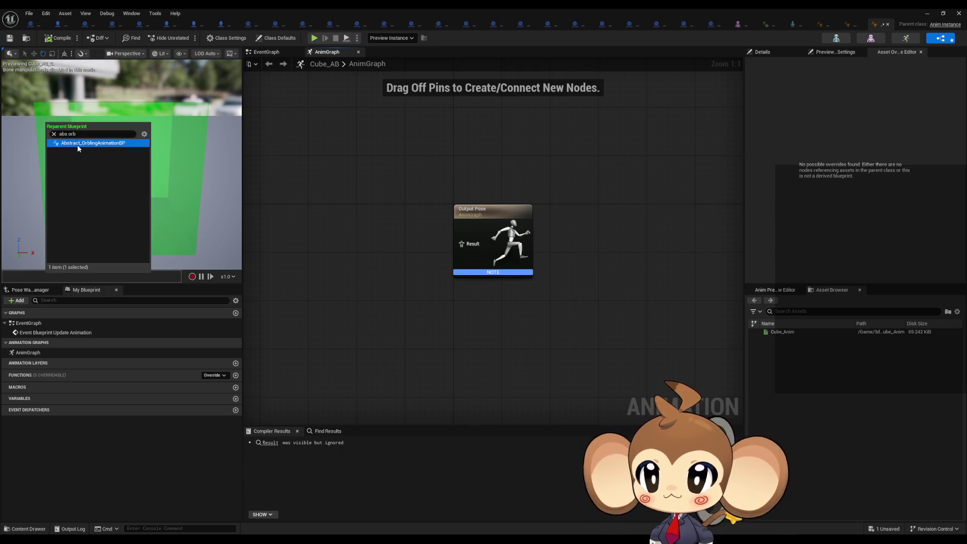
pyautogui.click(78, 144)
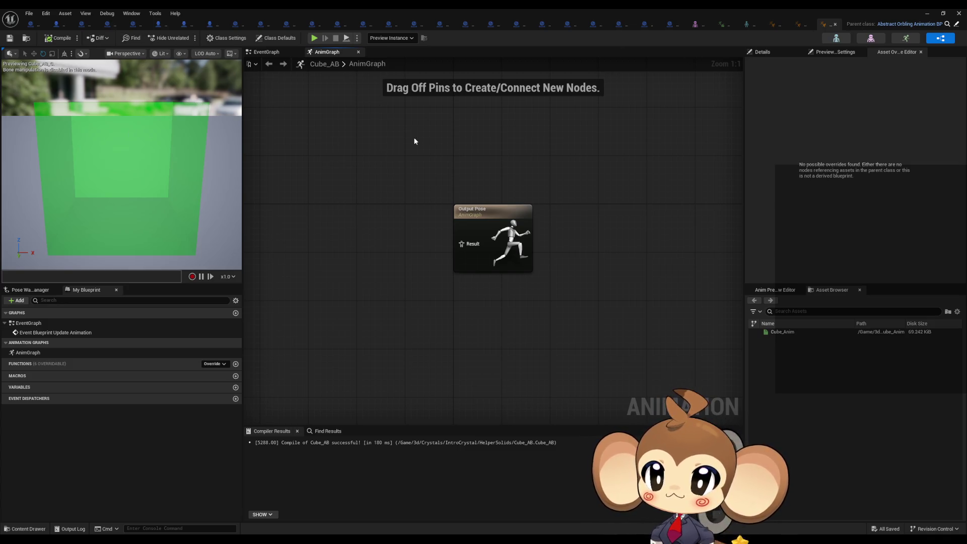
pyautogui.click(835, 24)
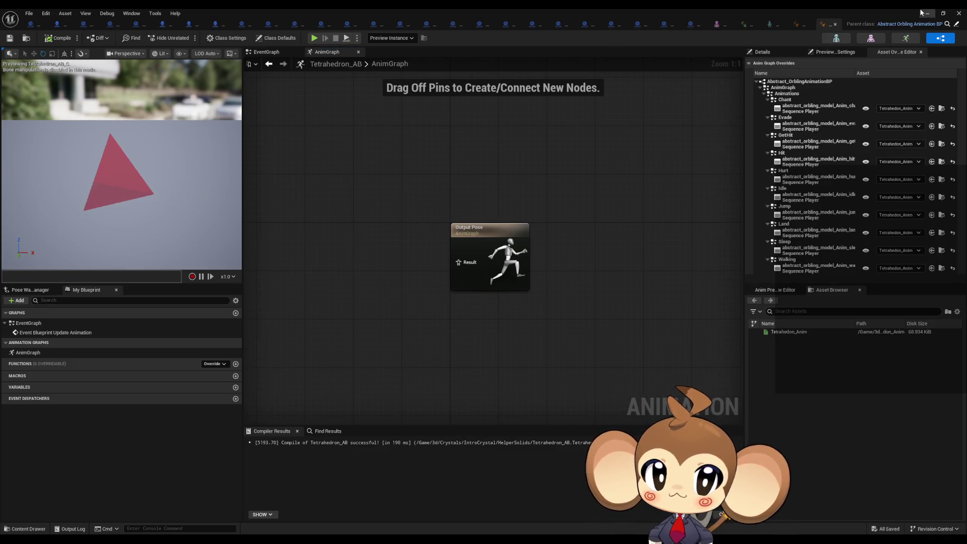
# - Reopen Cube_AB and expand all inherited animation entries, Walking through Chant
pyautogui.doubleClick(553, 387)
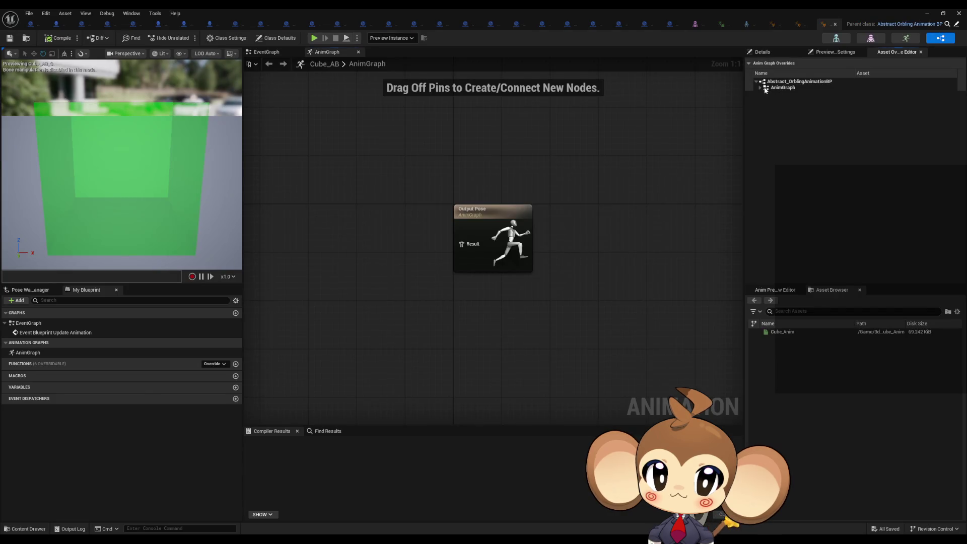
pyautogui.click(765, 95)
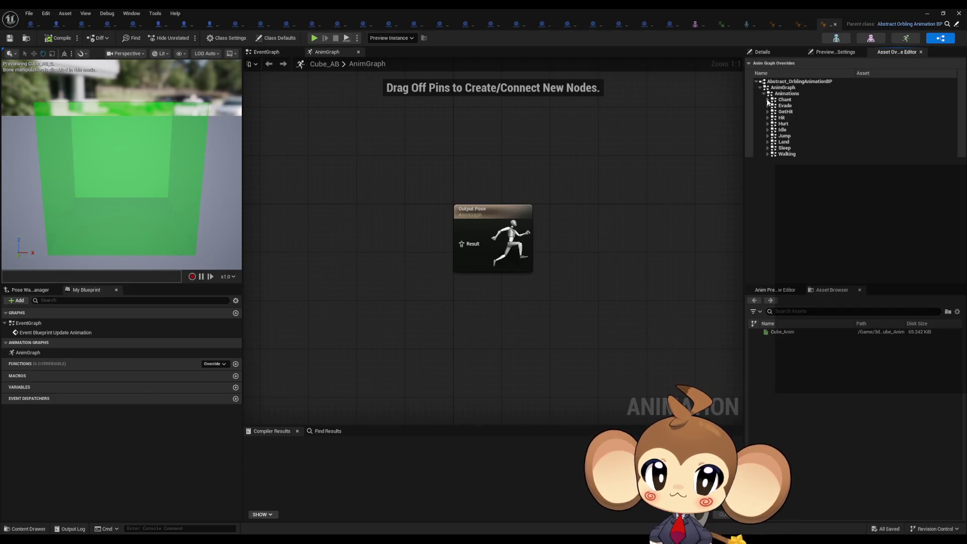
pyautogui.click(768, 154)
pyautogui.click(767, 148)
pyautogui.click(767, 142)
pyautogui.click(768, 136)
pyautogui.click(767, 130)
pyautogui.click(767, 124)
pyautogui.click(768, 118)
pyautogui.click(767, 112)
pyautogui.click(767, 105)
pyautogui.click(768, 99)
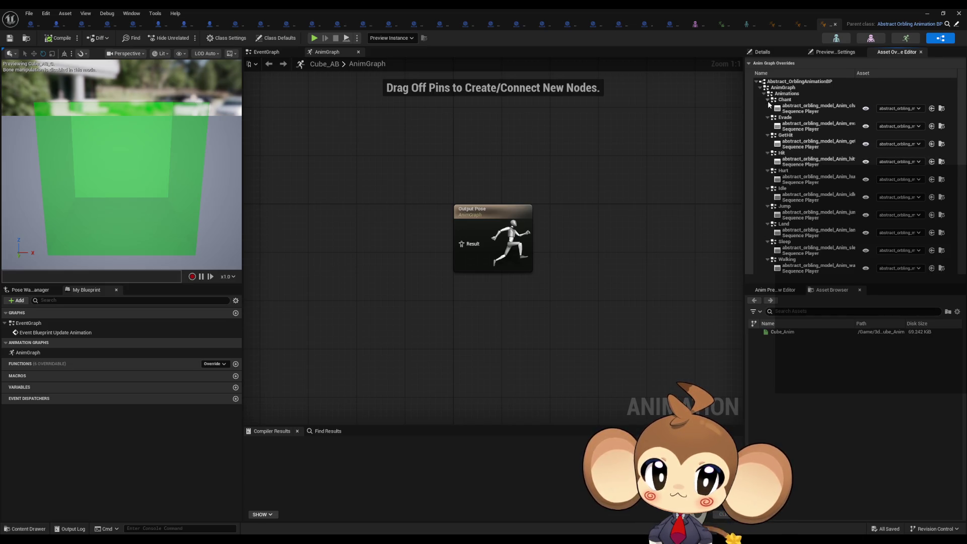
# - Set the animation overrides, Chant through Walking, to Cube_Anim, then minimize the editor
pyautogui.click(900, 108)
pyautogui.click(882, 216)
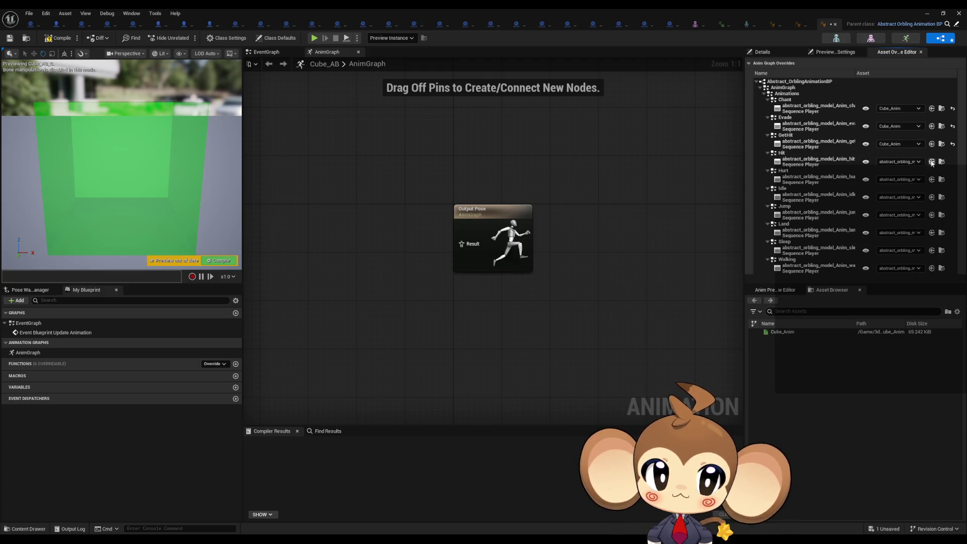
pyautogui.click(932, 215)
pyautogui.click(932, 233)
pyautogui.click(932, 269)
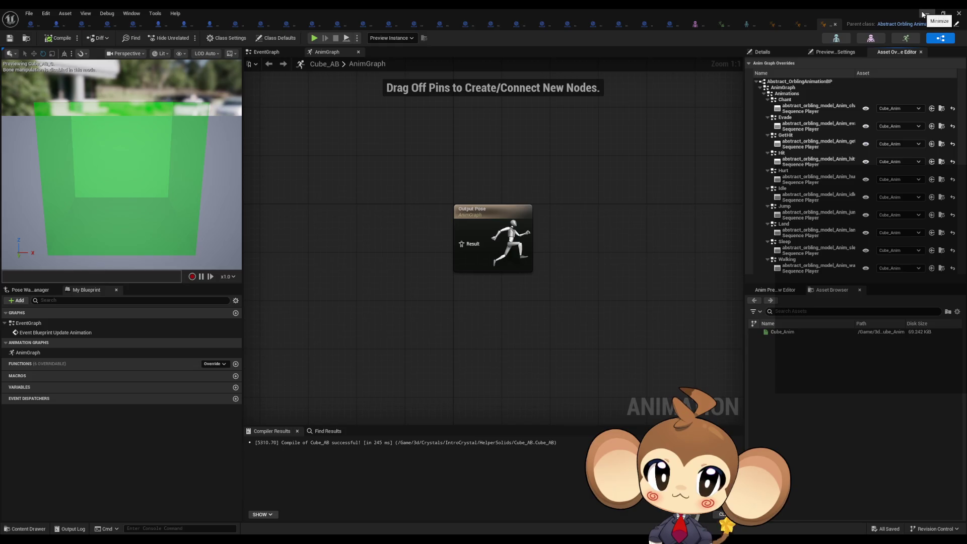
pyautogui.click(29, 13)
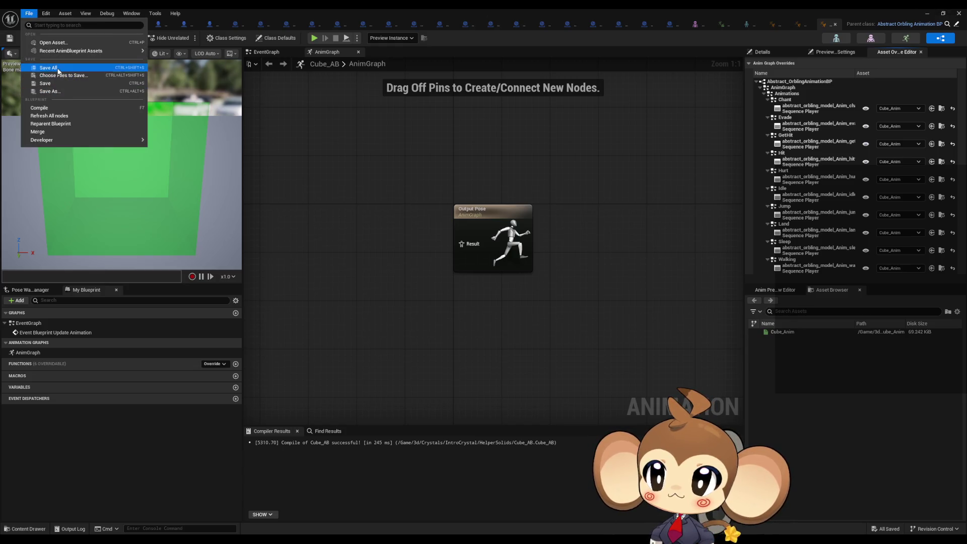
pyautogui.press('Escape')
pyautogui.click(928, 16)
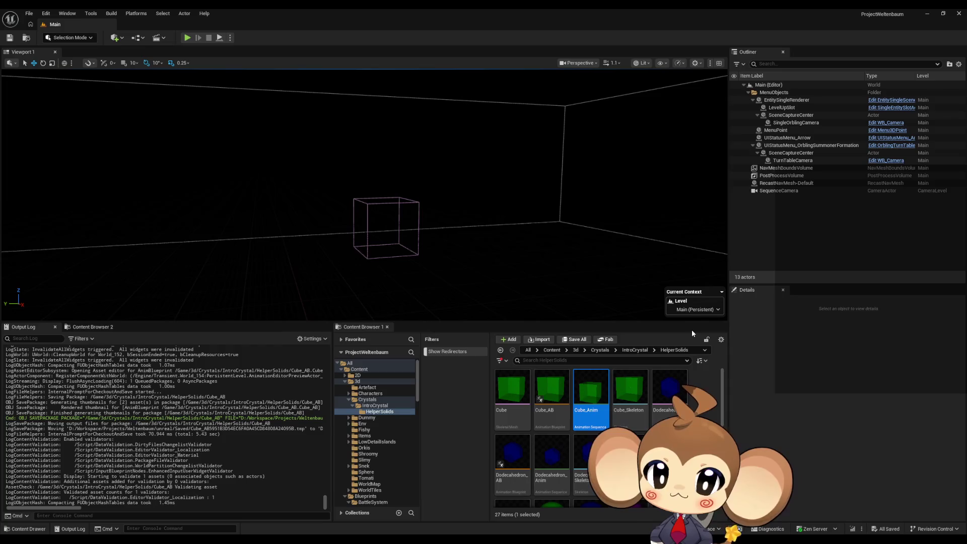
# - Rename the SquarePyramid mesh to Pyramid
pyautogui.scroll(-3, 650, 392)
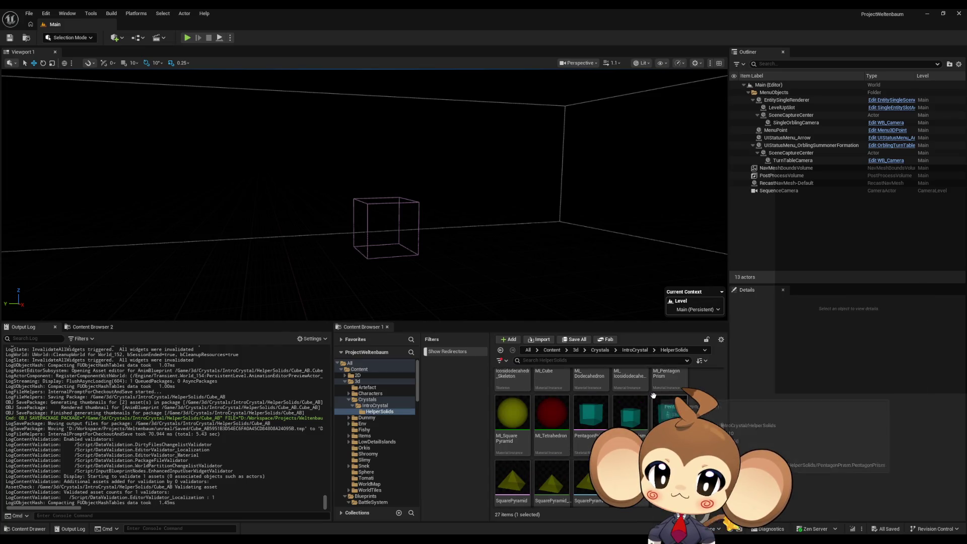
pyautogui.click(589, 403)
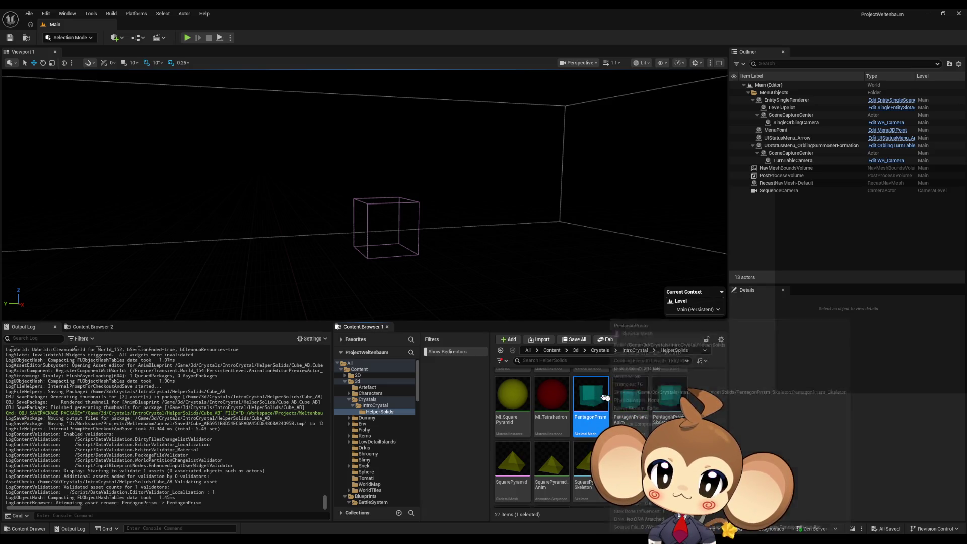
pyautogui.click(513, 461)
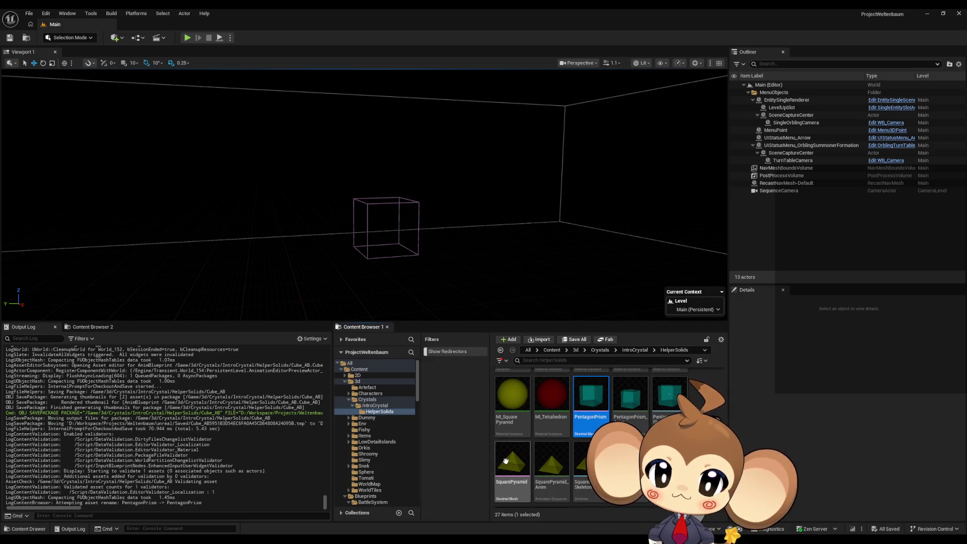
pyautogui.press('F2')
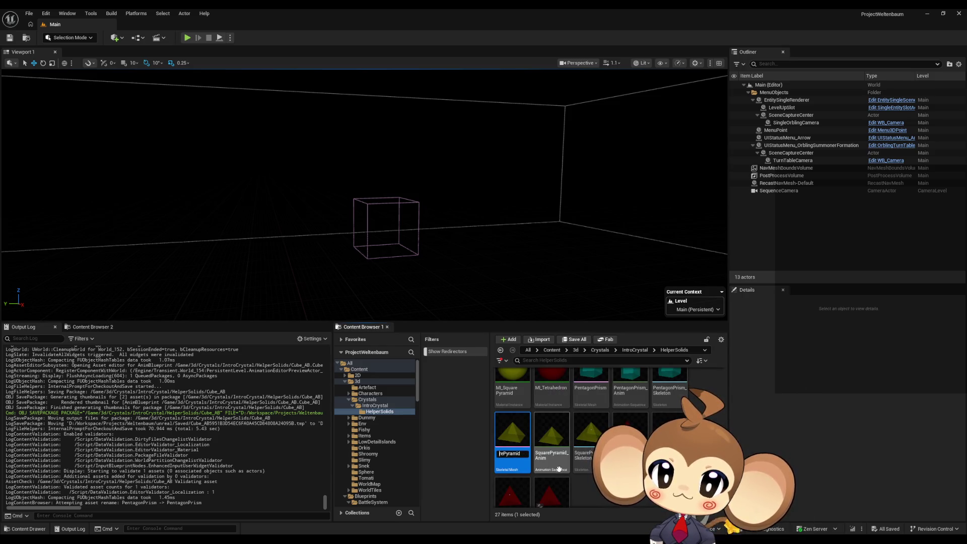
pyautogui.press('Return')
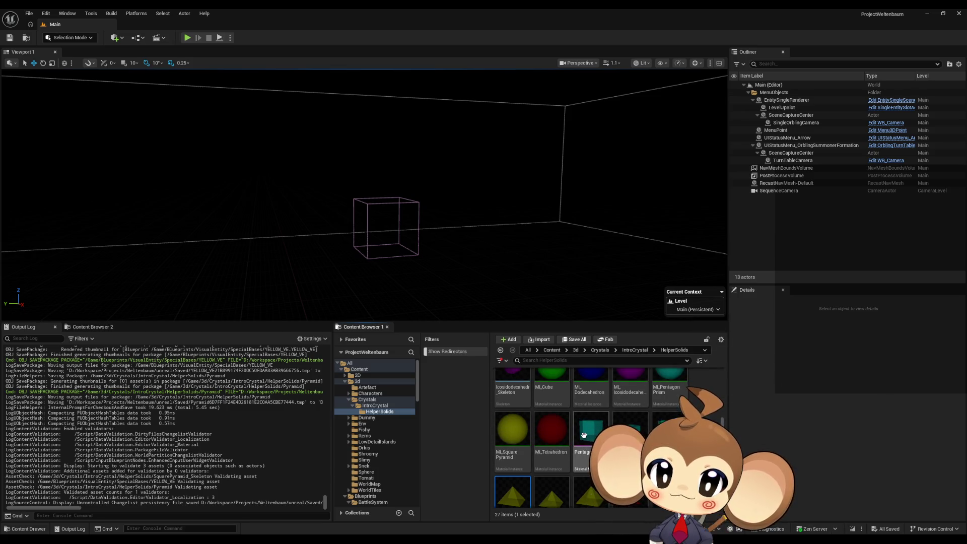
# - Create a PentagonPrism_AB anim blueprint from the PentagonPrism mesh and open it
pyautogui.rightClick(584, 430)
pyautogui.moveTo(650, 143)
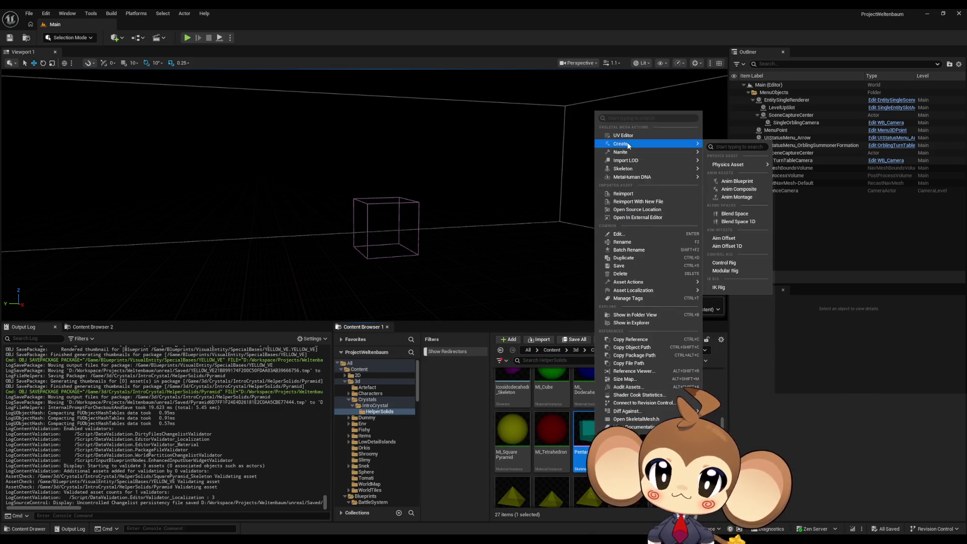
pyautogui.click(743, 184)
pyautogui.write('PentagonPrism_AB')
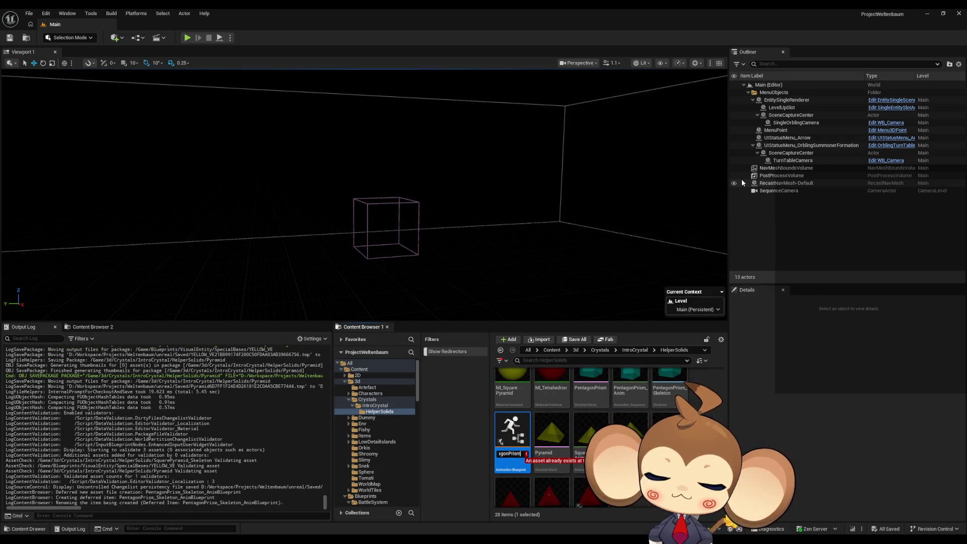
pyautogui.press('Return')
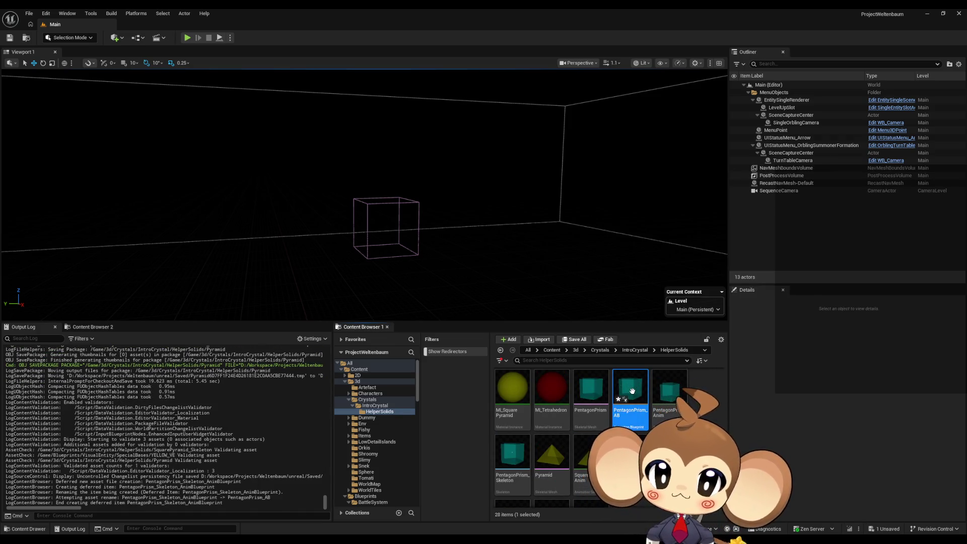
pyautogui.doubleClick(623, 389)
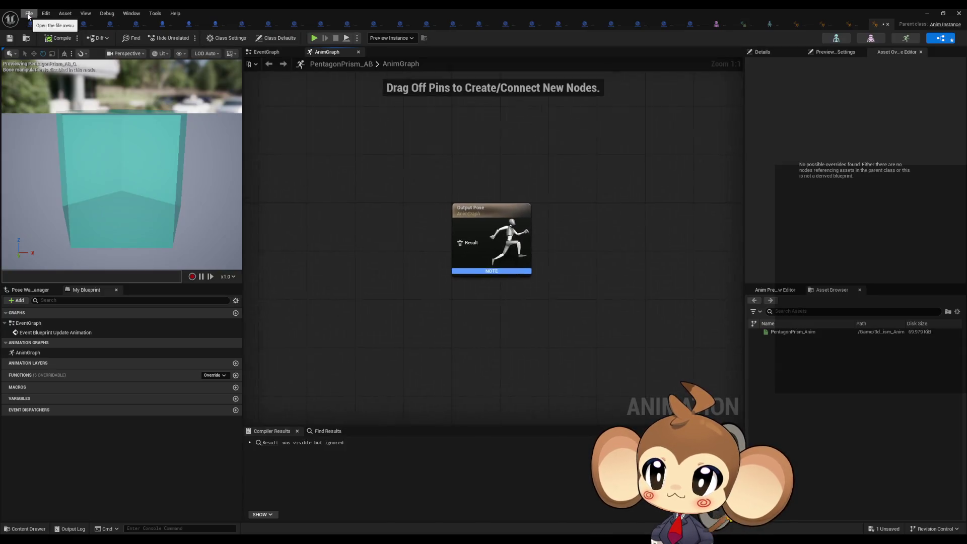
# - Reparent PentagonPrism_AB to Abstract_OrblingAnimationBP and compile it
pyautogui.click(29, 17)
pyautogui.click(51, 127)
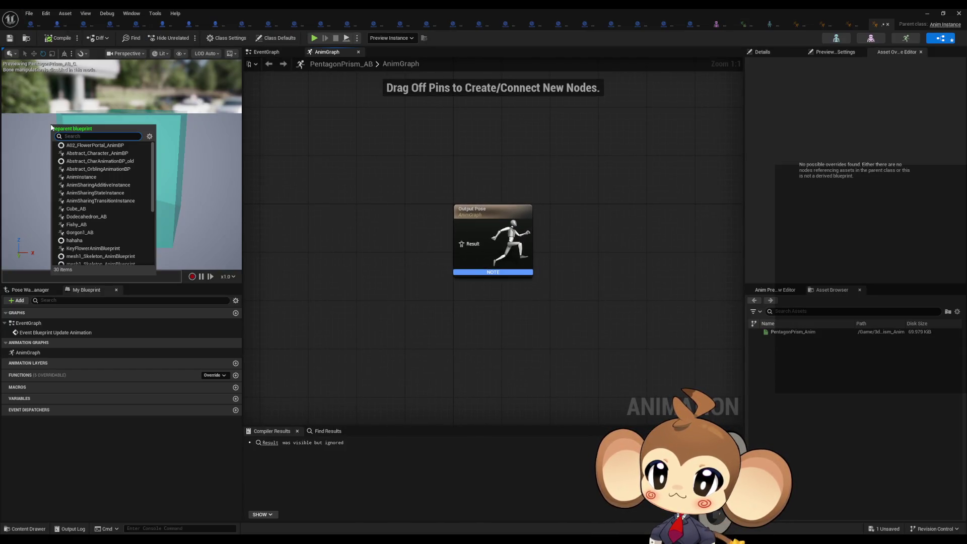
pyautogui.write('abs orb')
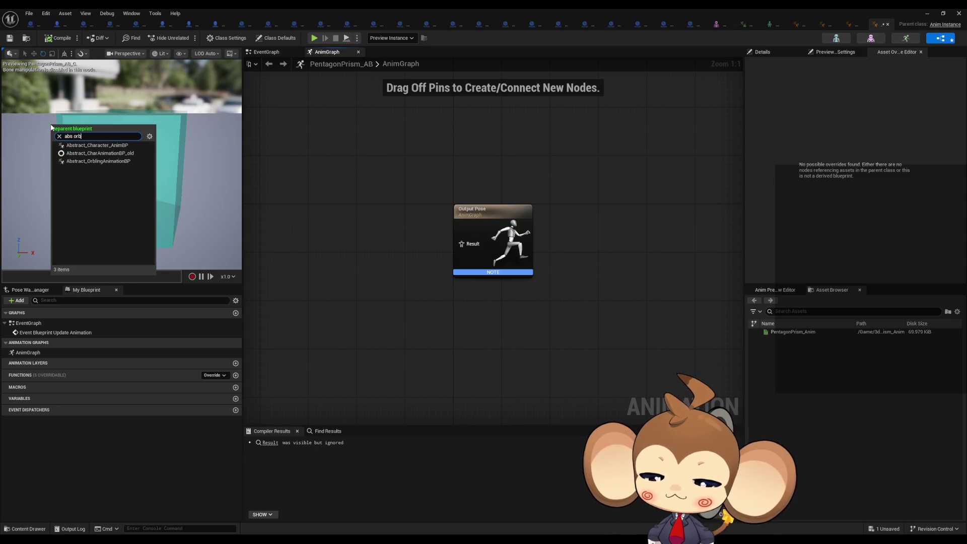
pyautogui.click(89, 145)
pyautogui.click(9, 38)
pyautogui.click(835, 24)
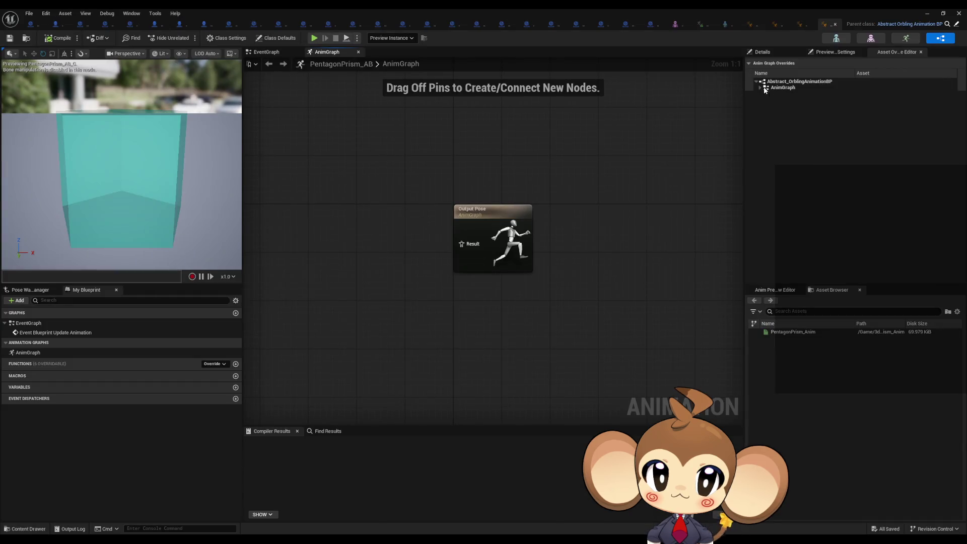
# - Expand the AnimGraph overrides and all ten inherited animation entries, from Chant to Walking
pyautogui.click(760, 87)
pyautogui.click(764, 94)
pyautogui.click(767, 154)
pyautogui.click(767, 148)
pyautogui.click(767, 142)
pyautogui.click(767, 136)
pyautogui.click(767, 130)
pyautogui.click(767, 123)
pyautogui.click(767, 117)
pyautogui.click(767, 112)
pyautogui.click(767, 106)
pyautogui.click(767, 100)
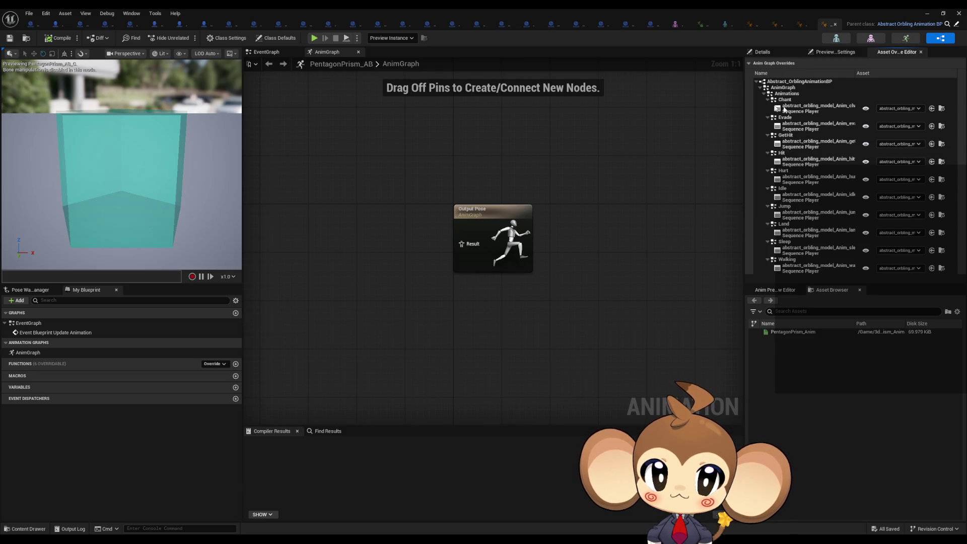
# - Set every animation override to PentagonPrism_Anim, then compile and save
pyautogui.click(905, 109)
pyautogui.click(896, 219)
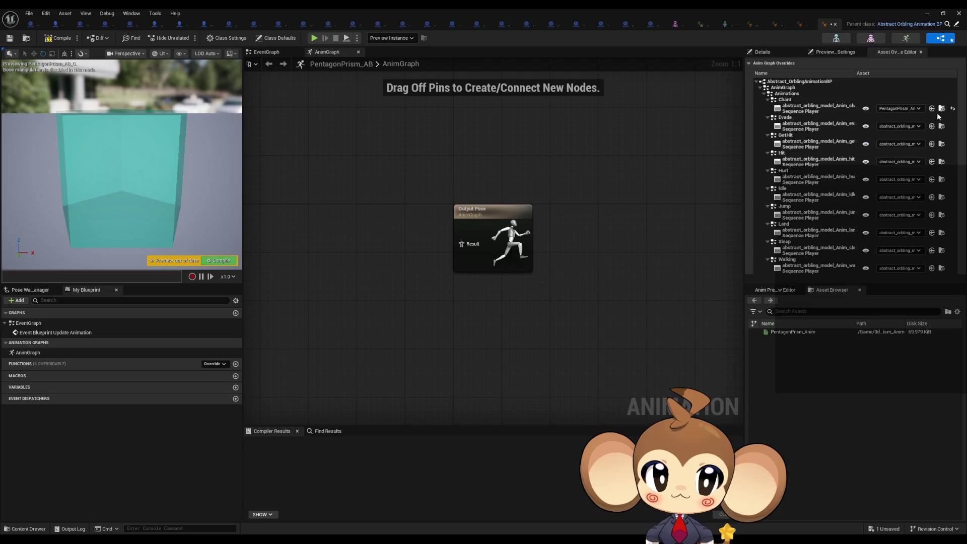
pyautogui.click(932, 144)
pyautogui.click(932, 162)
pyautogui.click(932, 179)
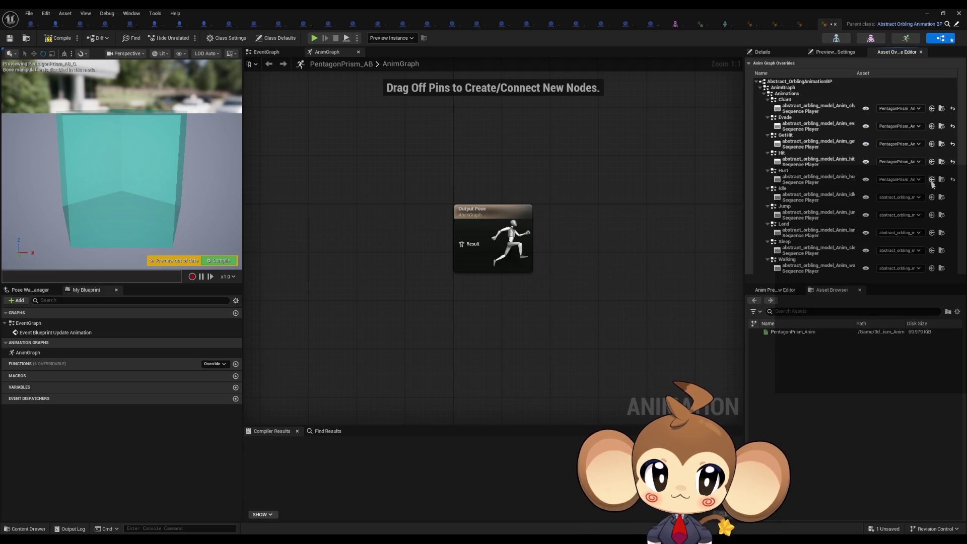
pyautogui.click(932, 215)
pyautogui.click(932, 233)
pyautogui.click(932, 250)
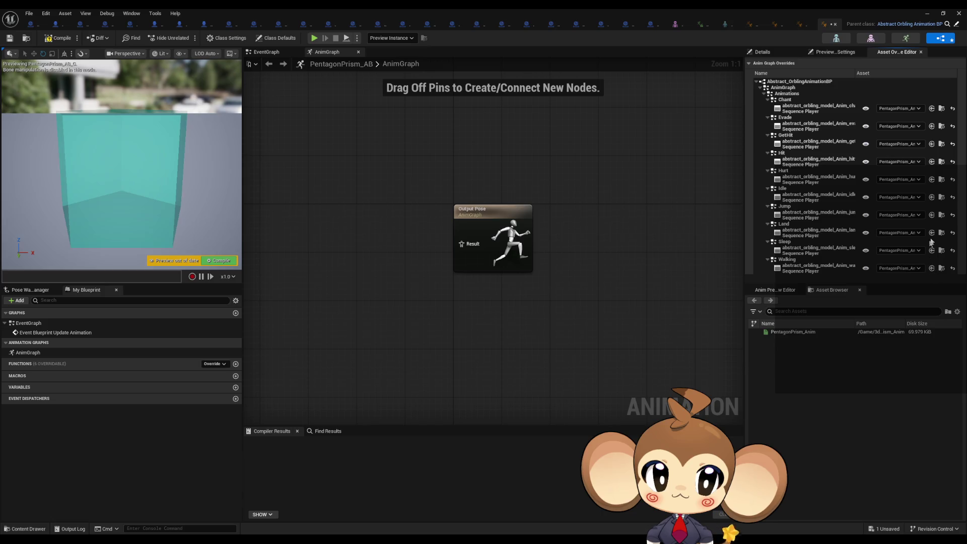
pyautogui.hotkey('ctrl', 's')
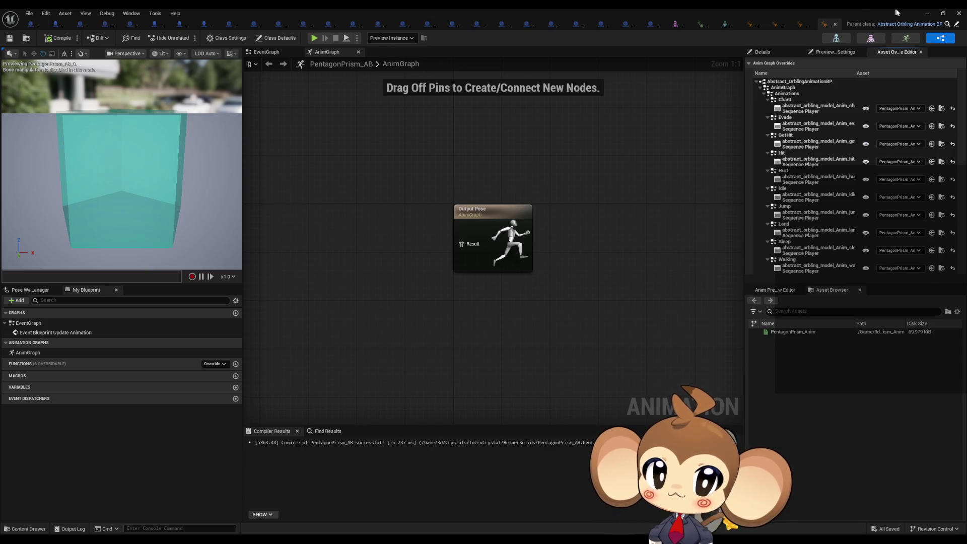
pyautogui.click(927, 15)
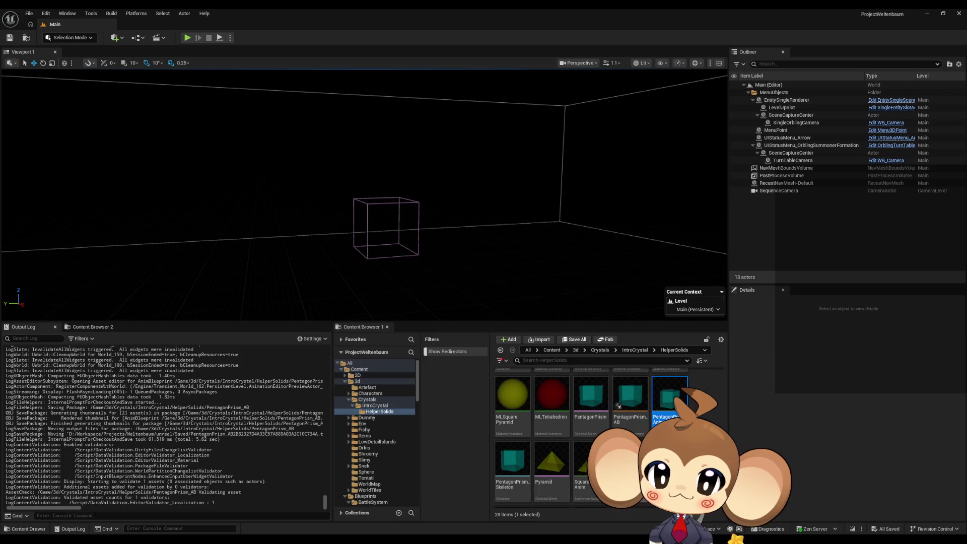
# - Create a Pyramid_AB anim blueprint from the Pyramid mesh
pyautogui.click(567, 471)
pyautogui.scroll(-1, 567, 471)
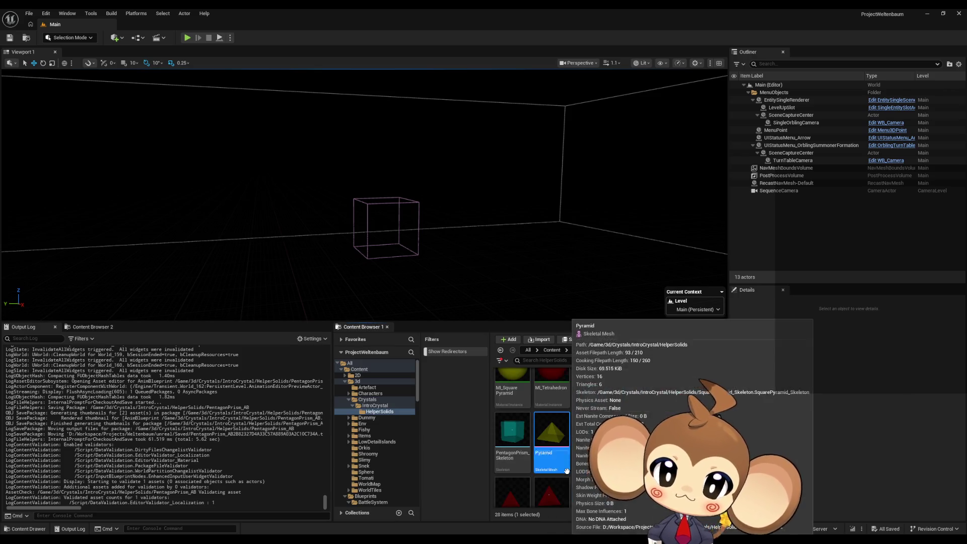
pyautogui.rightClick(551, 438)
pyautogui.moveTo(605, 145)
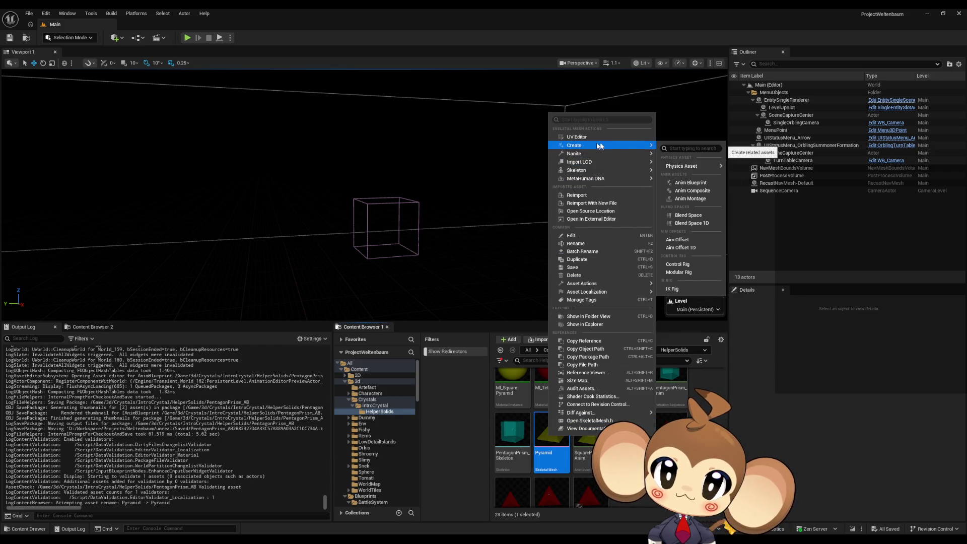
pyautogui.click(686, 186)
pyautogui.write('_AB')
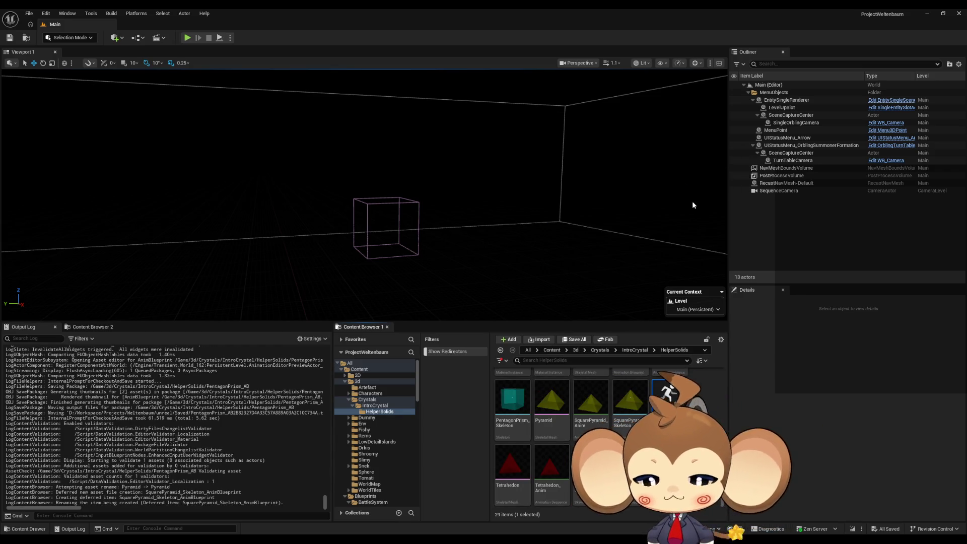
pyautogui.press('Return')
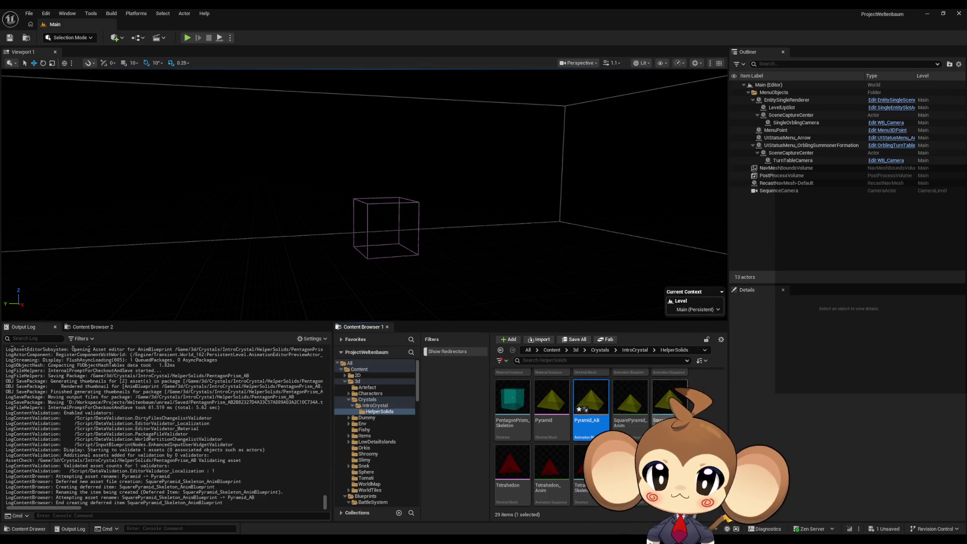
# - Rename the assets to Pyramid_Anim and Pyramid_Skeleton, save all, and open Pyramid_AB
pyautogui.click(636, 413)
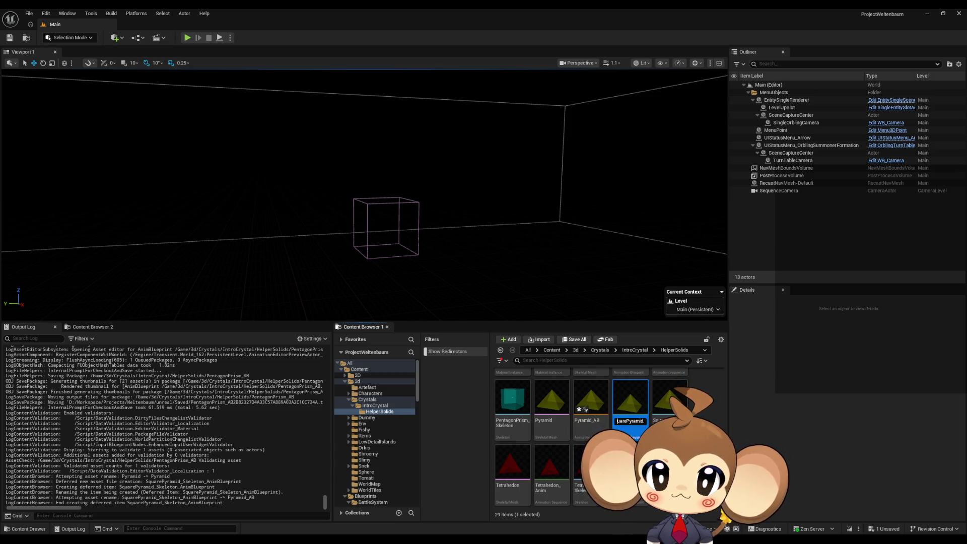
pyautogui.write('Anim')
pyautogui.press('Return')
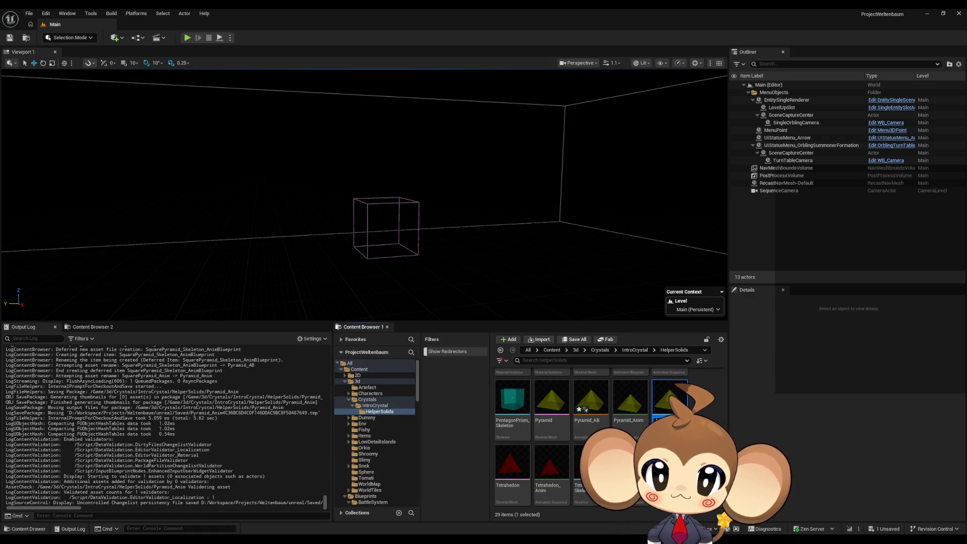
pyautogui.press('Return')
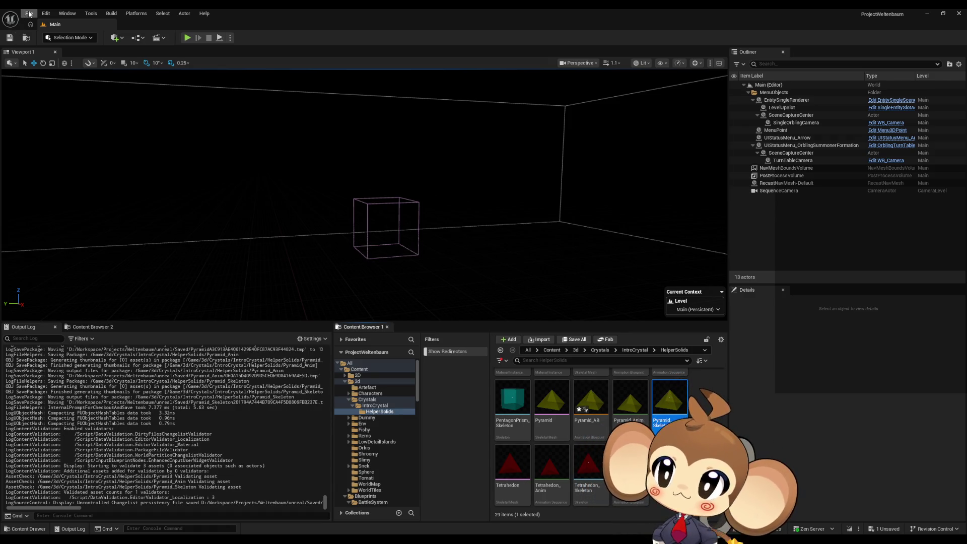
pyautogui.click(29, 13)
pyautogui.moveTo(71, 88)
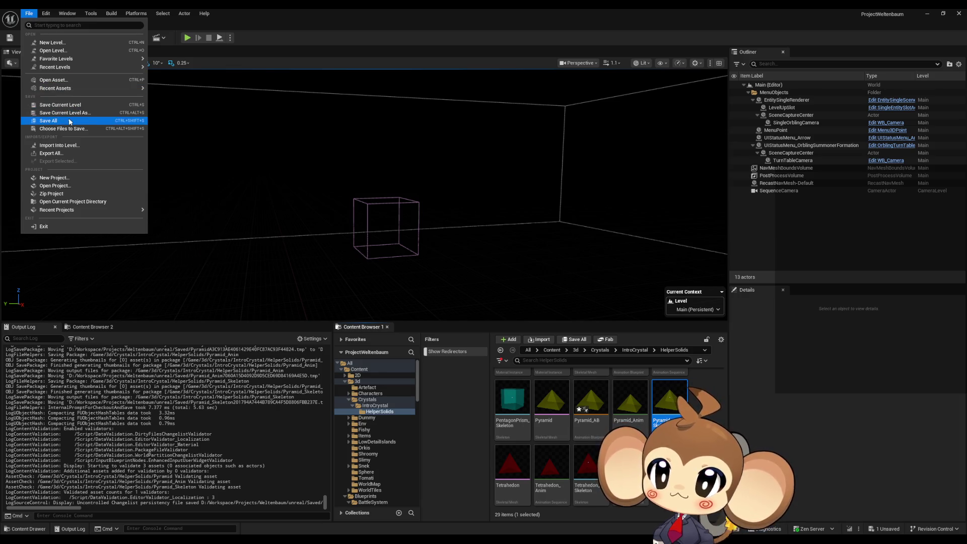
pyautogui.click(70, 120)
pyautogui.click(597, 407)
pyautogui.doubleClick(598, 407)
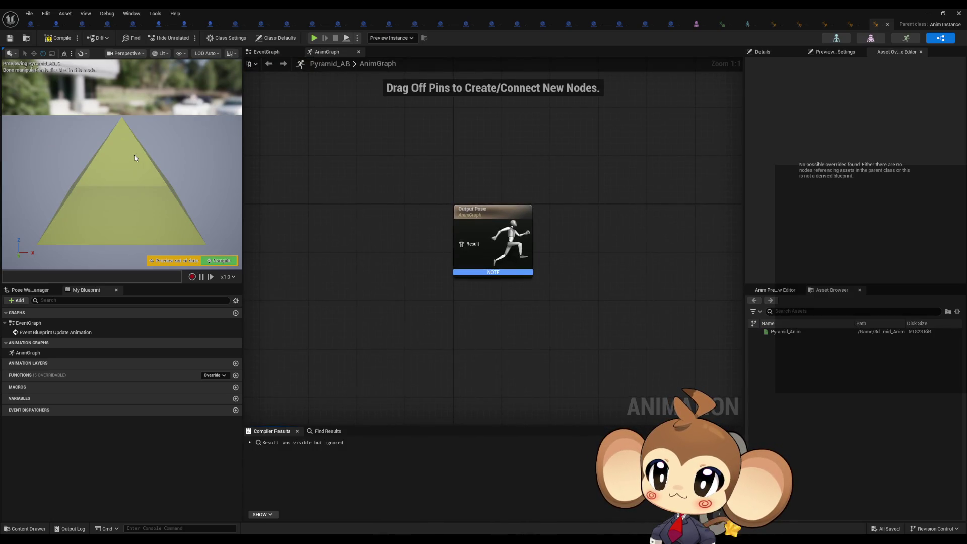
# - Reparent Pyramid_AB to Abstract_OrblingAnimationBP
pyautogui.click(28, 13)
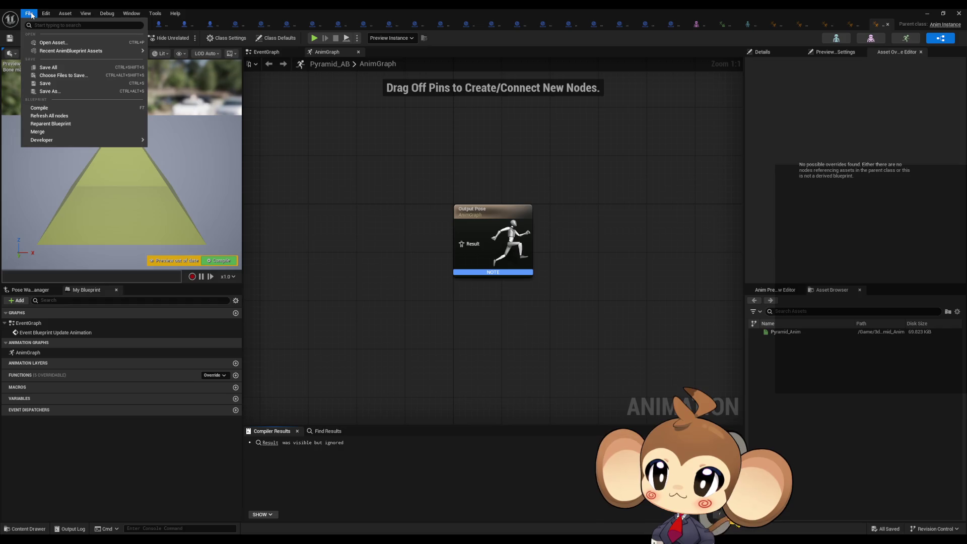
pyautogui.click(53, 123)
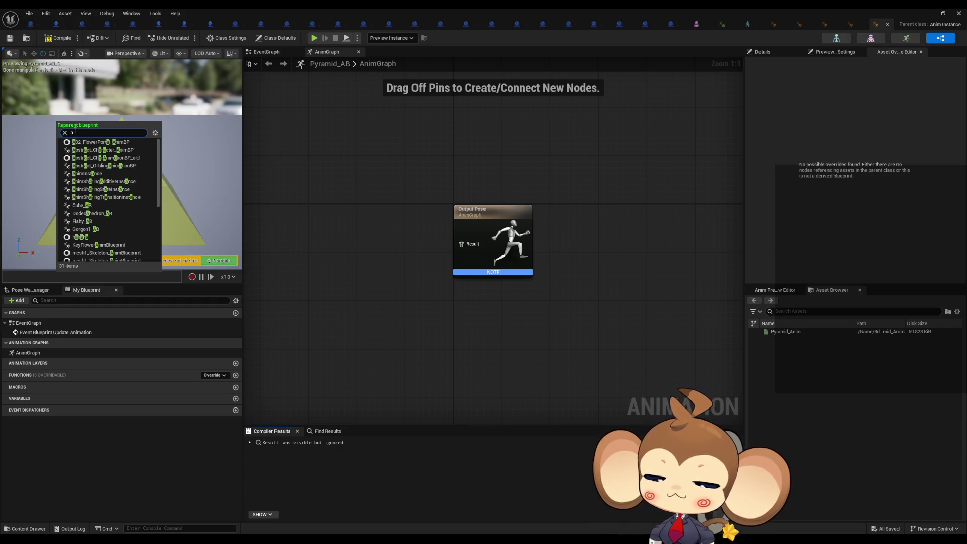
pyautogui.write('abs orb')
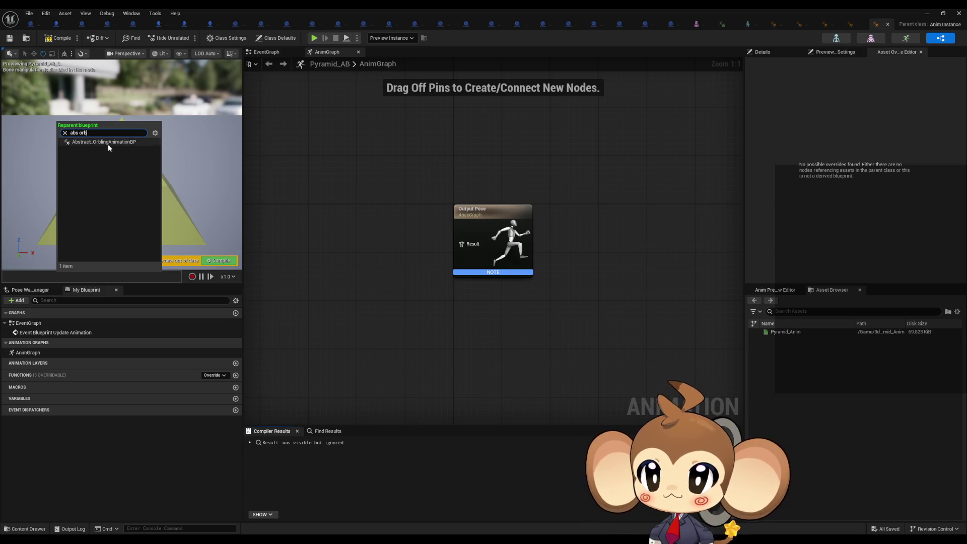
pyautogui.click(108, 143)
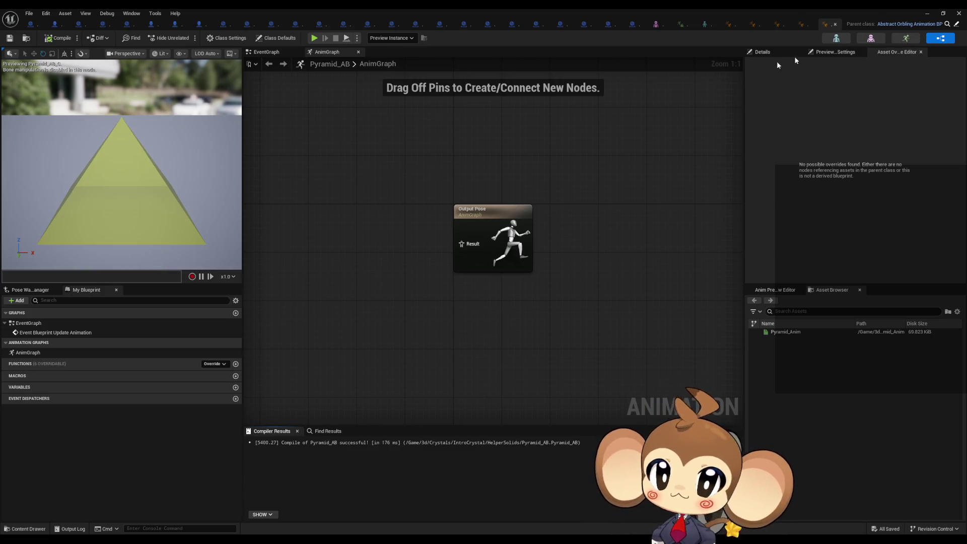
pyautogui.click(834, 24)
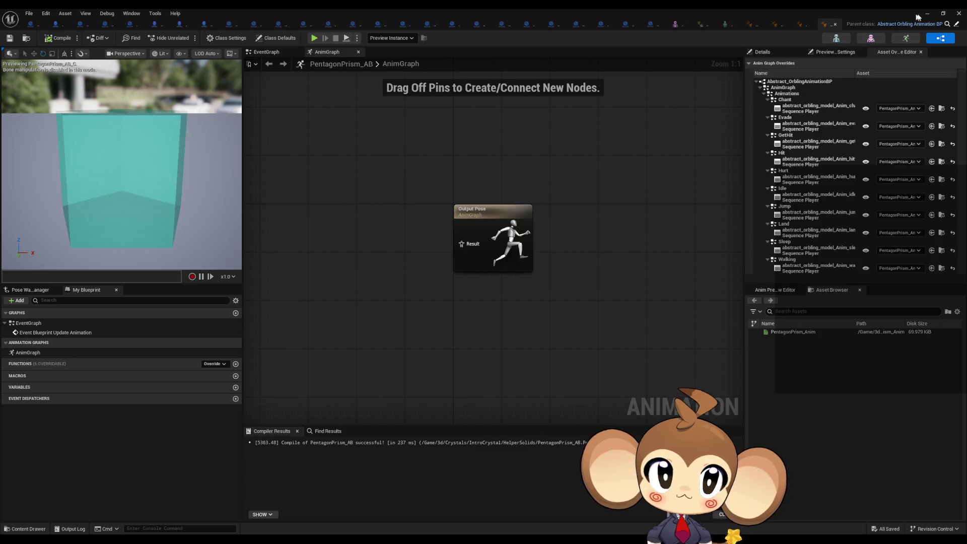
pyautogui.click(927, 13)
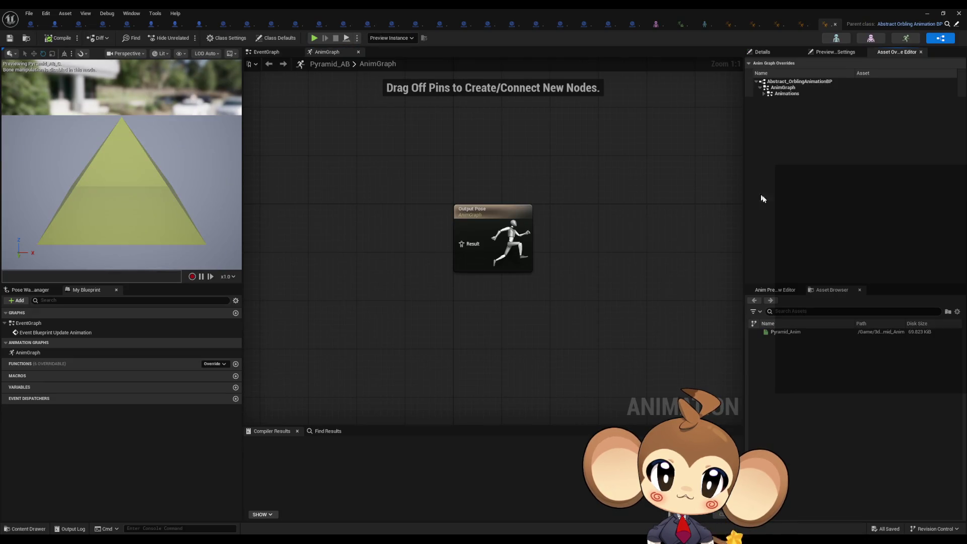
# - Expand the list of overridable animations and all ten entries, Walking through GetHit
pyautogui.click(763, 95)
pyautogui.click(767, 154)
pyautogui.click(767, 148)
pyautogui.click(767, 141)
pyautogui.click(768, 135)
pyautogui.click(767, 129)
pyautogui.click(767, 124)
pyautogui.click(767, 117)
pyautogui.click(768, 111)
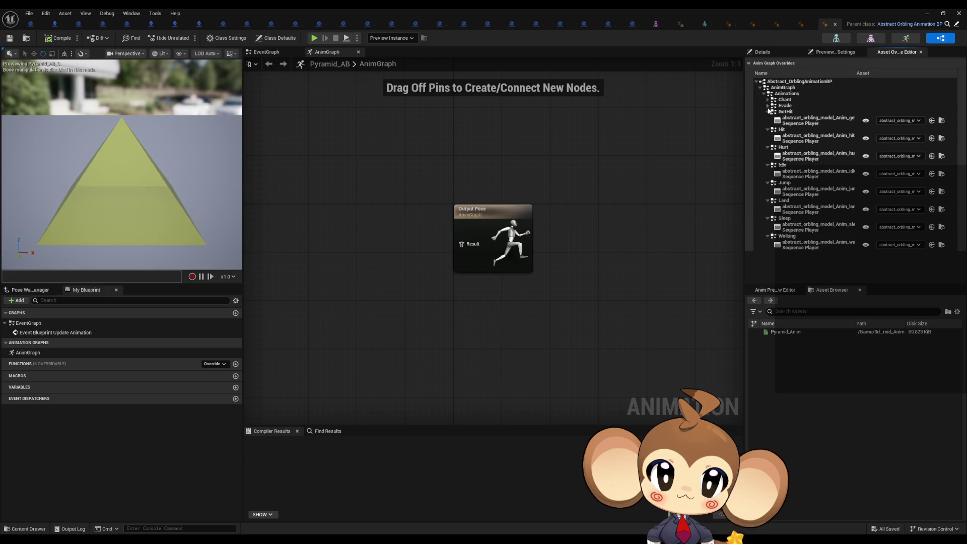
pyautogui.click(768, 105)
pyautogui.click(767, 99)
# - Assign Pyramid_Anim to every animation slot, then compile and save Pyramid_AB
pyautogui.click(900, 108)
pyautogui.click(899, 219)
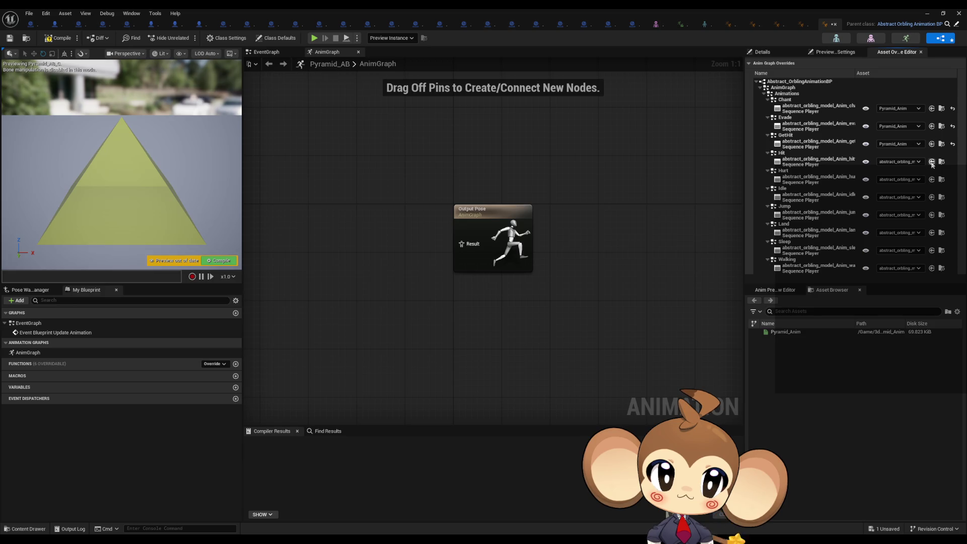
pyautogui.click(932, 196)
pyautogui.click(931, 214)
pyautogui.click(932, 232)
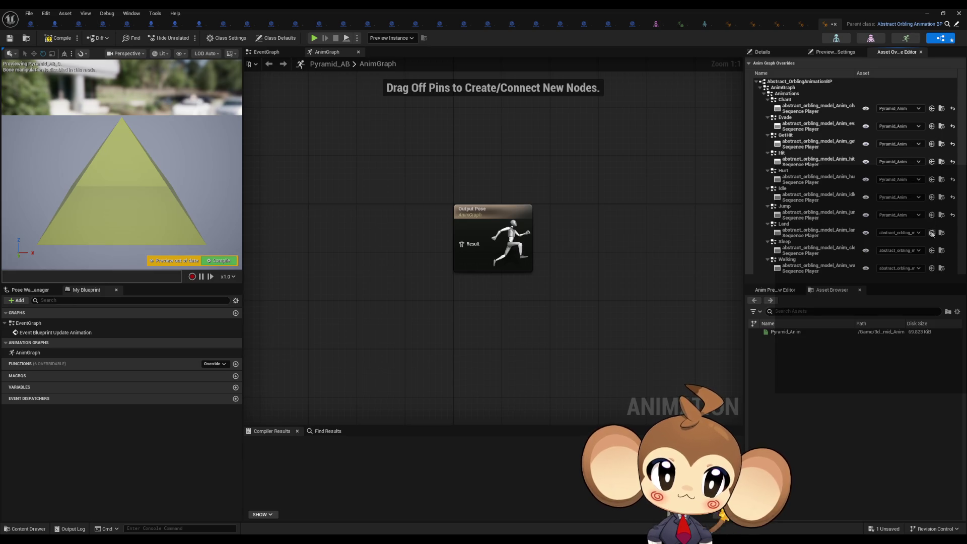
pyautogui.click(931, 268)
pyautogui.click(57, 38)
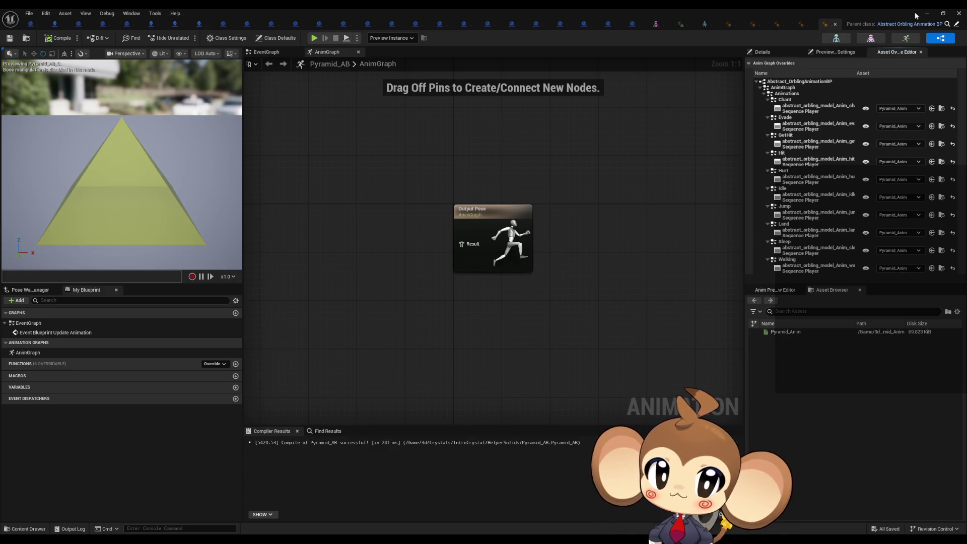
pyautogui.click(928, 13)
pyautogui.scroll(5, 605, 438)
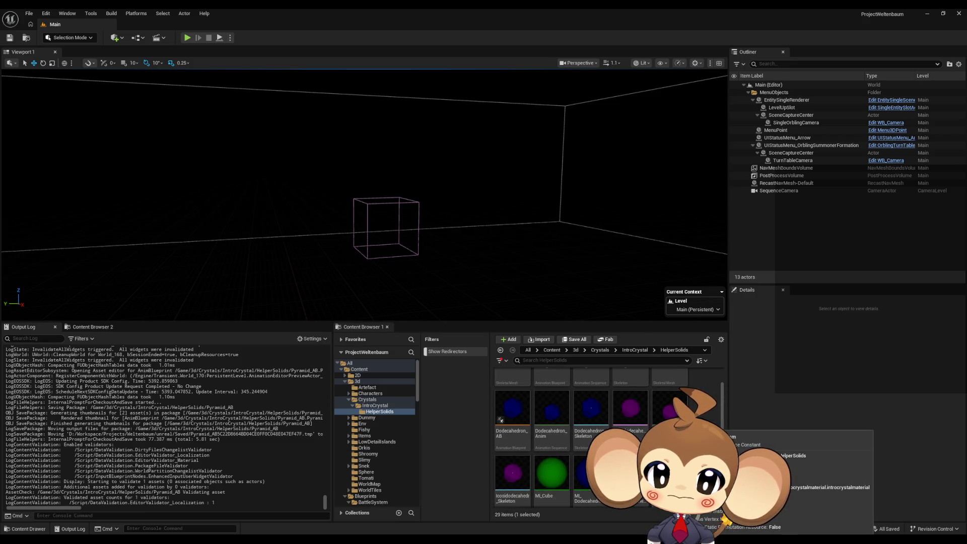
# - Create Icosidodecahedronfbx_AB from the Icosidodecahedronfbx skeletal mesh and open it
pyautogui.click(634, 409)
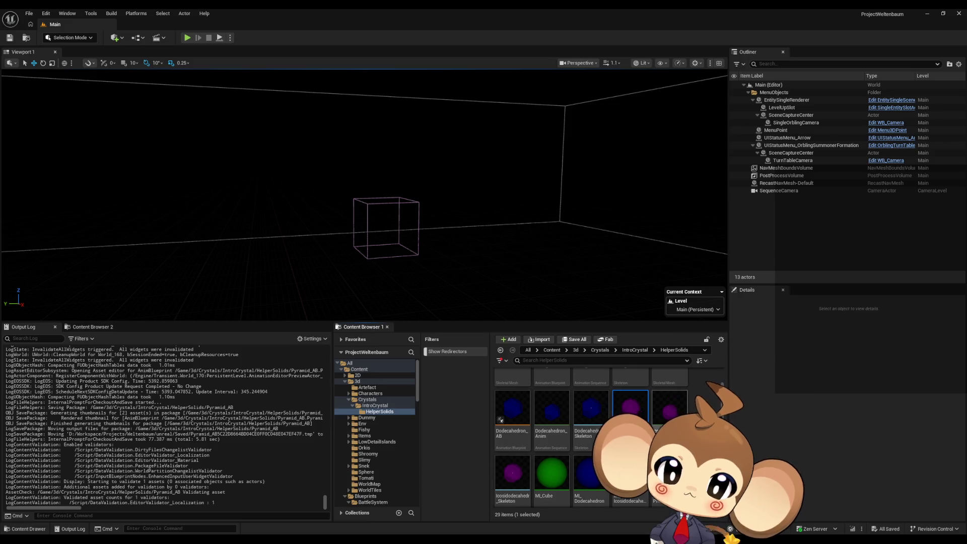
pyautogui.rightClick(620, 400)
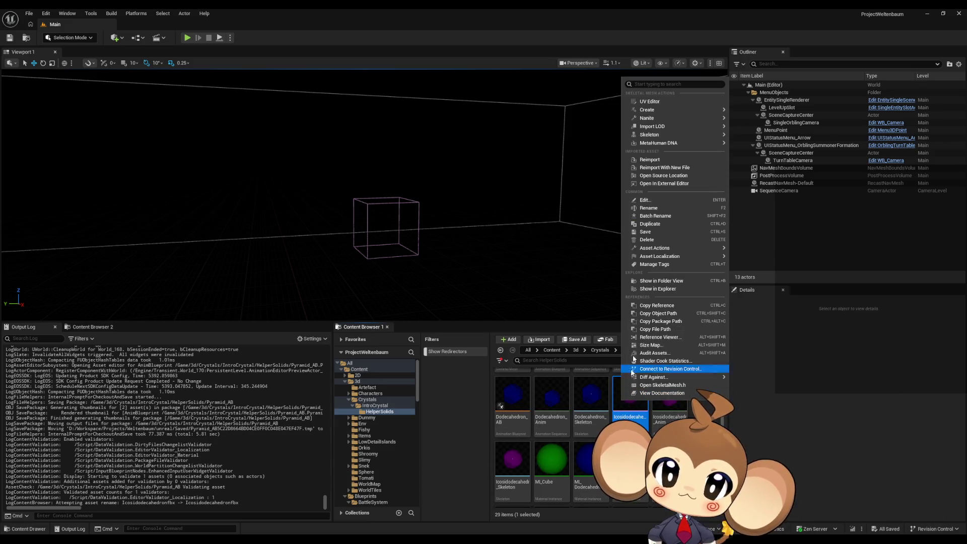
pyautogui.moveTo(711, 110)
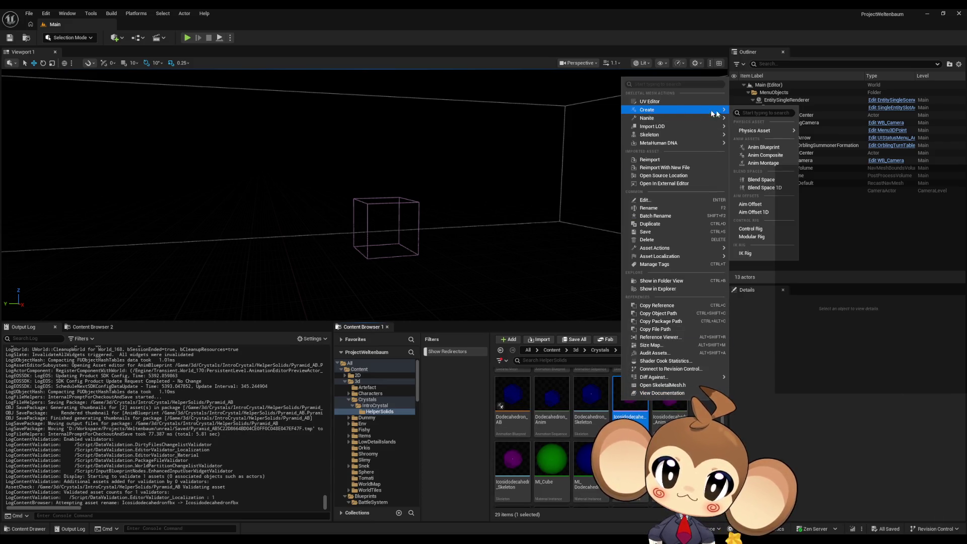
pyautogui.click(770, 147)
pyautogui.write('_AB')
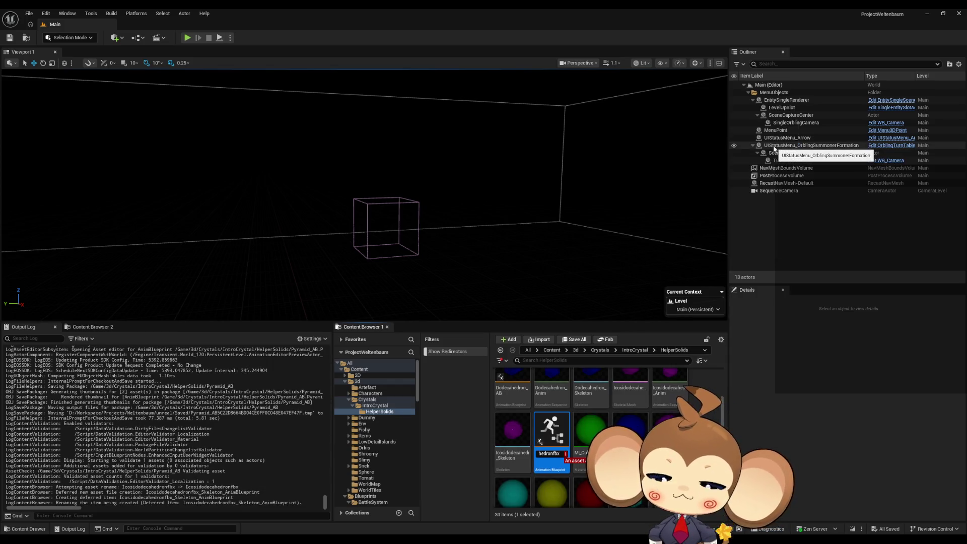
pyautogui.press('Return')
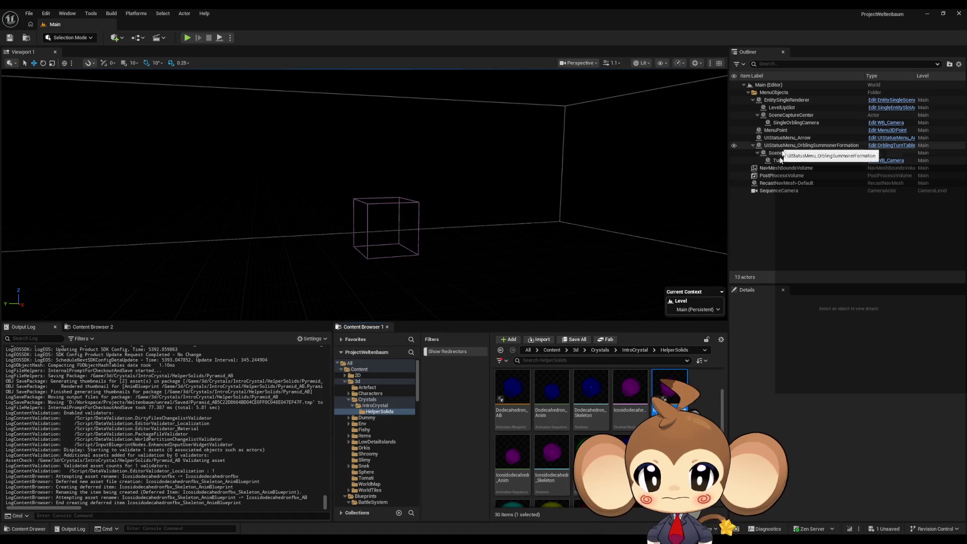
pyautogui.doubleClick(664, 391)
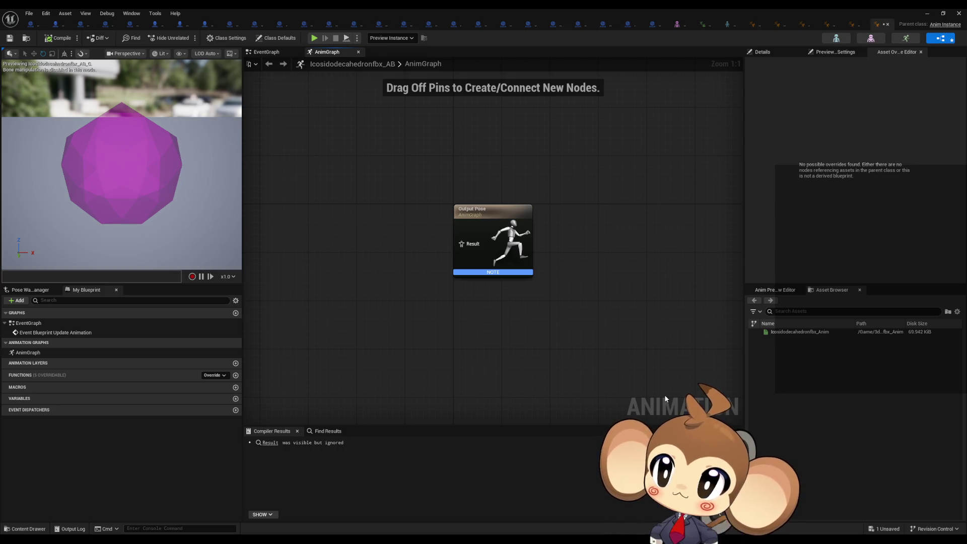
# - Reparent Icosidodecahedronfbx_AB to Abstract_OrblingAnimationBP
pyautogui.click(28, 14)
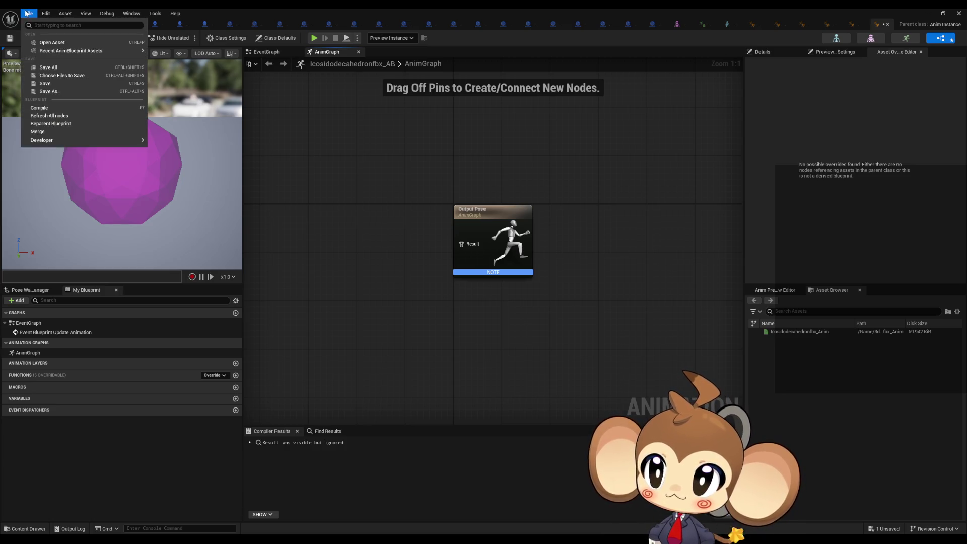
pyautogui.click(70, 124)
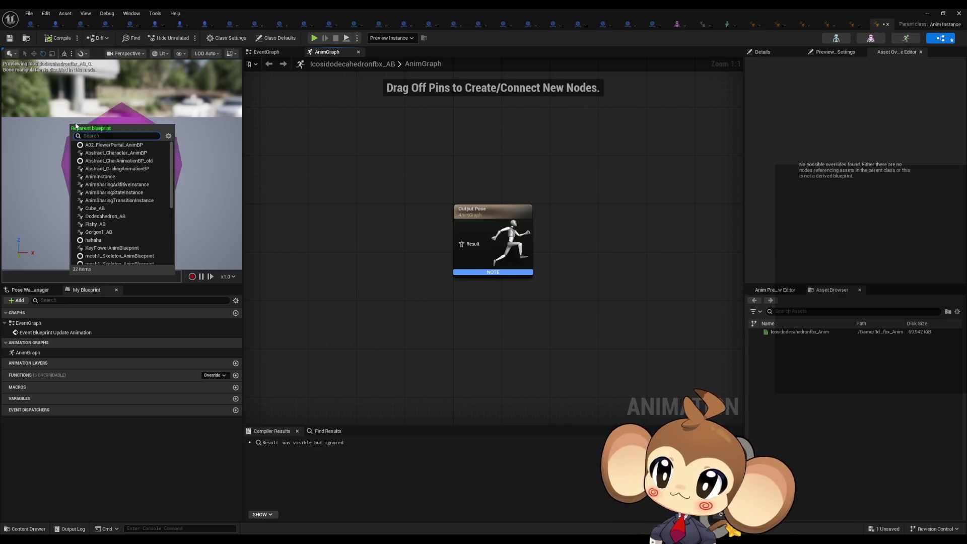
pyautogui.write('abs orb')
pyautogui.click(126, 144)
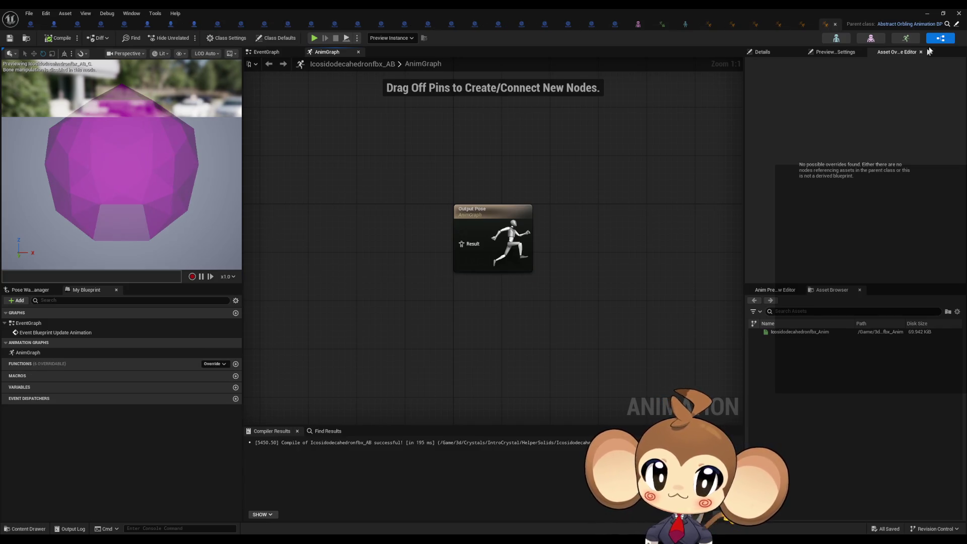
pyautogui.click(827, 25)
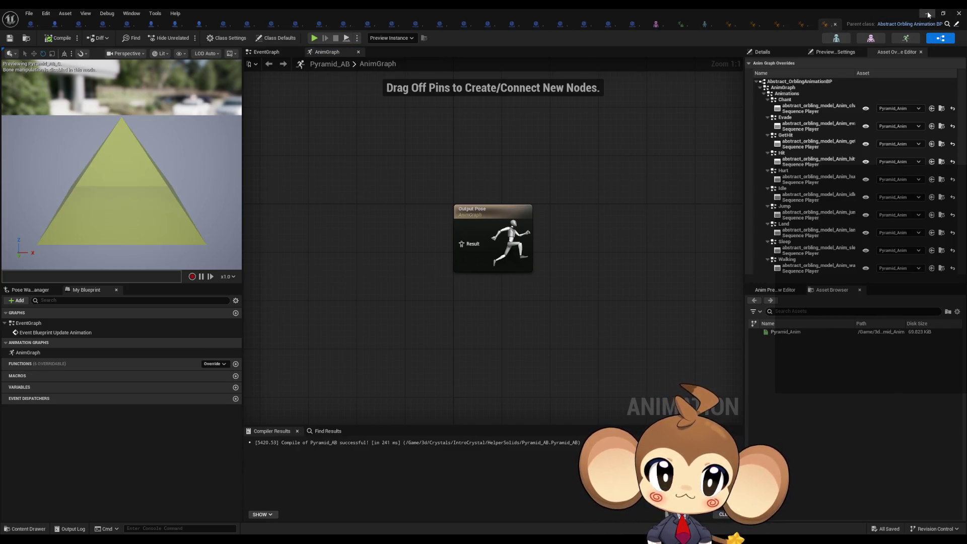
pyautogui.click(927, 12)
pyautogui.doubleClick(675, 386)
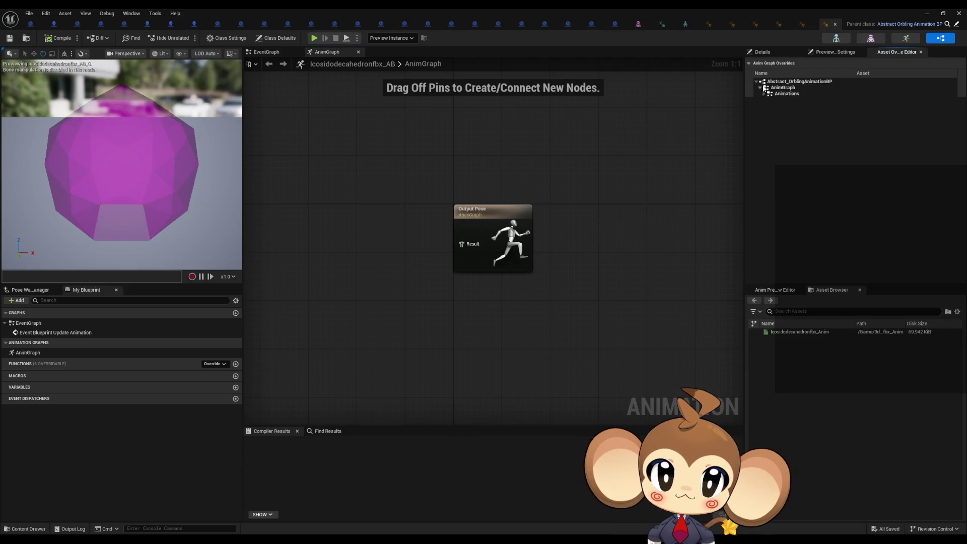
# - Expand the AnimGraph overrides and all ten animation entries, Walking through GetHit
pyautogui.doubleClick(771, 89)
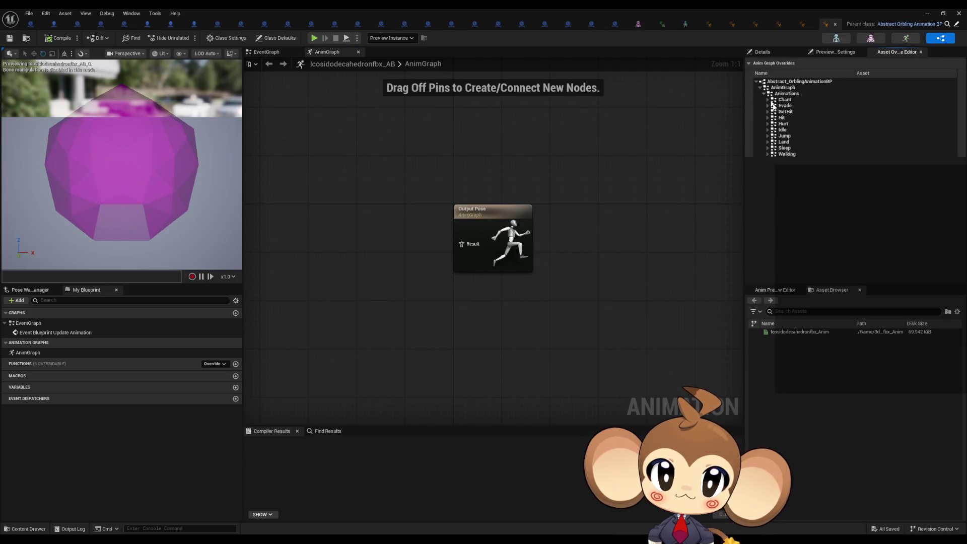
pyautogui.click(768, 154)
pyautogui.click(768, 147)
pyautogui.click(767, 142)
pyautogui.click(768, 135)
pyautogui.click(767, 130)
pyautogui.click(767, 124)
pyautogui.click(768, 117)
pyautogui.click(768, 107)
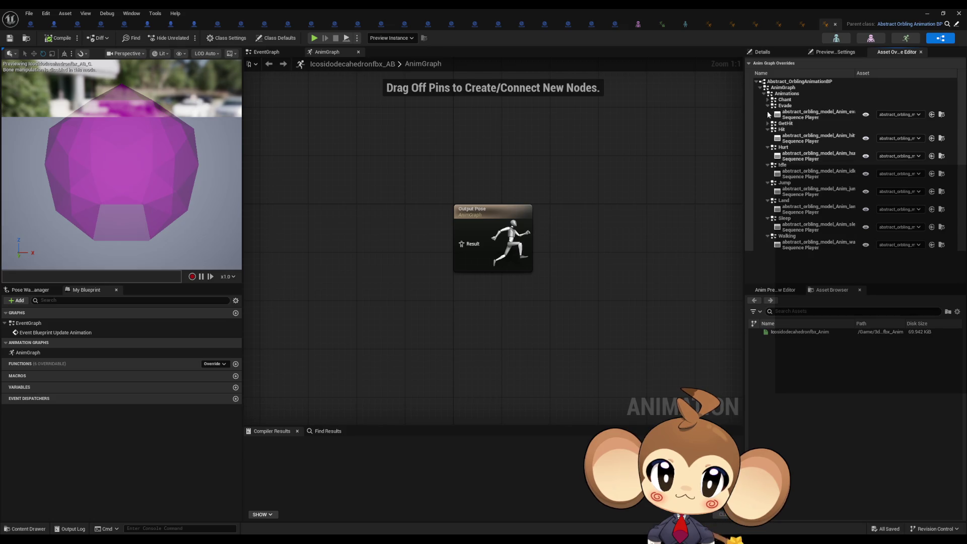
pyautogui.click(769, 100)
pyautogui.click(768, 135)
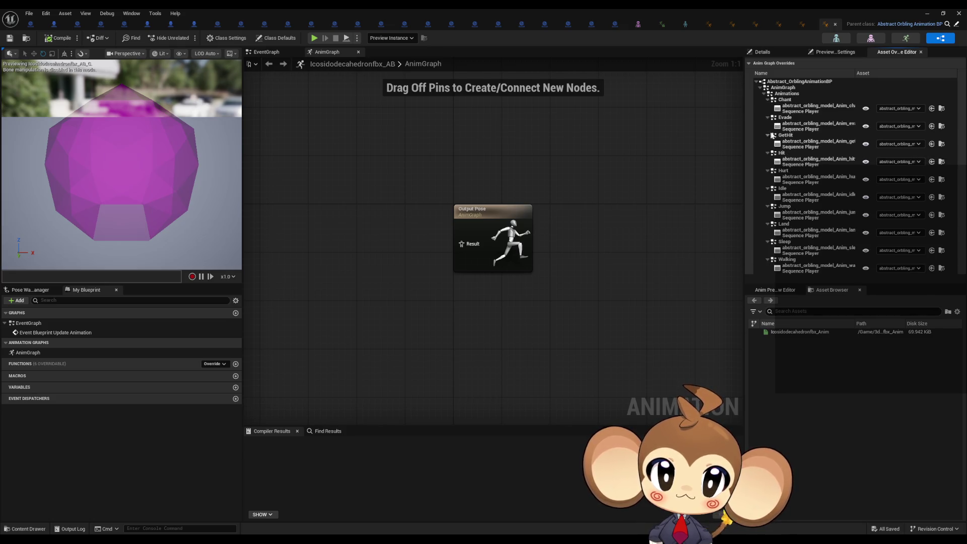
# - Set every animation slot to the Icosidodecahedronfbx animation, then compile and save
pyautogui.click(918, 109)
pyautogui.click(889, 185)
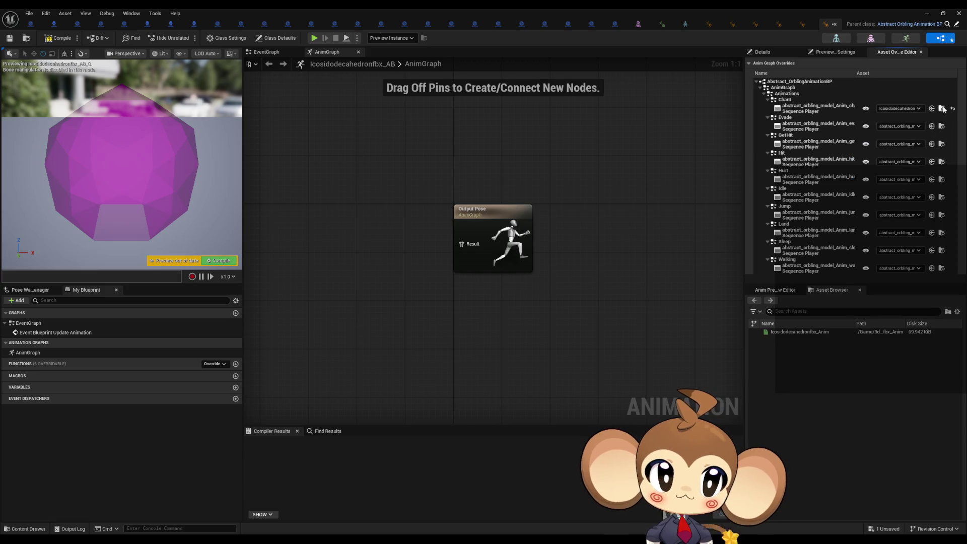
pyautogui.click(931, 126)
pyautogui.click(931, 144)
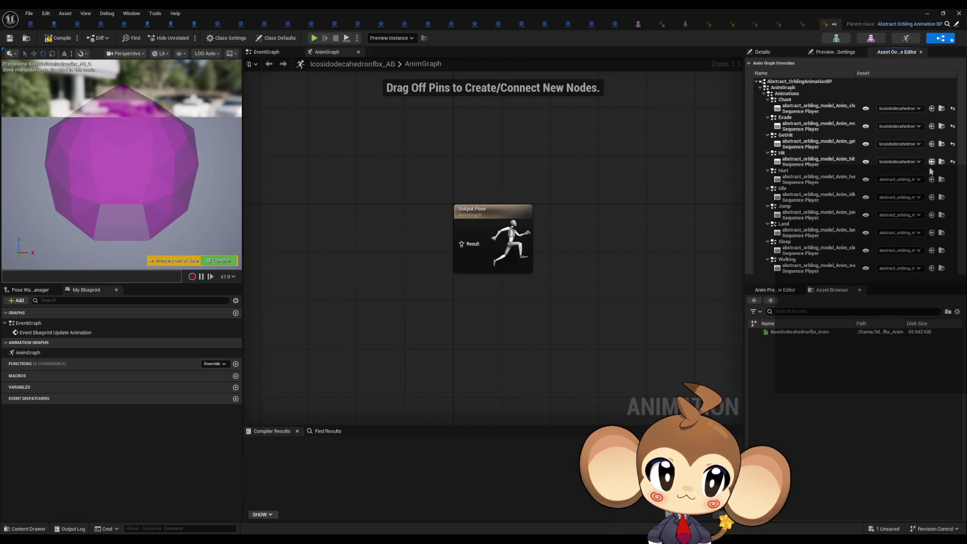
pyautogui.click(931, 215)
pyautogui.click(931, 232)
pyautogui.click(931, 250)
pyautogui.click(931, 268)
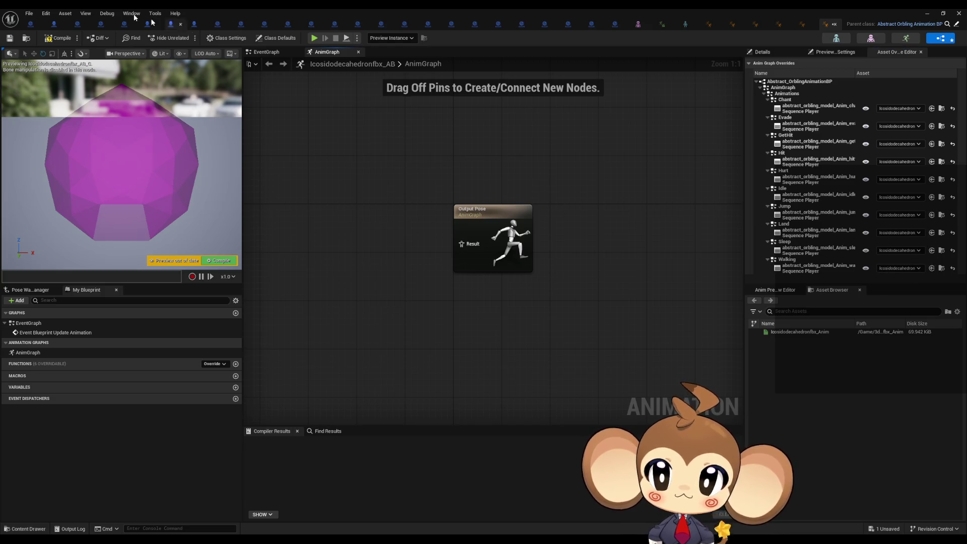
pyautogui.hotkey('ctrl', 's')
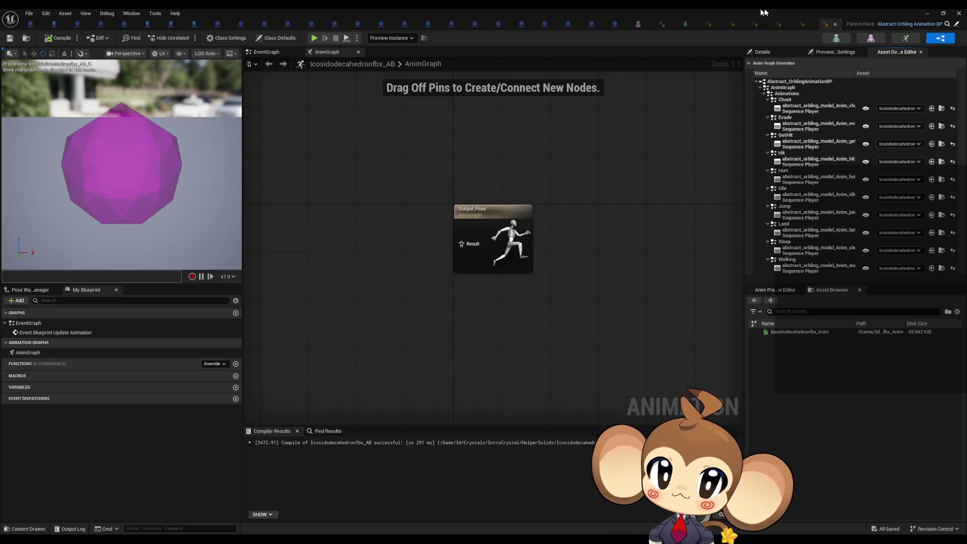
pyautogui.click(834, 24)
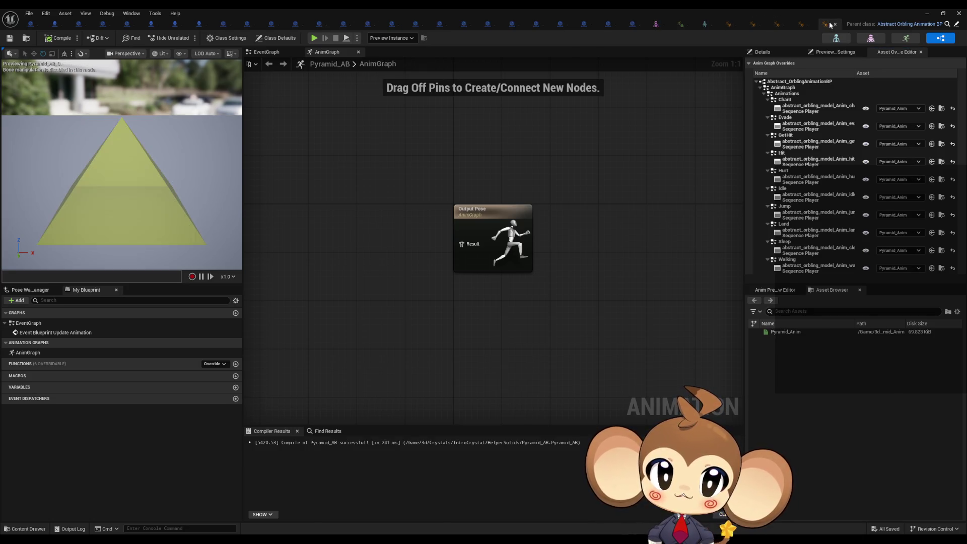
# - Close the solid anim blueprints, Tomati_AB, and the Tetrahedon skeleton, animation, mesh and VisualEntity editors
pyautogui.click(834, 24)
pyautogui.click(833, 24)
pyautogui.click(833, 25)
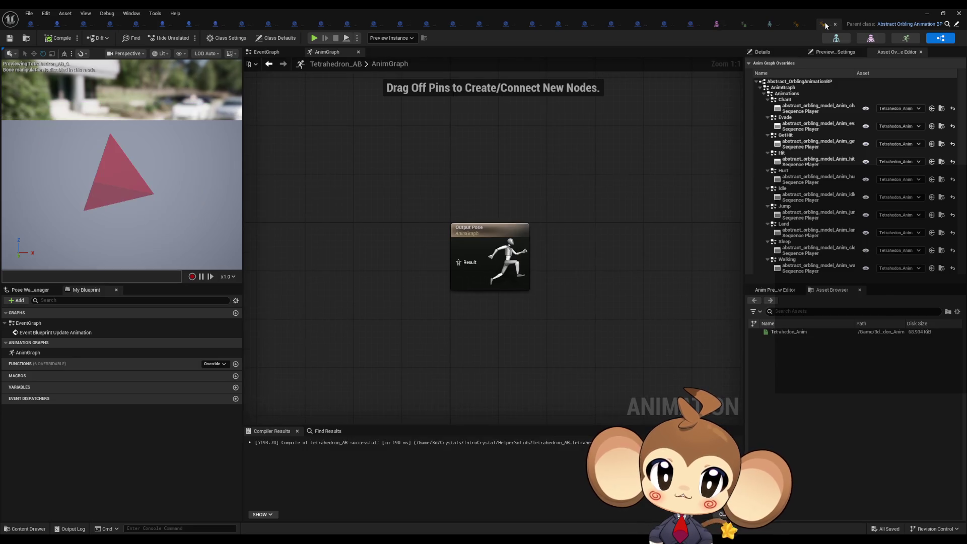
pyautogui.click(834, 25)
pyautogui.click(834, 24)
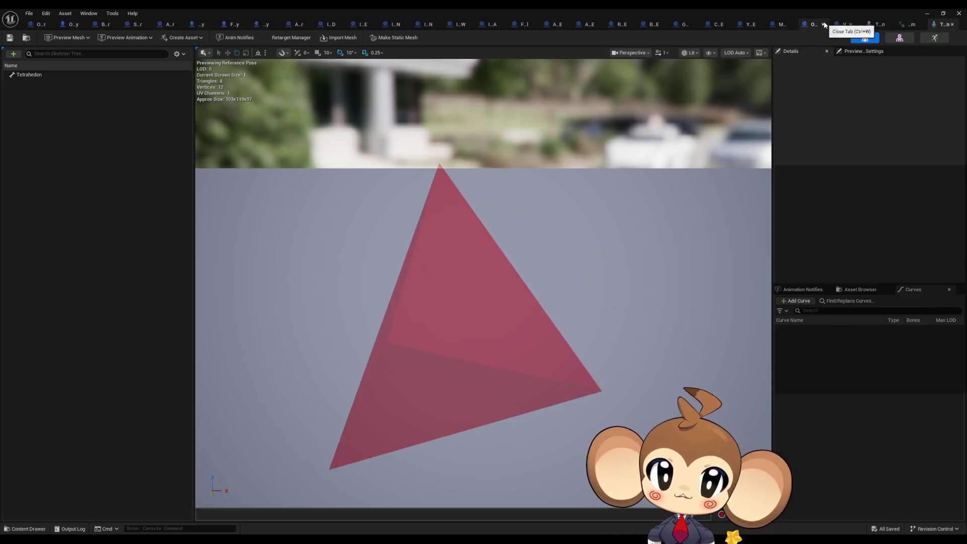
pyautogui.middleClick(937, 27)
pyautogui.middleClick(938, 27)
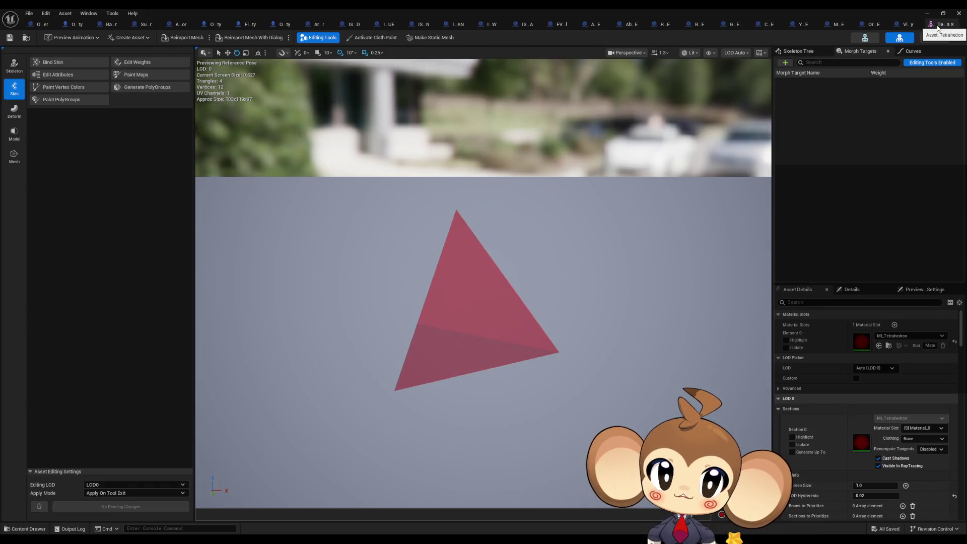
pyautogui.middleClick(938, 27)
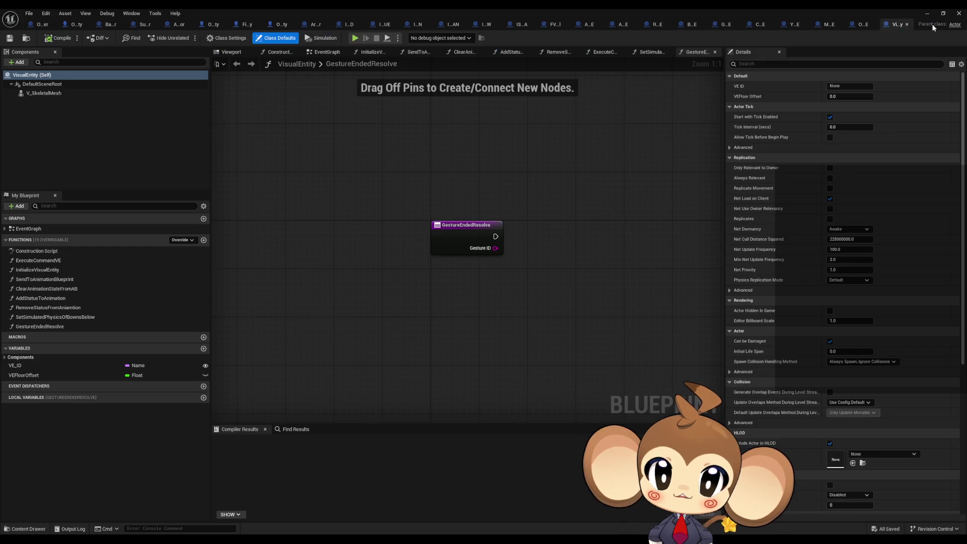
pyautogui.middleClick(898, 26)
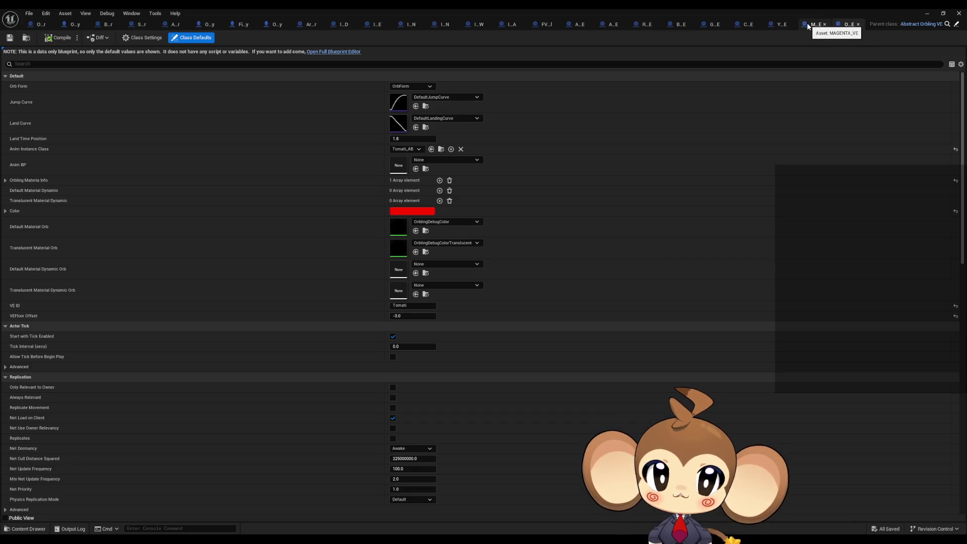
# - Open Abstract_Orbling_VE's full editor and inspect how InitializeVisualEntity sets Anim Instance Class
pyautogui.click(955, 25)
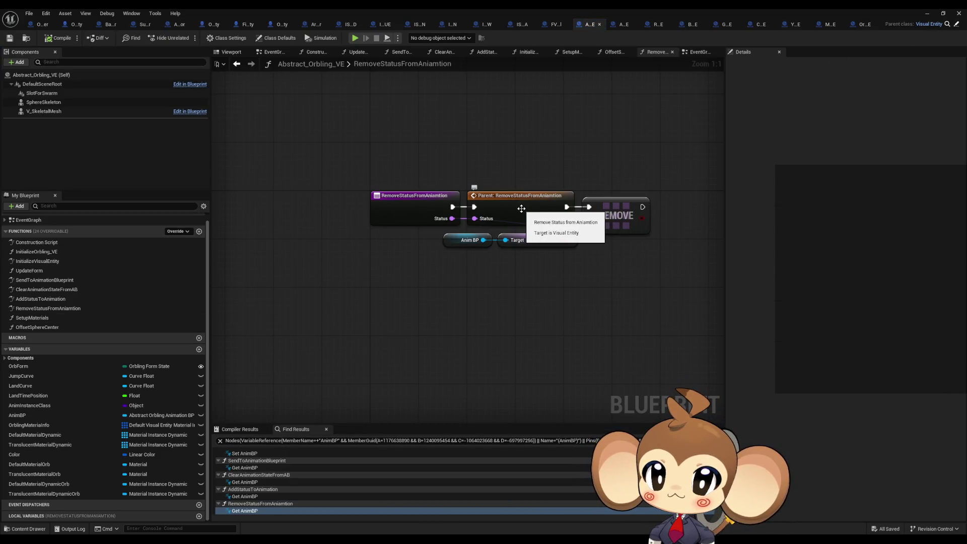
pyautogui.doubleClick(32, 251)
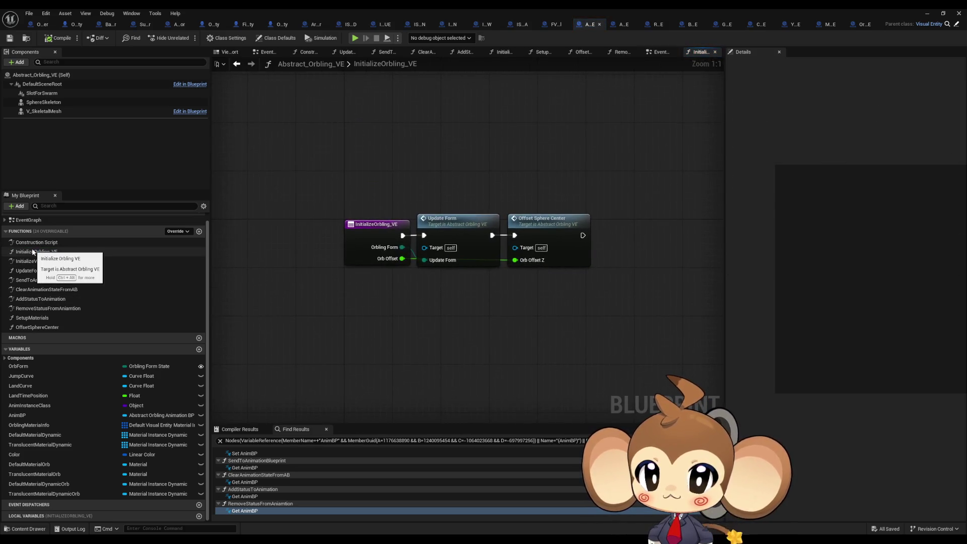
pyautogui.doubleClick(50, 261)
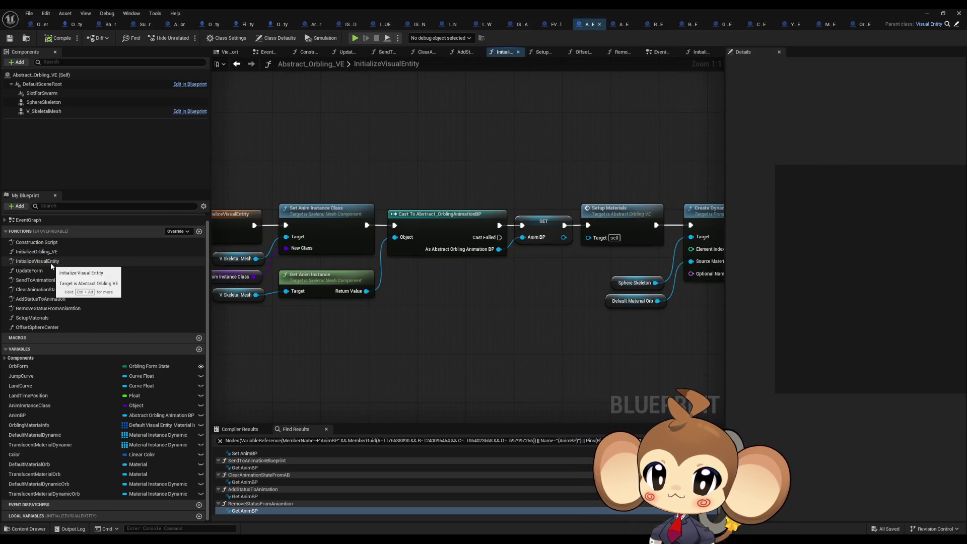
pyautogui.moveTo(634, 265); pyautogui.dragTo(629, 264)
pyautogui.click(497, 226)
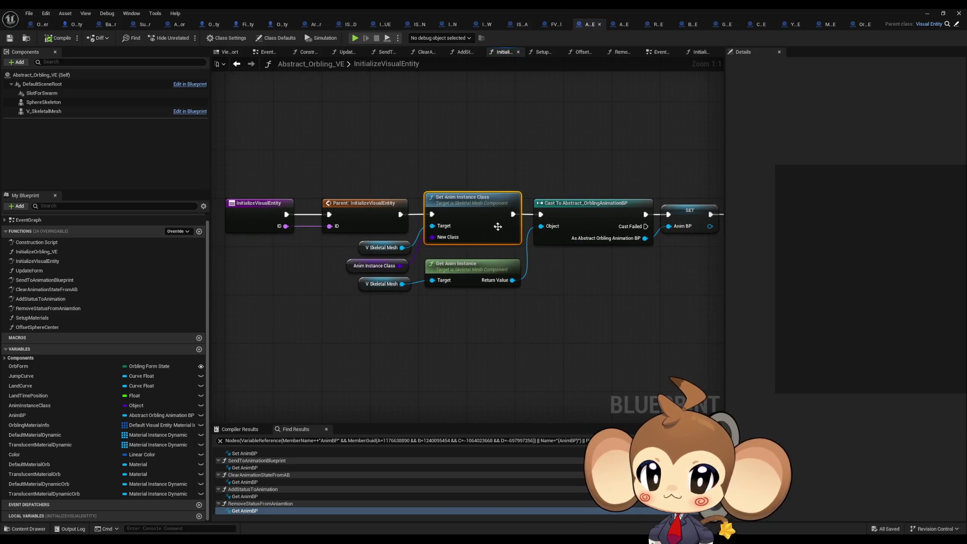
pyautogui.click(355, 266)
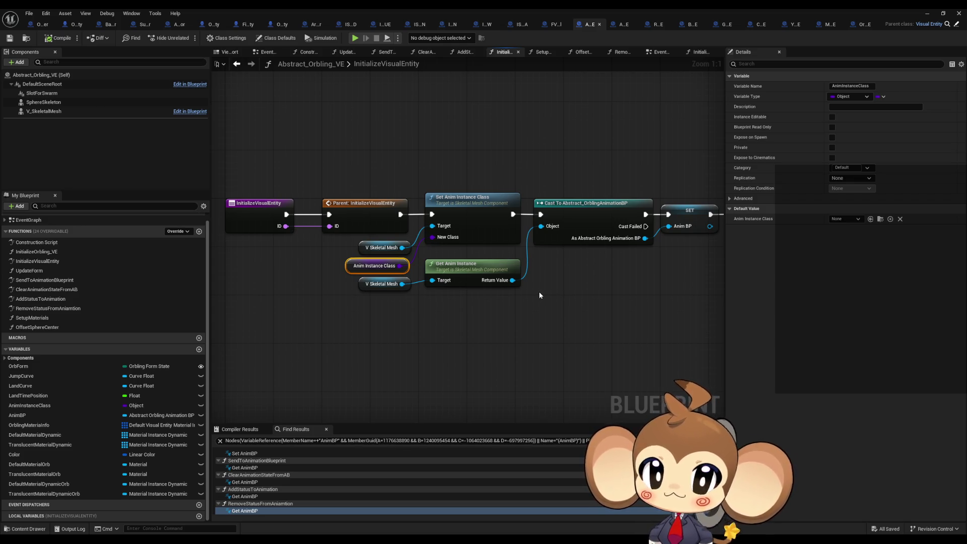
pyautogui.click(623, 27)
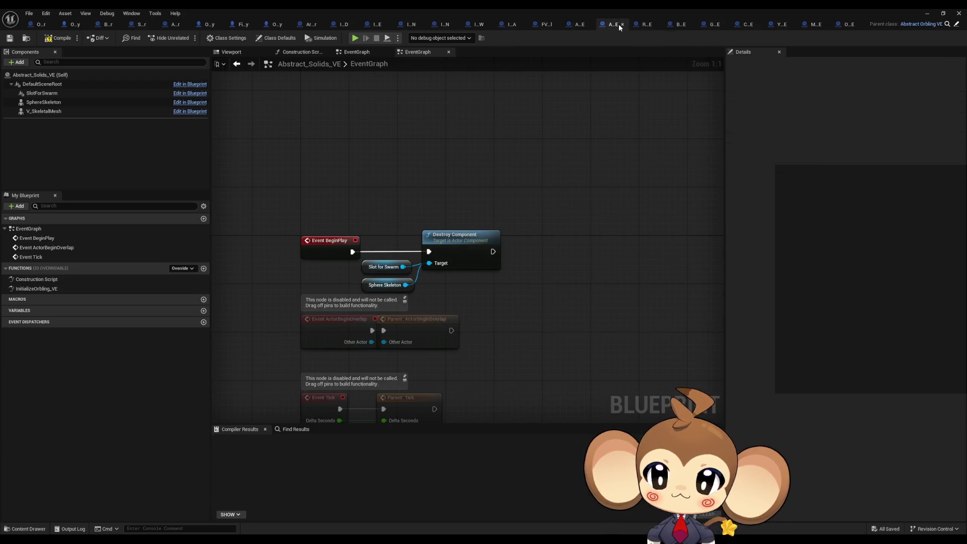
# - Set RED_VE's Anim Instance Class default to Tetrahedon_AB, then compile and save
pyautogui.click(637, 24)
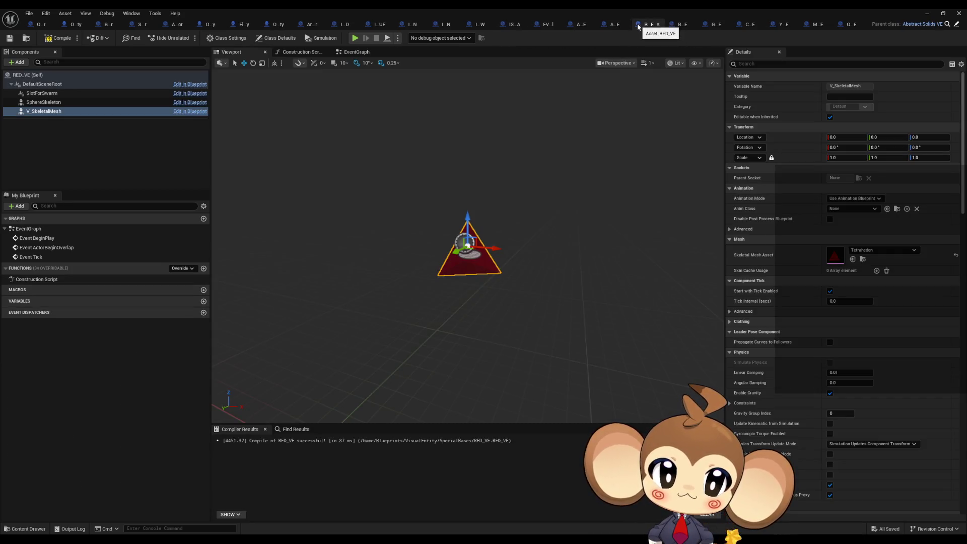
pyautogui.click(275, 39)
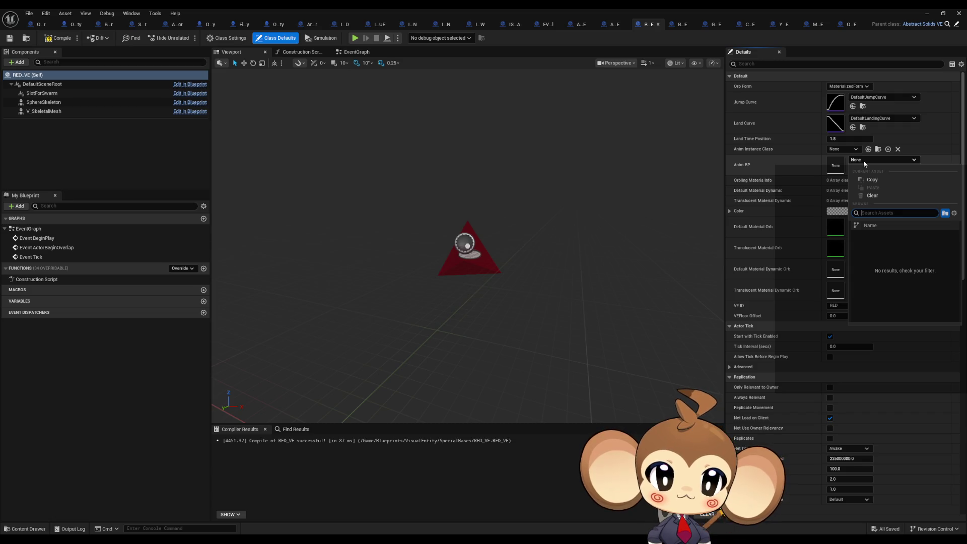
pyautogui.press('super+Down')
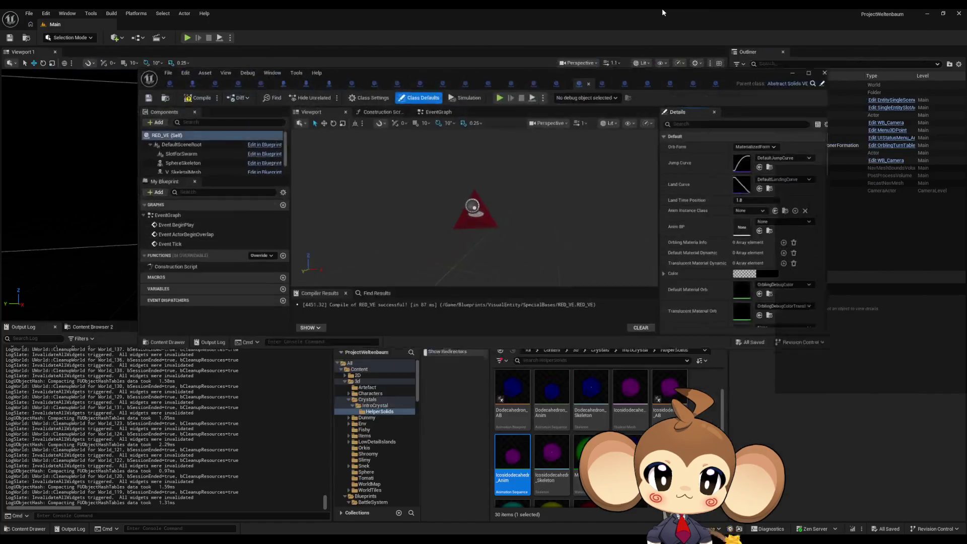
pyautogui.scroll(-3, 630, 428)
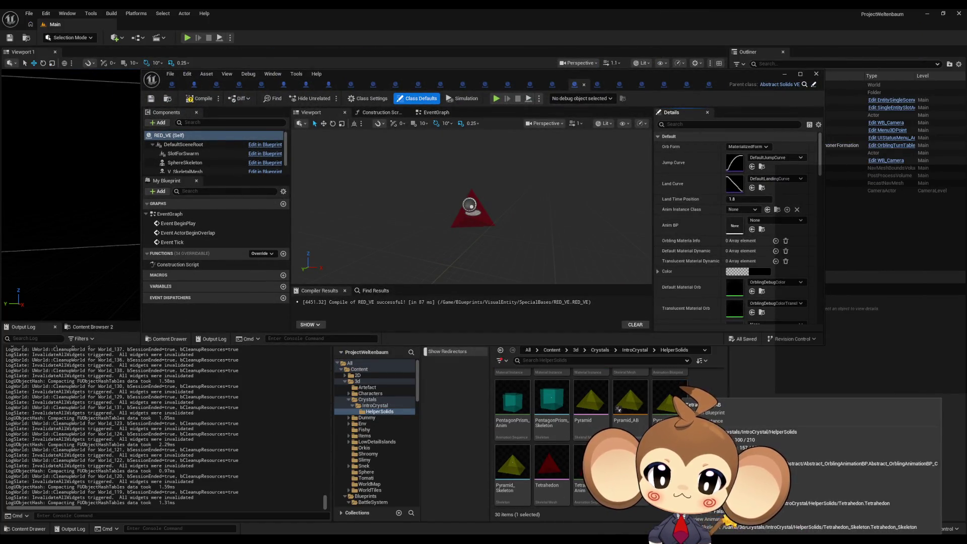
pyautogui.moveTo(672, 400)
pyautogui.mouseDown()
pyautogui.moveTo(771, 385)
pyautogui.moveTo(730, 207)
pyautogui.moveTo(739, 212)
pyautogui.mouseUp()
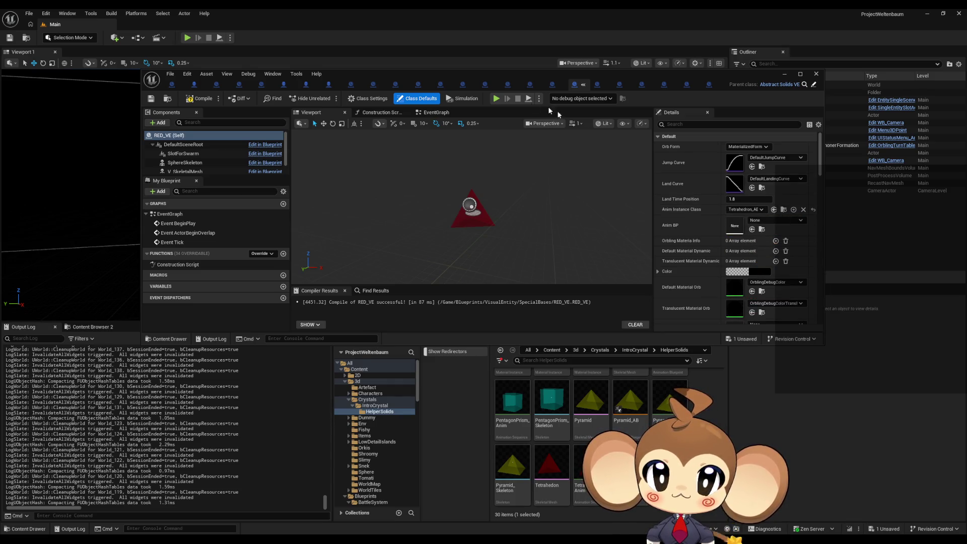
pyautogui.hotkey('ctrl', 's')
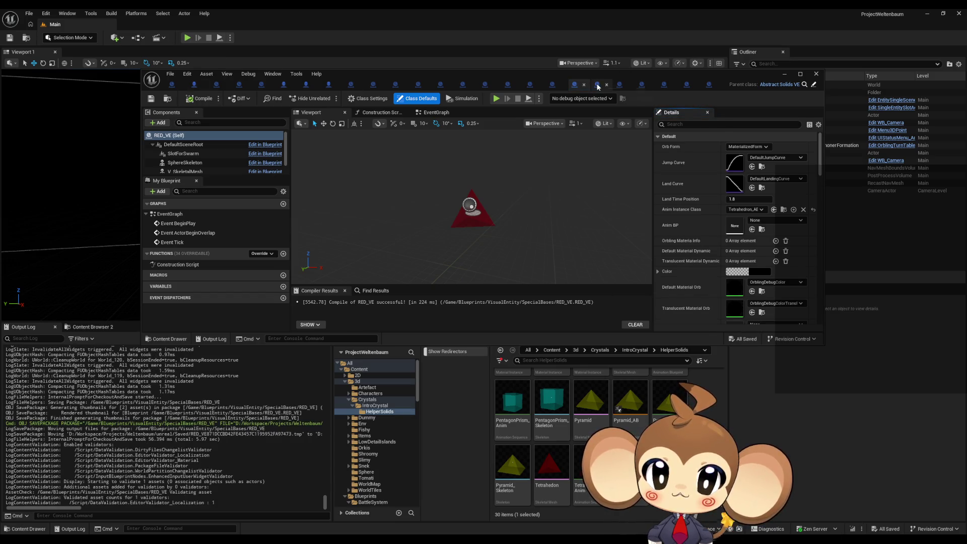
pyautogui.click(598, 87)
pyautogui.scroll(2, 604, 443)
pyautogui.scroll(5, 555, 452)
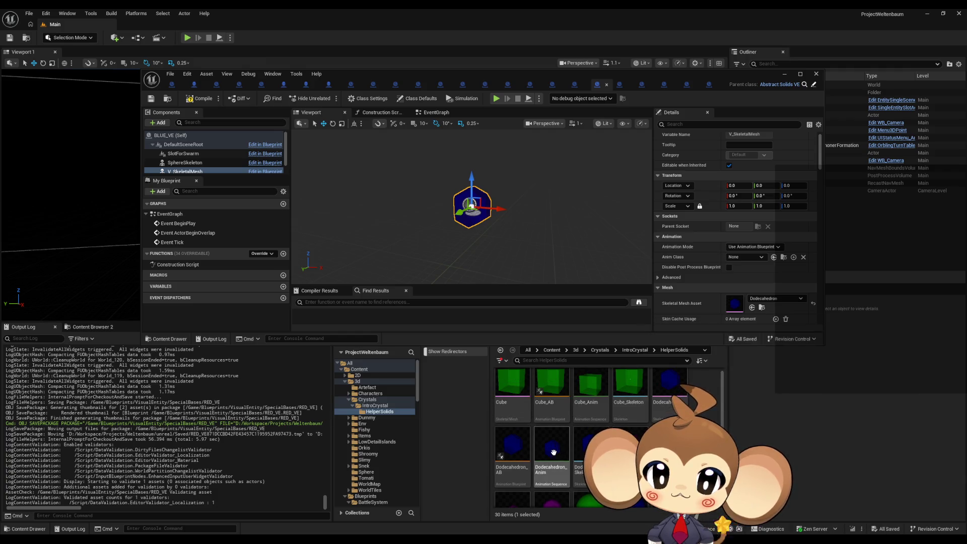
# - Set BLUE_VE's Anim Instance Class to Dodecahedron_AB and compile it
pyautogui.click(417, 98)
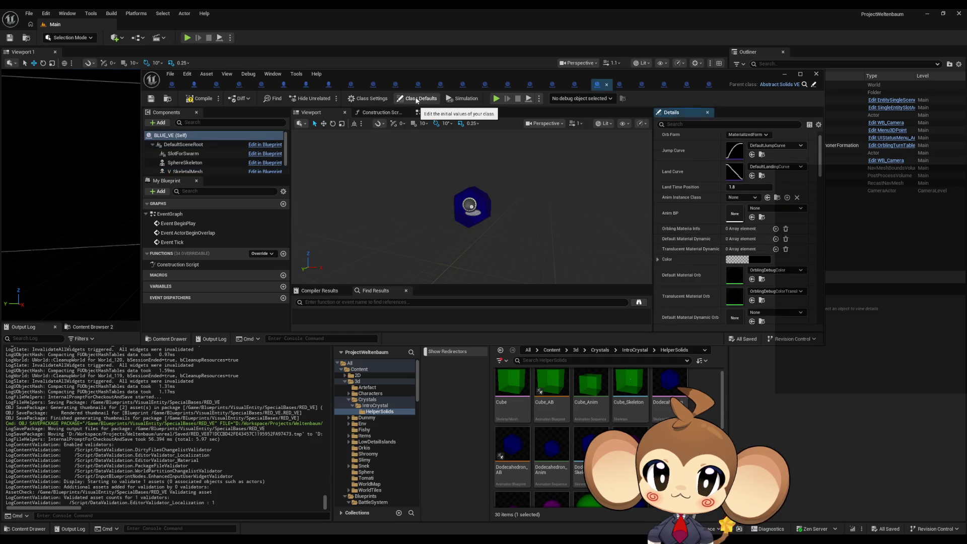
pyautogui.moveTo(513, 443)
pyautogui.mouseDown()
pyautogui.moveTo(690, 383)
pyautogui.moveTo(760, 312)
pyautogui.moveTo(739, 200)
pyautogui.mouseUp()
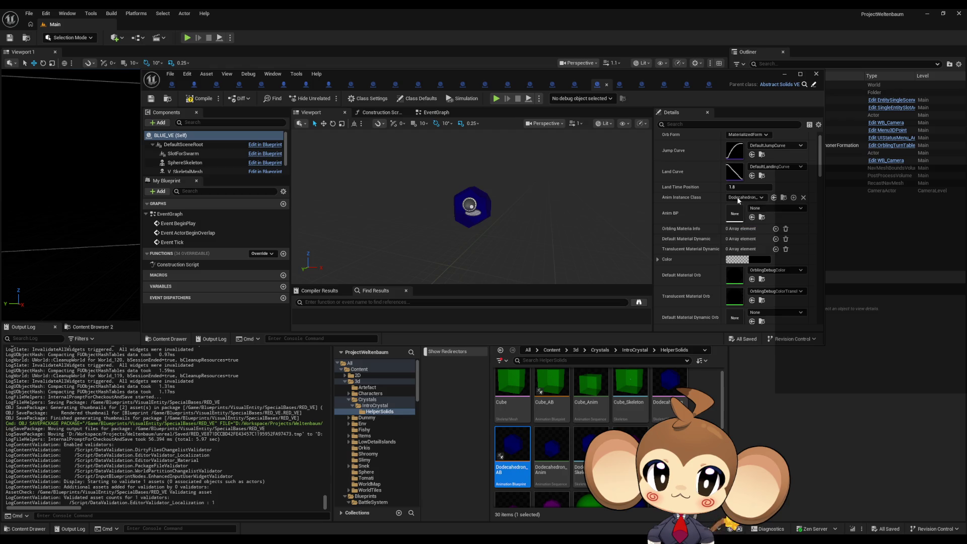
pyautogui.click(189, 99)
pyautogui.click(436, 99)
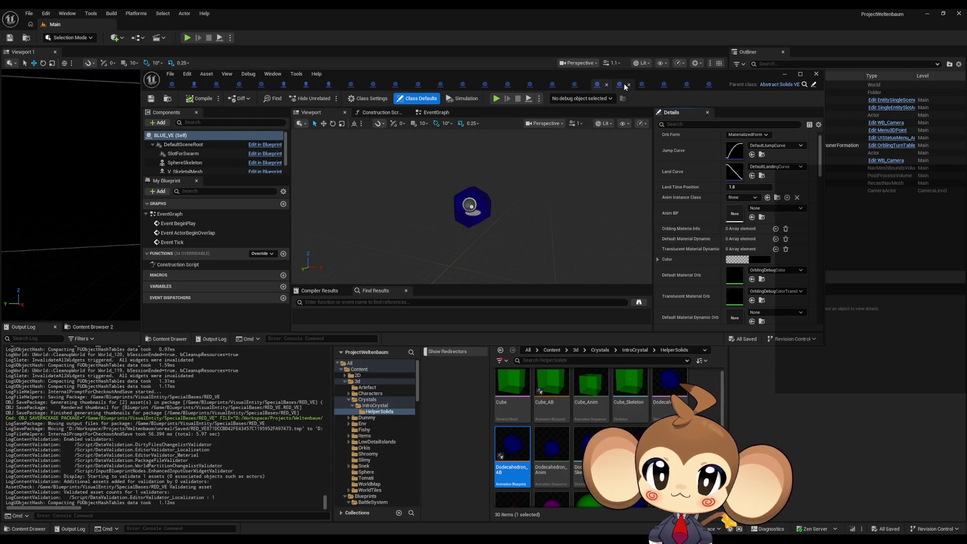
# - Assign an anim blueprint to GREEN_VE's Anim Instance Class in its Class Defaults
pyautogui.click(623, 86)
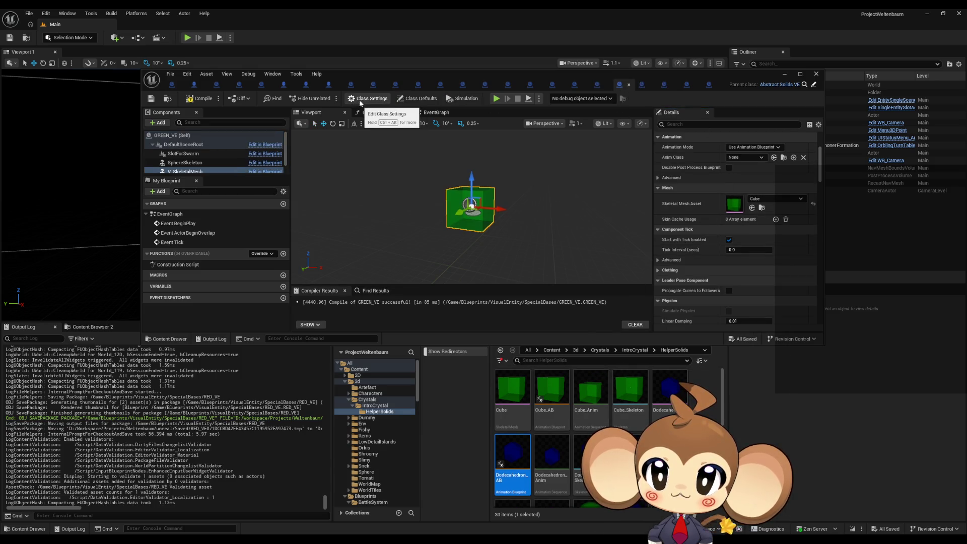
pyautogui.click(417, 99)
pyautogui.moveTo(547, 391)
pyautogui.mouseDown()
pyautogui.moveTo(710, 302)
pyautogui.moveTo(736, 141)
pyautogui.moveTo(753, 221)
pyautogui.moveTo(739, 209)
pyautogui.mouseUp()
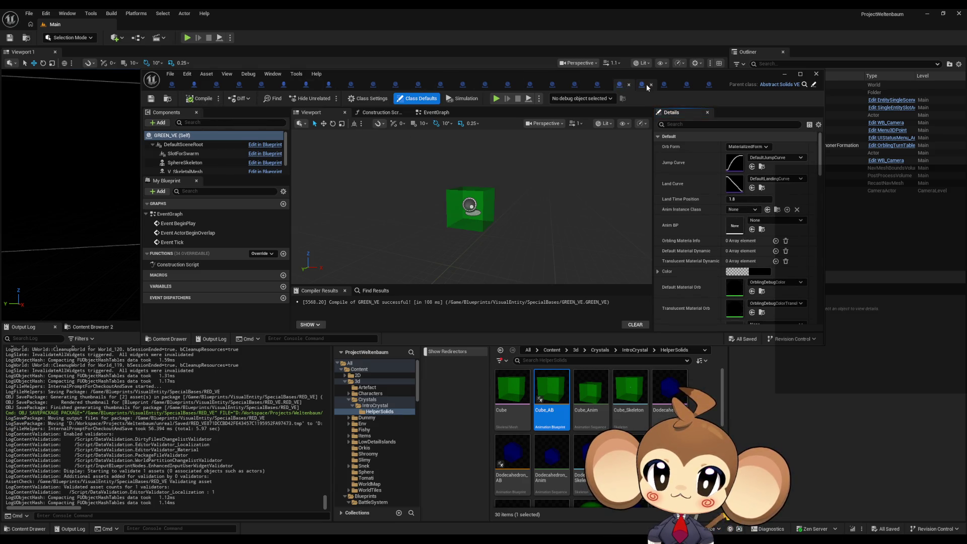
# - Set CYAN_VE's Anim Instance Class to PentagonPrism_AB and compile it
pyautogui.click(647, 87)
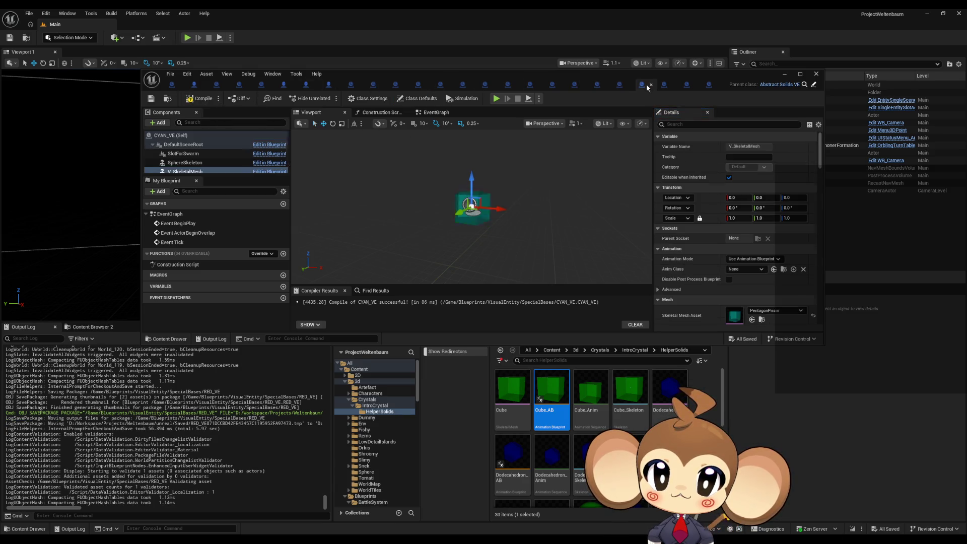
pyautogui.scroll(-5, 598, 400)
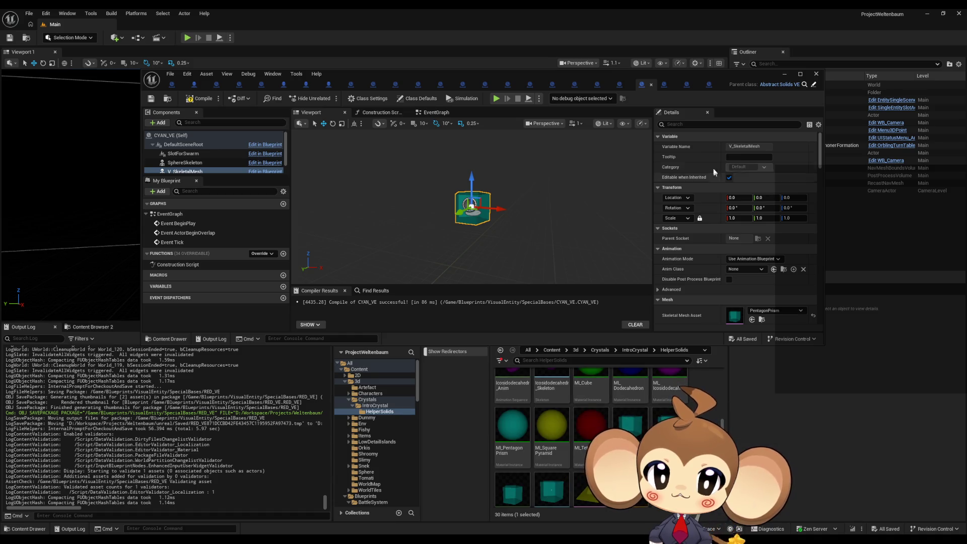
pyautogui.click(416, 98)
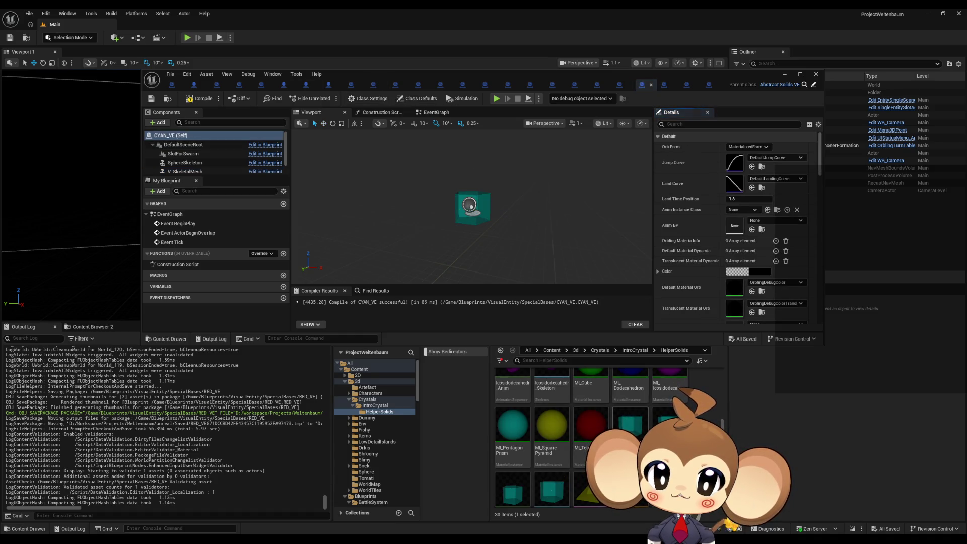
pyautogui.moveTo(667, 423)
pyautogui.mouseDown()
pyautogui.moveTo(730, 355)
pyautogui.moveTo(740, 212)
pyautogui.mouseUp()
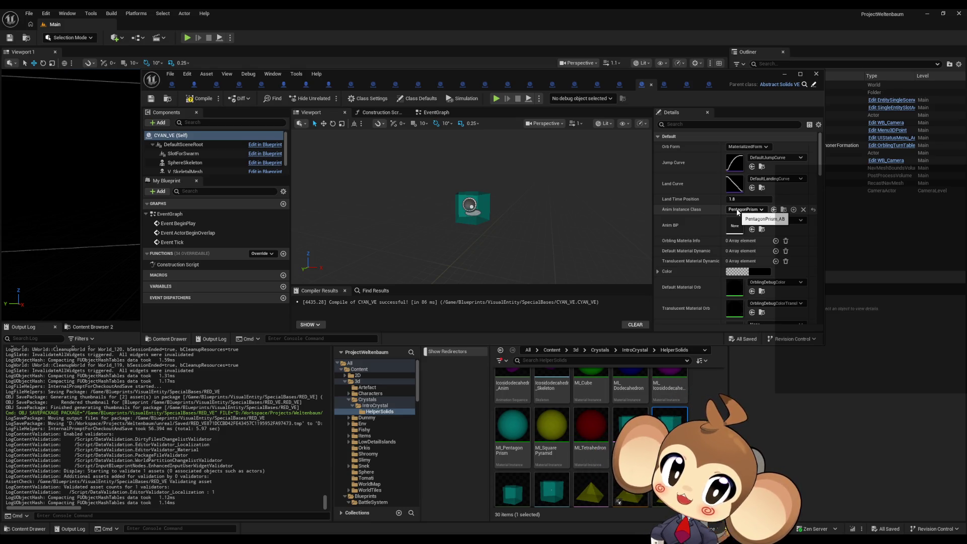
pyautogui.click(191, 99)
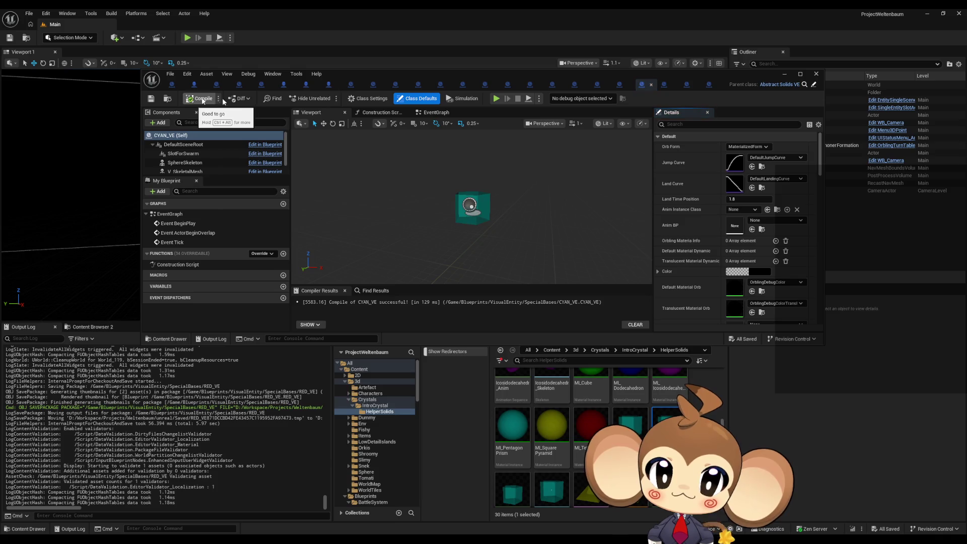
# - Set YELLOW_VE's Anim Instance Class to Pyramid_AB and compile it
pyautogui.click(667, 87)
pyautogui.scroll(-2, 678, 375)
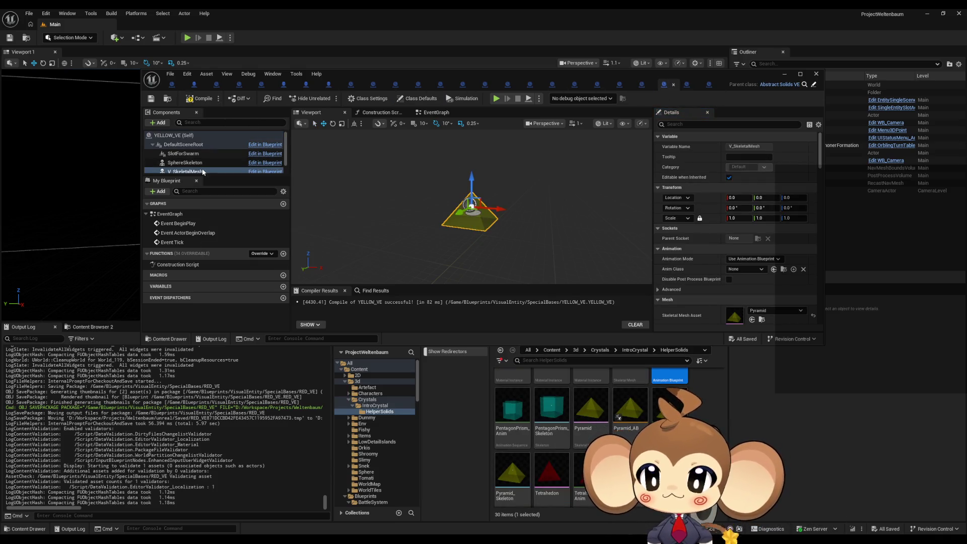
pyautogui.click(418, 98)
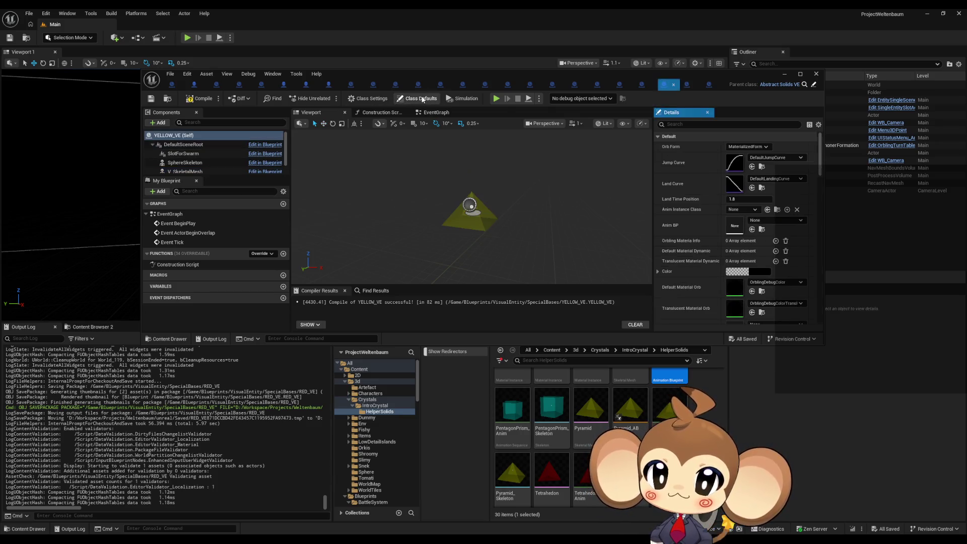
pyautogui.moveTo(625, 420)
pyautogui.mouseDown()
pyautogui.moveTo(664, 397)
pyautogui.moveTo(740, 274)
pyautogui.moveTo(741, 210)
pyautogui.mouseUp()
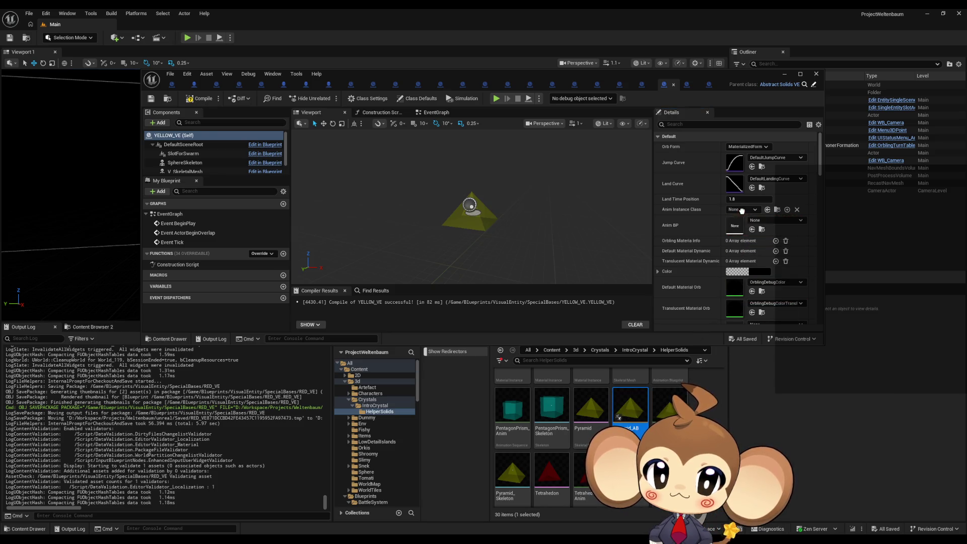
pyautogui.click(201, 98)
# - Set MAGENTA_VE's Anim Instance Class to the icosidodecahedron anim blueprint and compile it
pyautogui.click(694, 89)
pyautogui.scroll(-3, 657, 415)
pyautogui.scroll(3, 654, 413)
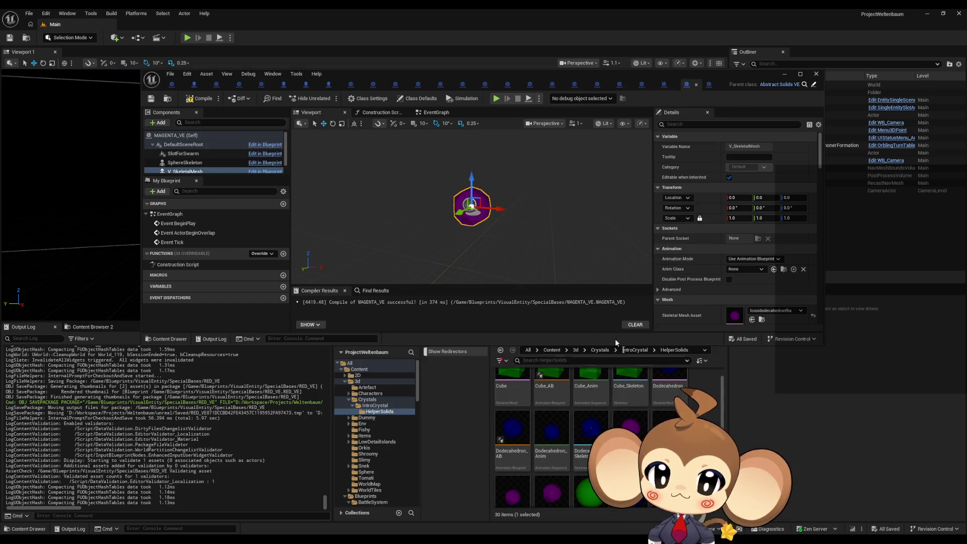
pyautogui.click(418, 99)
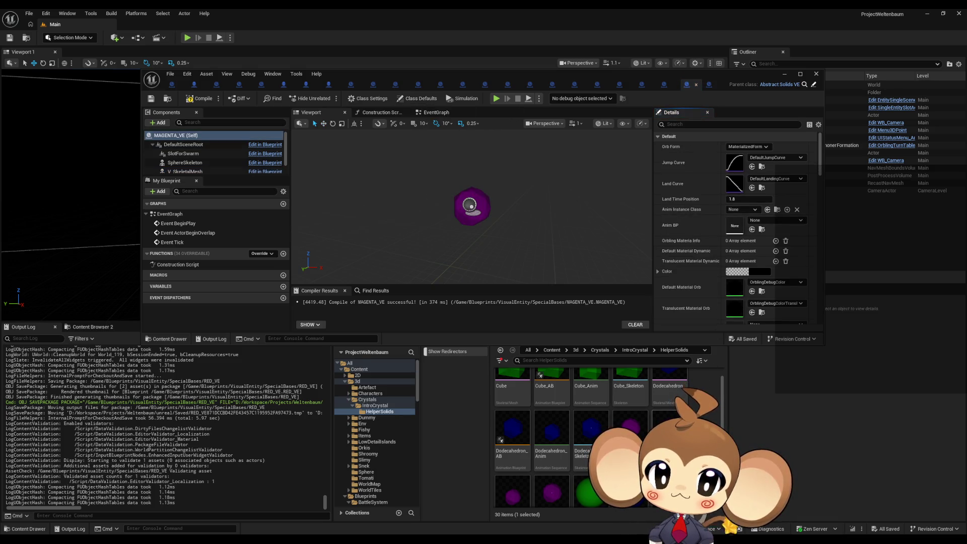
pyautogui.moveTo(669, 428)
pyautogui.mouseDown()
pyautogui.moveTo(747, 249)
pyautogui.moveTo(746, 211)
pyautogui.mouseUp()
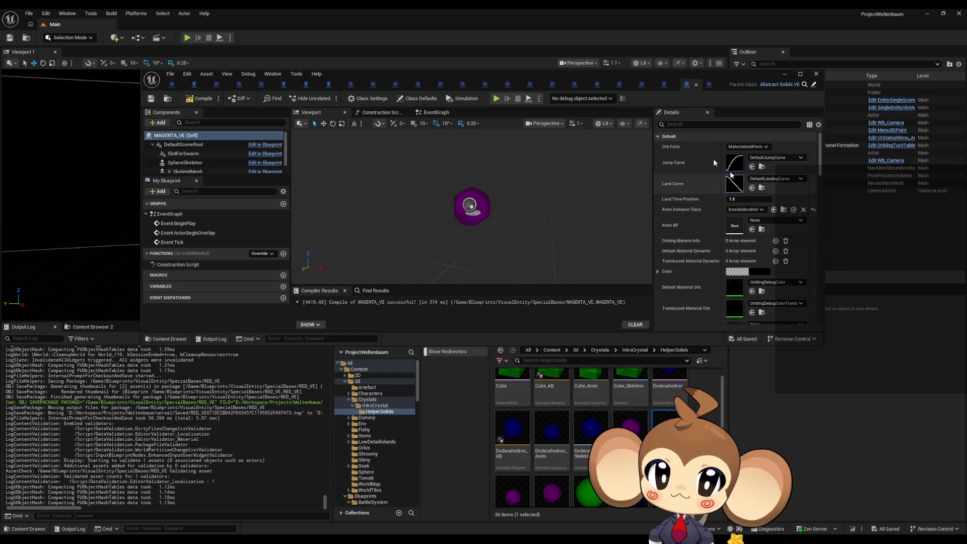
pyautogui.click(204, 98)
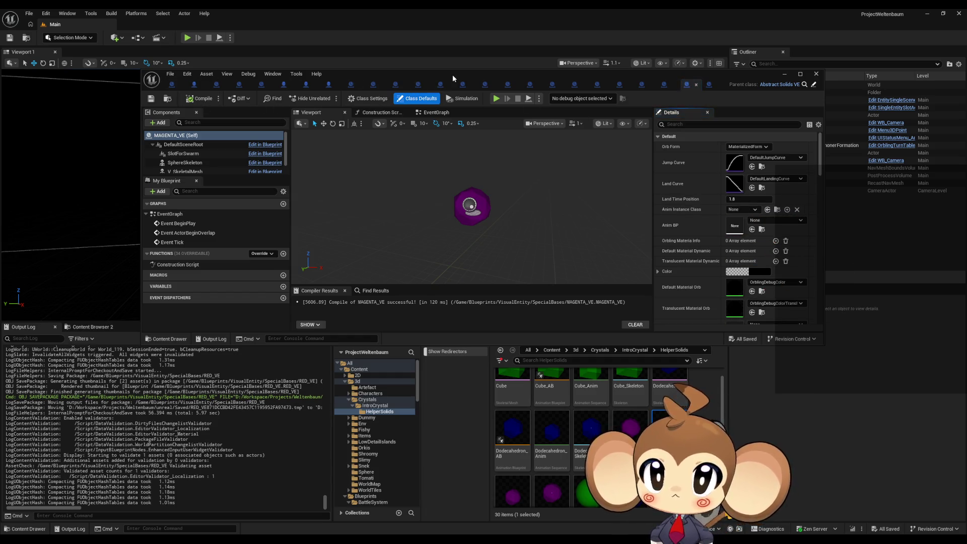
pyautogui.doubleClick(452, 74)
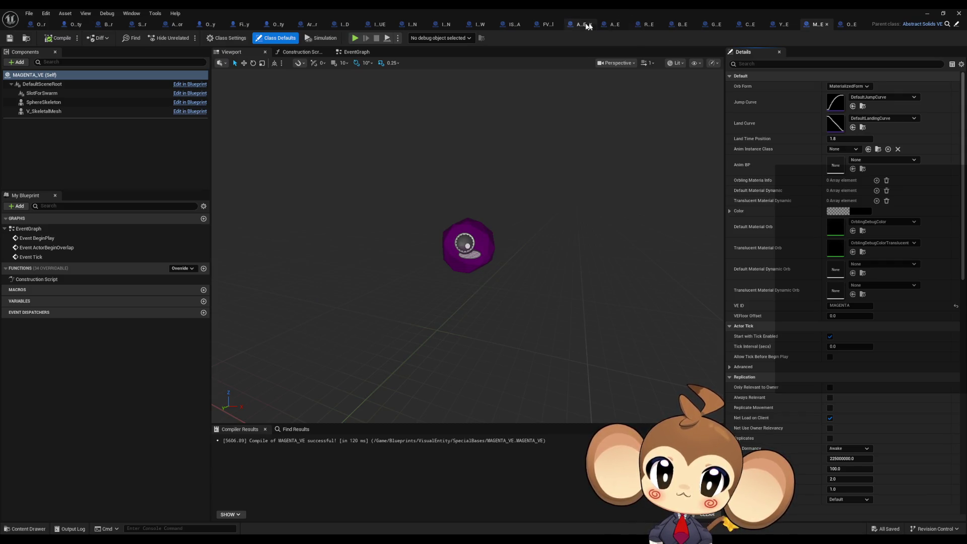
# - Check FVE_IntroCrystal's class defaults and V_SkeletalMesh component, then open the IntroCrystal skeletal mesh
pyautogui.click(547, 24)
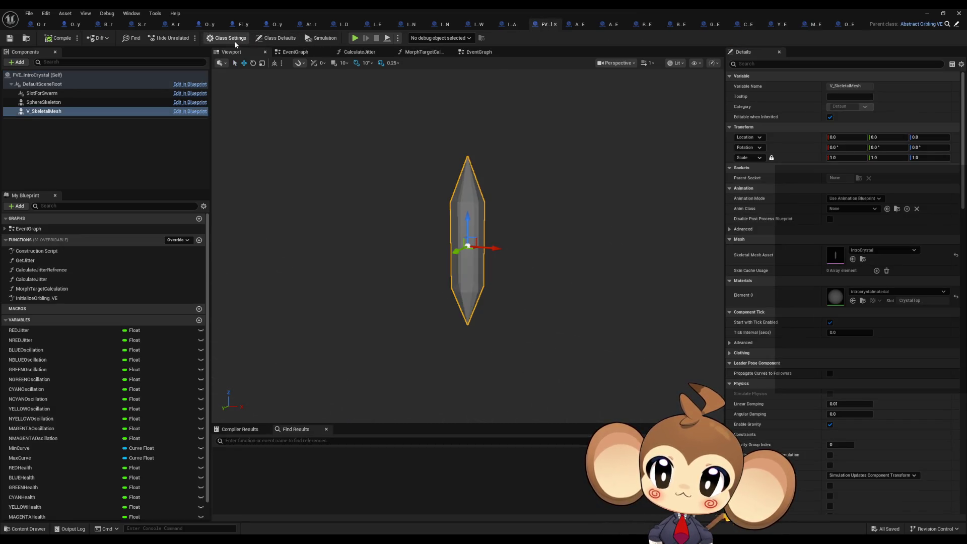
pyautogui.click(280, 39)
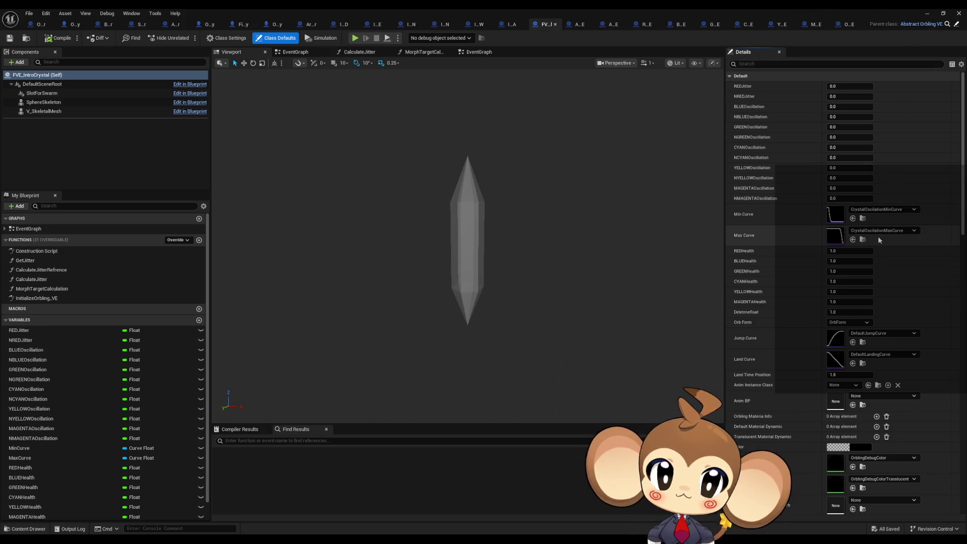
pyautogui.click(59, 112)
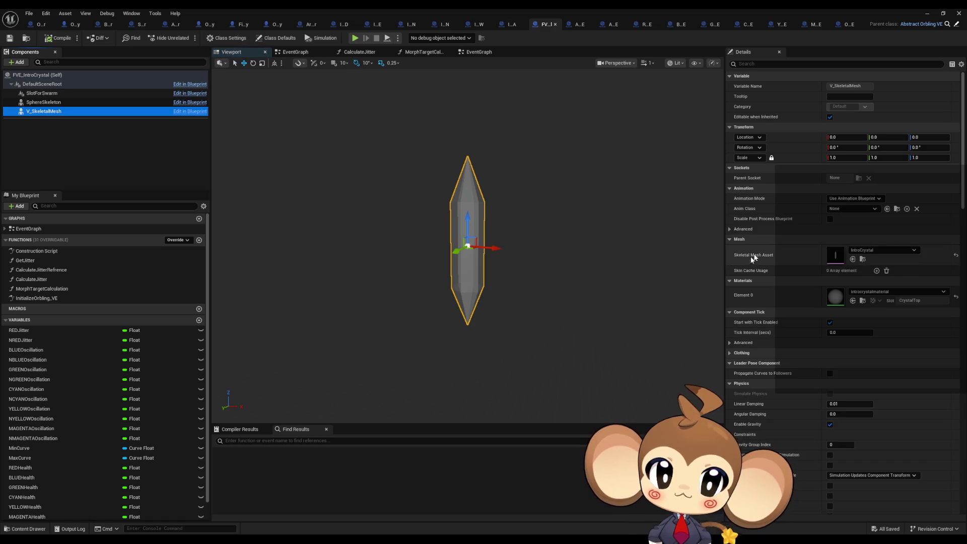
pyautogui.doubleClick(476, 8)
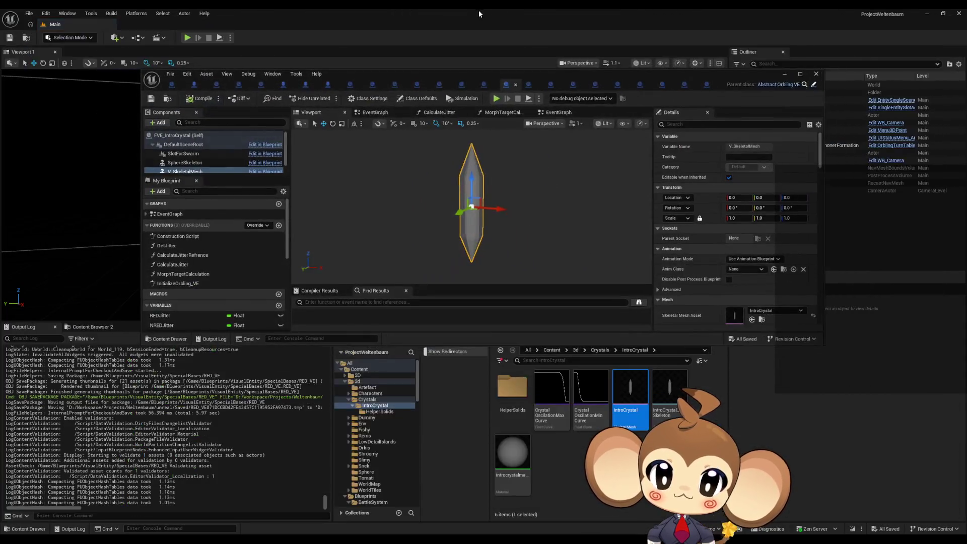
pyautogui.doubleClick(635, 398)
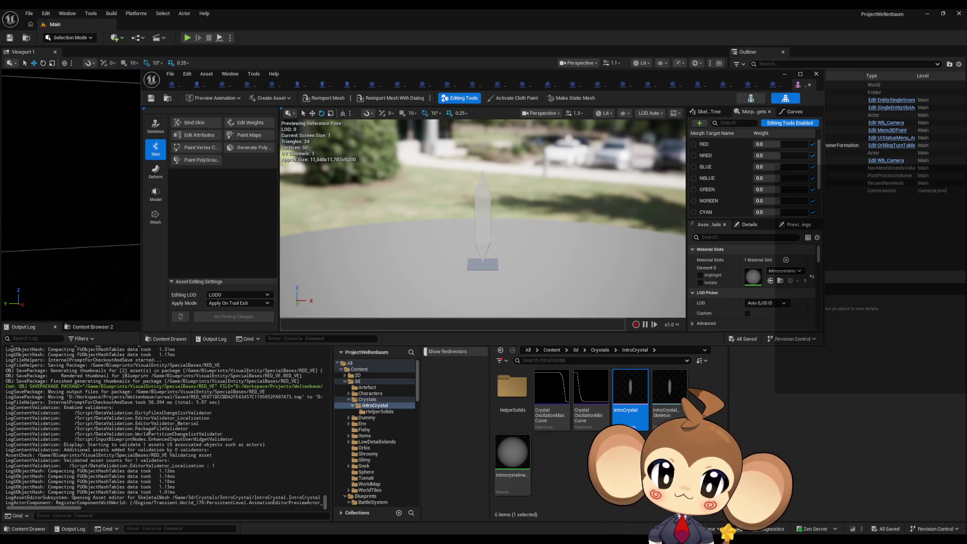
# - Create an anim blueprint from the IntroCrystal mesh named IntroCrystal_Skeleton_AB
pyautogui.moveTo(637, 402)
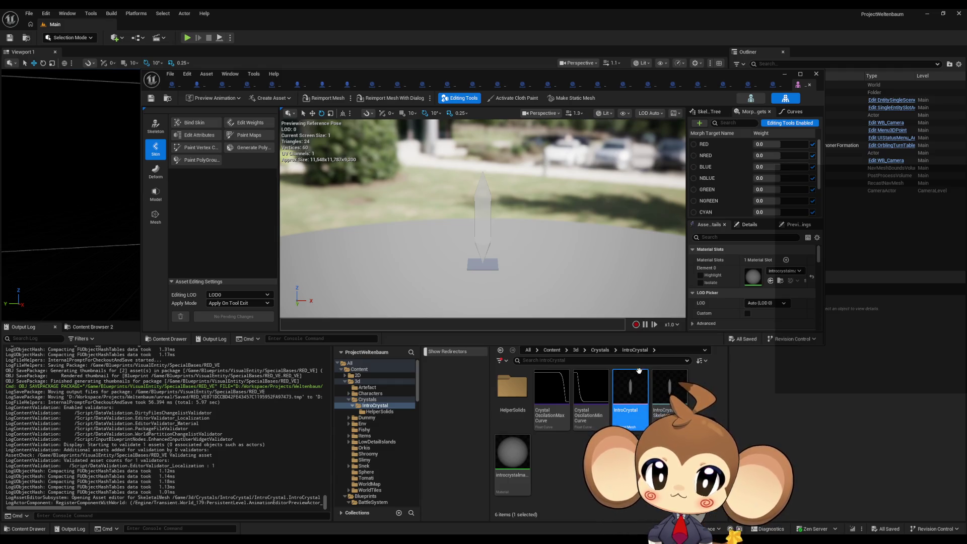
pyautogui.rightClick(633, 395)
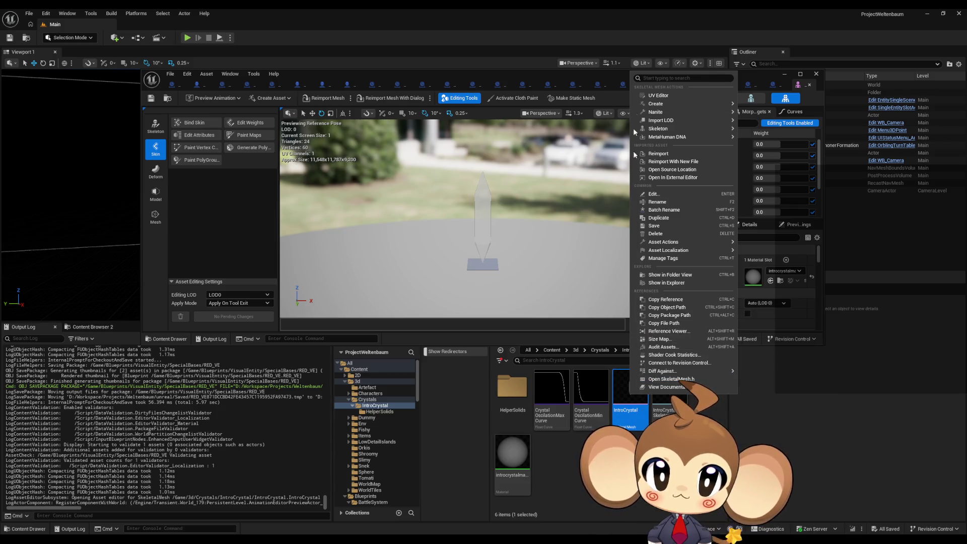
pyautogui.moveTo(662, 109)
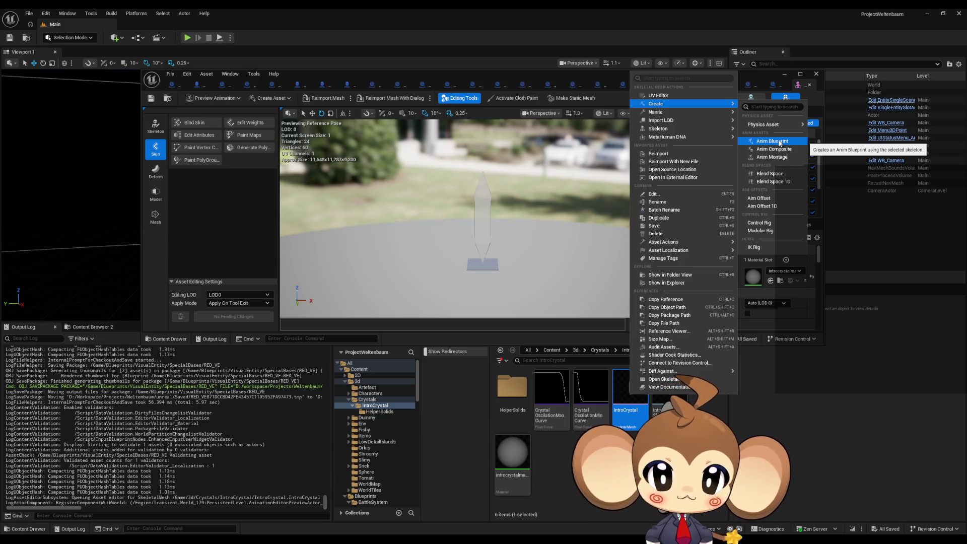
pyautogui.click(779, 142)
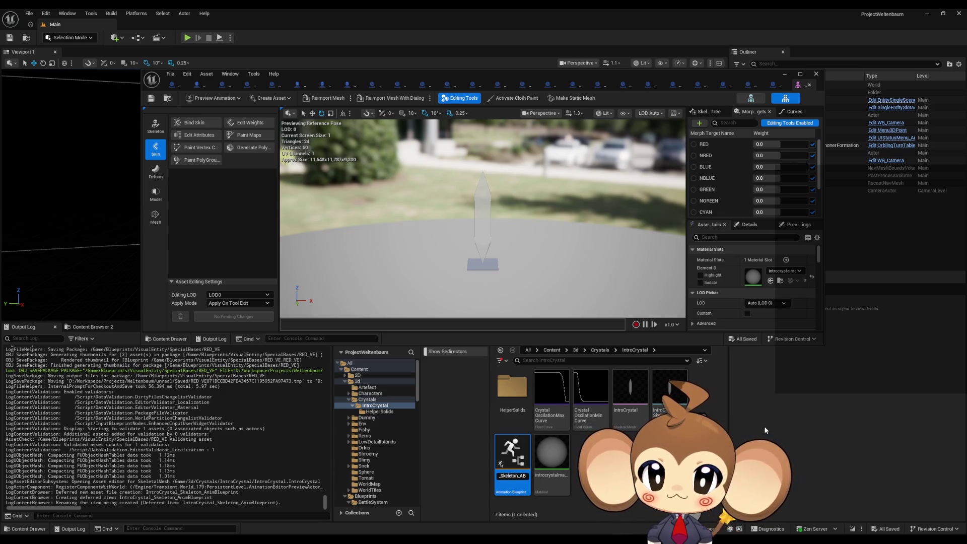
pyautogui.press('Return')
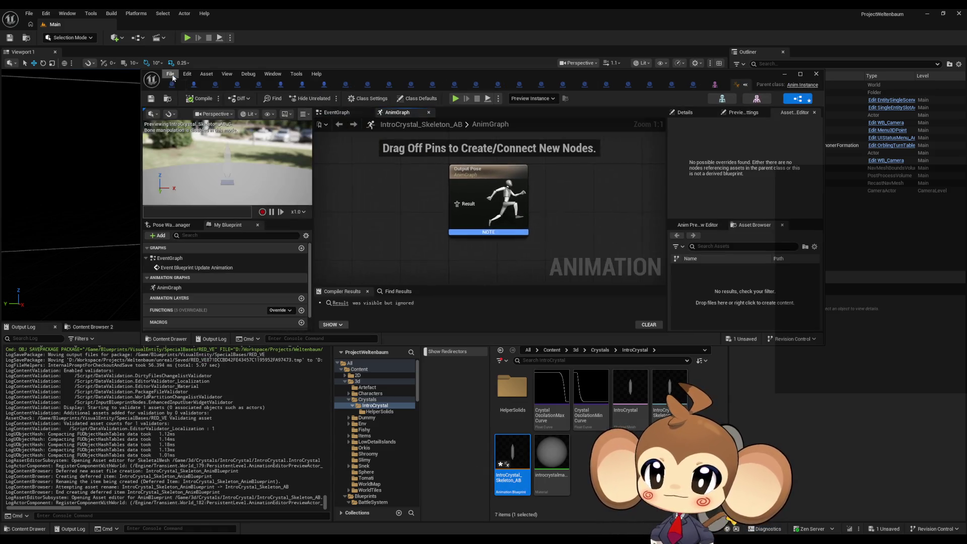
# - Reparent IntroCrystal_Skeleton_AB to Abstract_OrblingAnimationBP and save it
pyautogui.click(170, 74)
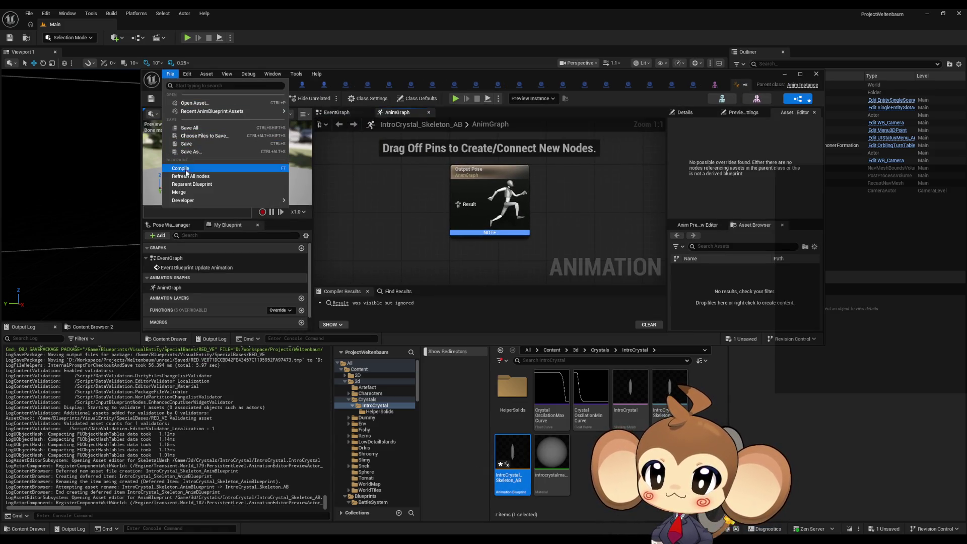
pyautogui.click(187, 184)
pyautogui.write('abs')
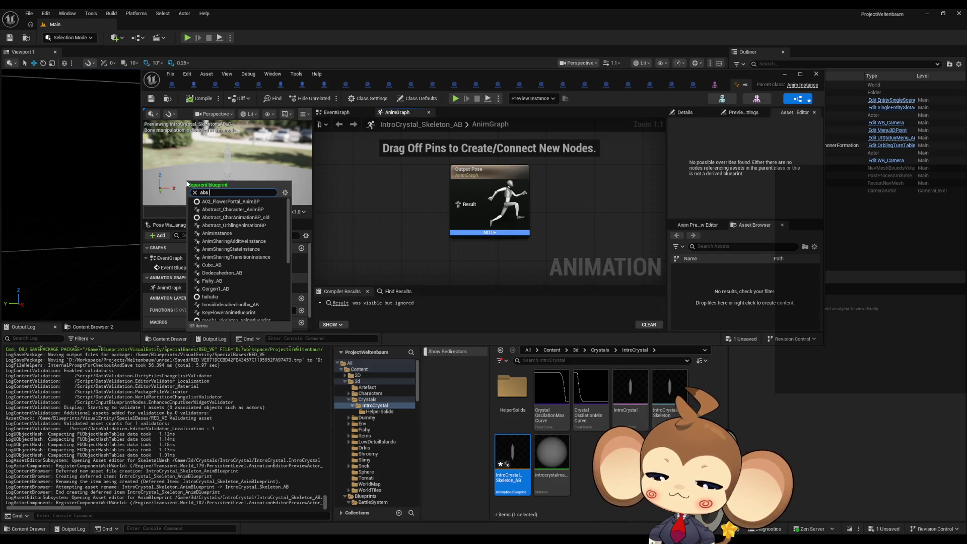
pyautogui.write('orb')
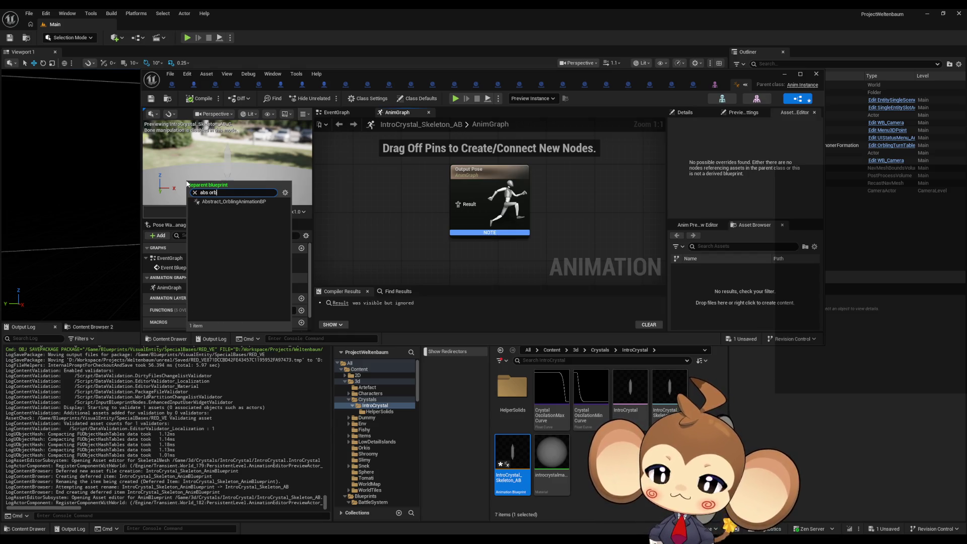
pyautogui.click(241, 202)
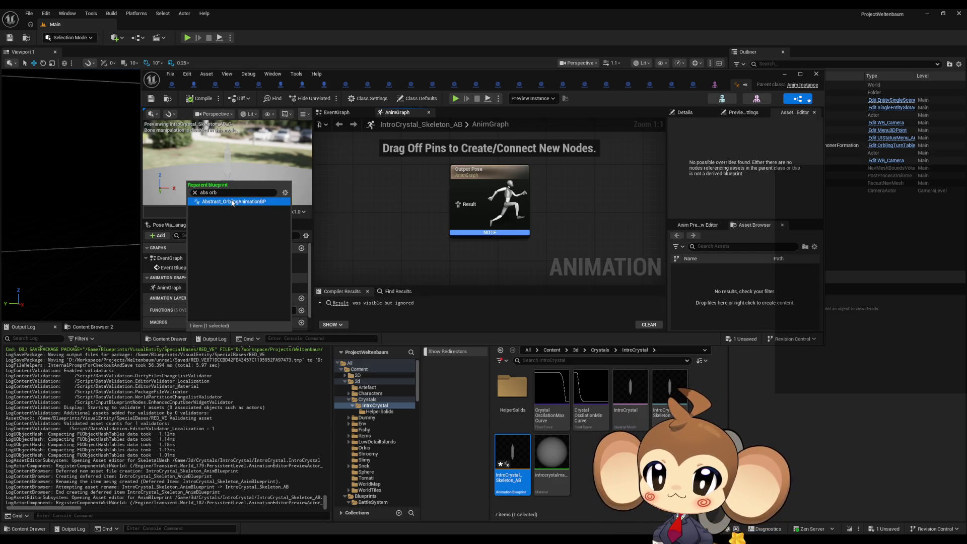
pyautogui.click(151, 99)
# - Review the inherited animation overrides, such as Chant, leaving them unchanged
pyautogui.click(756, 98)
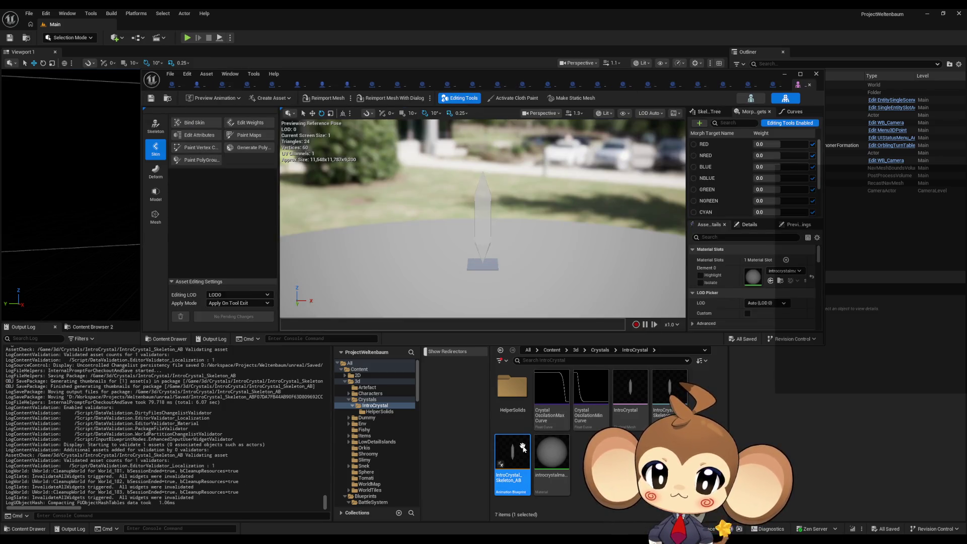
pyautogui.click(750, 98)
pyautogui.doubleClick(730, 74)
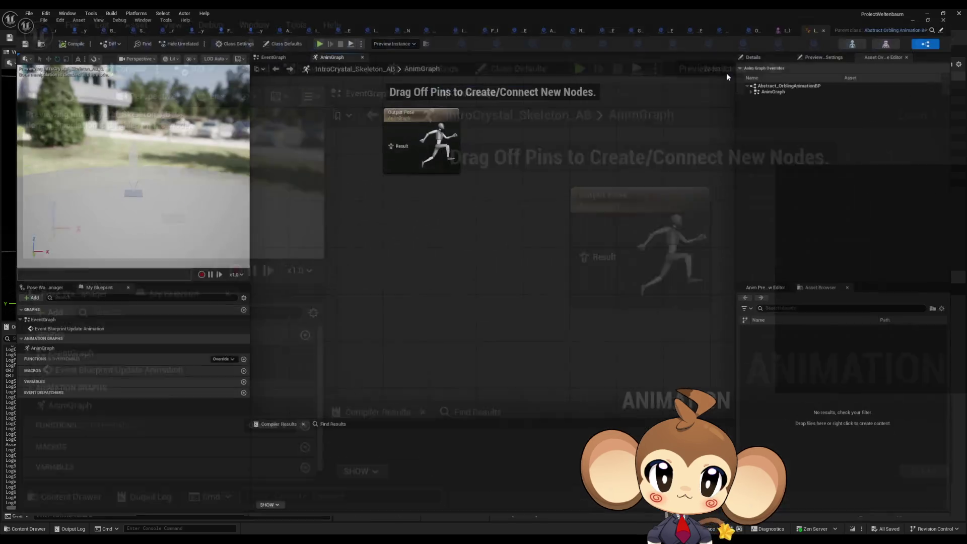
pyautogui.click(763, 94)
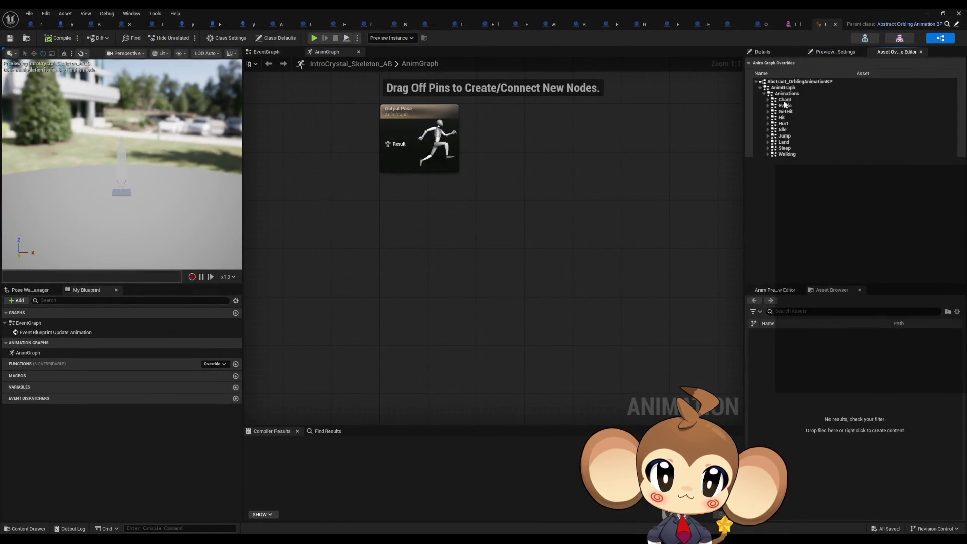
pyautogui.click(768, 100)
pyautogui.click(899, 108)
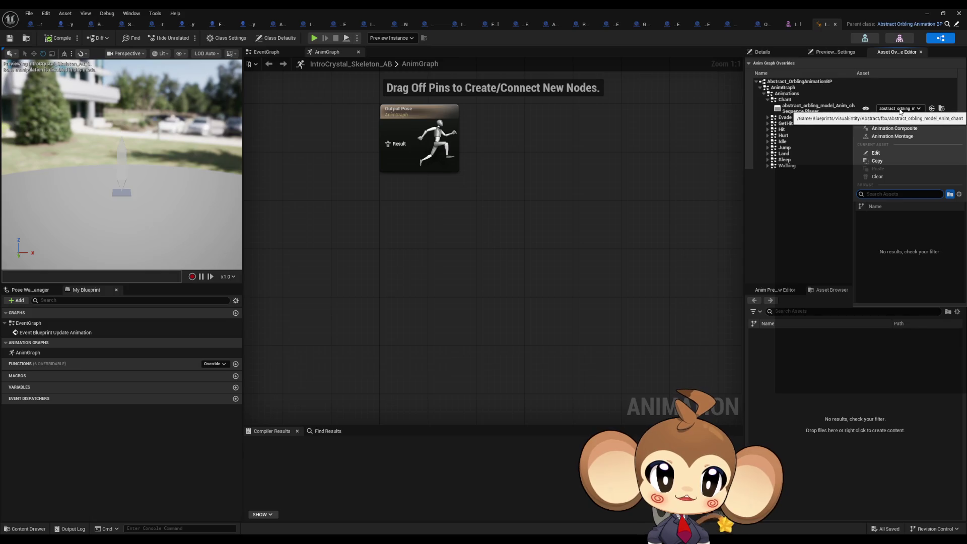
pyautogui.click(854, 135)
pyautogui.click(579, 239)
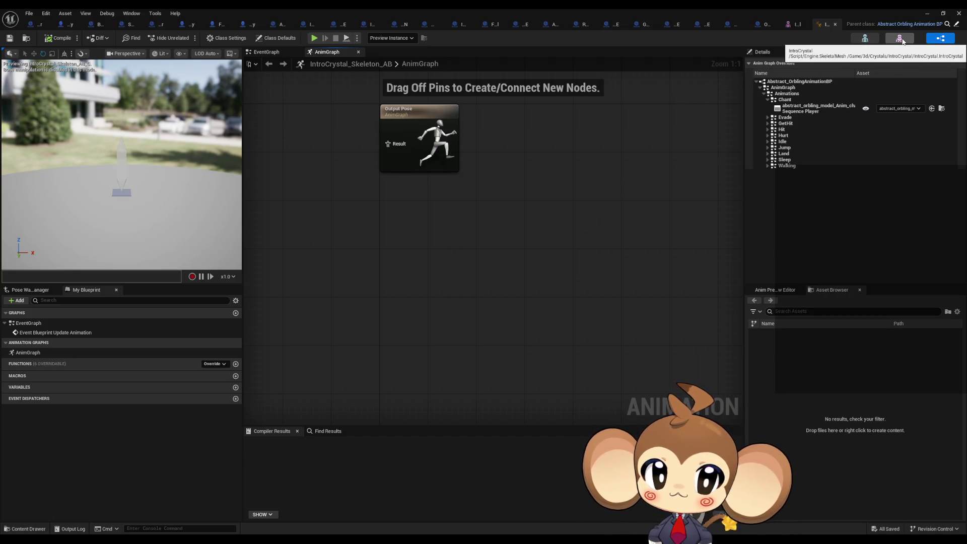
pyautogui.press('super+Down')
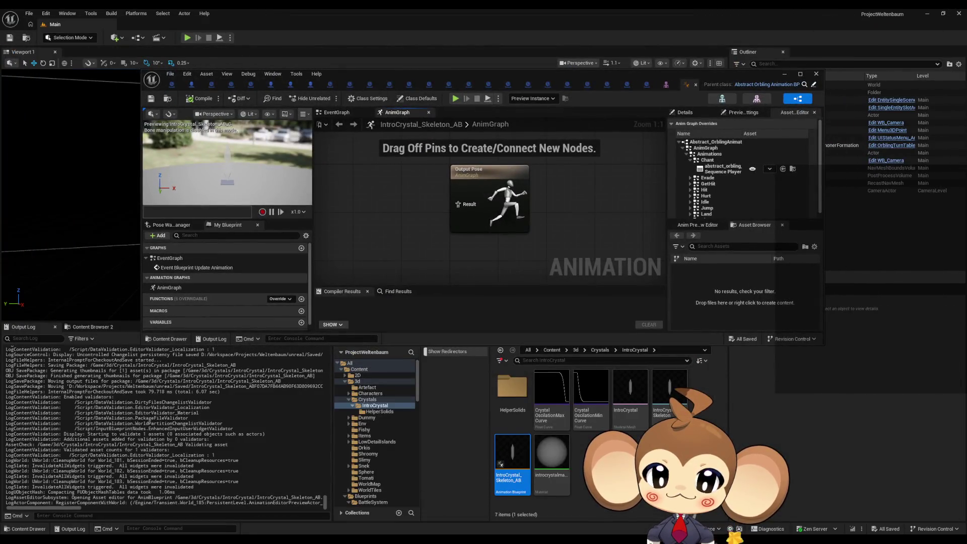
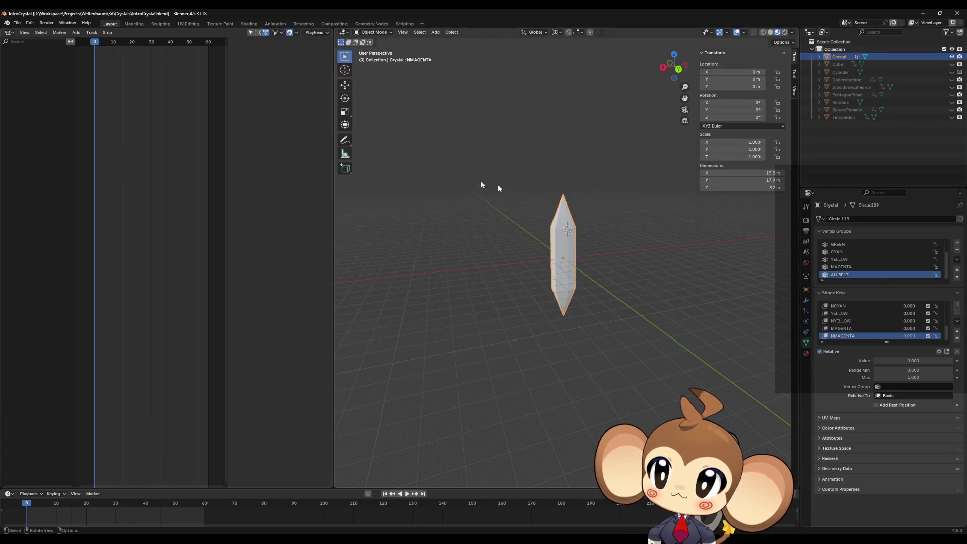
# - Orbit the crystal upright and turn the left area into the Dope Sheet Action Editor
pyautogui.moveTo(624, 218)
pyautogui.mouseDown()
pyautogui.moveTo(611, 227)
pyautogui.moveTo(549, 190)
pyautogui.mouseUp()
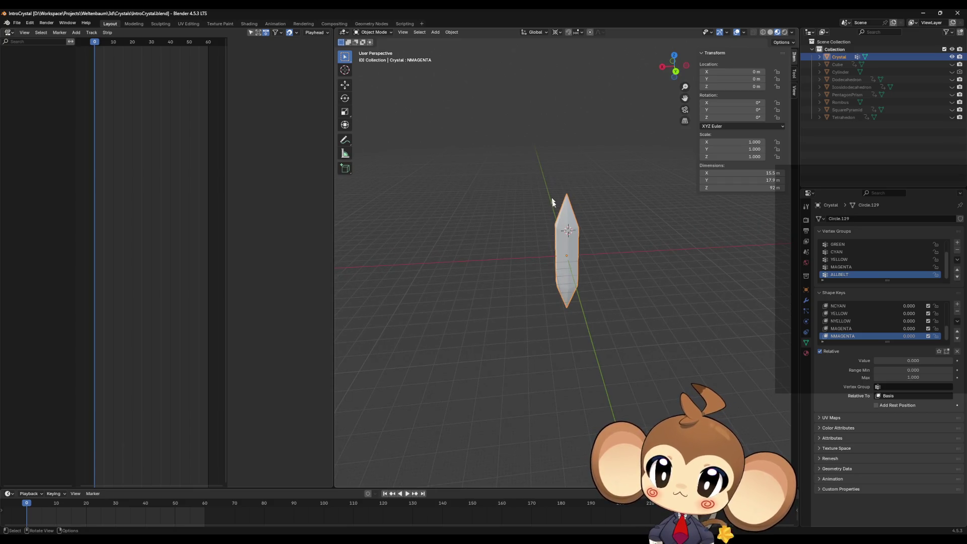
pyautogui.moveTo(571, 248); pyautogui.dragTo(597, 254)
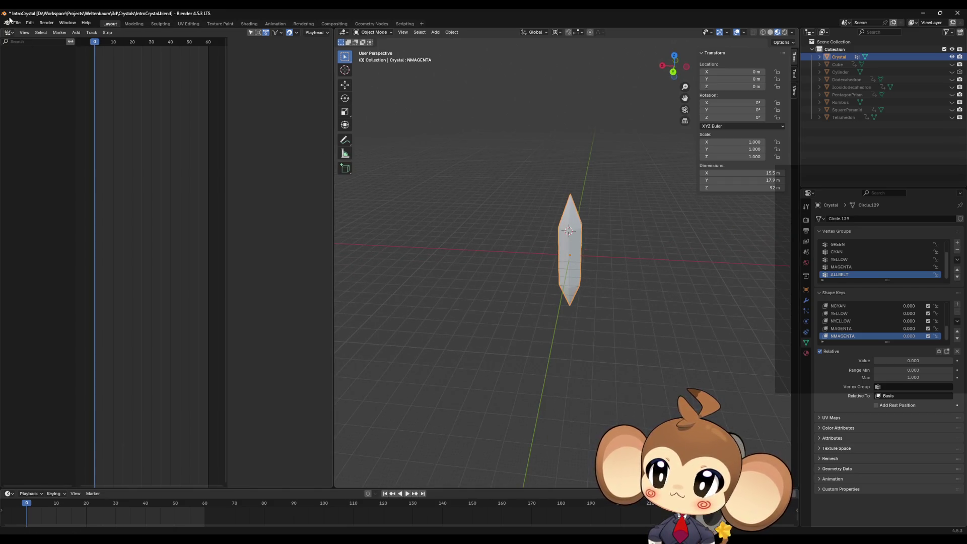
pyautogui.click(9, 33)
pyautogui.click(10, 34)
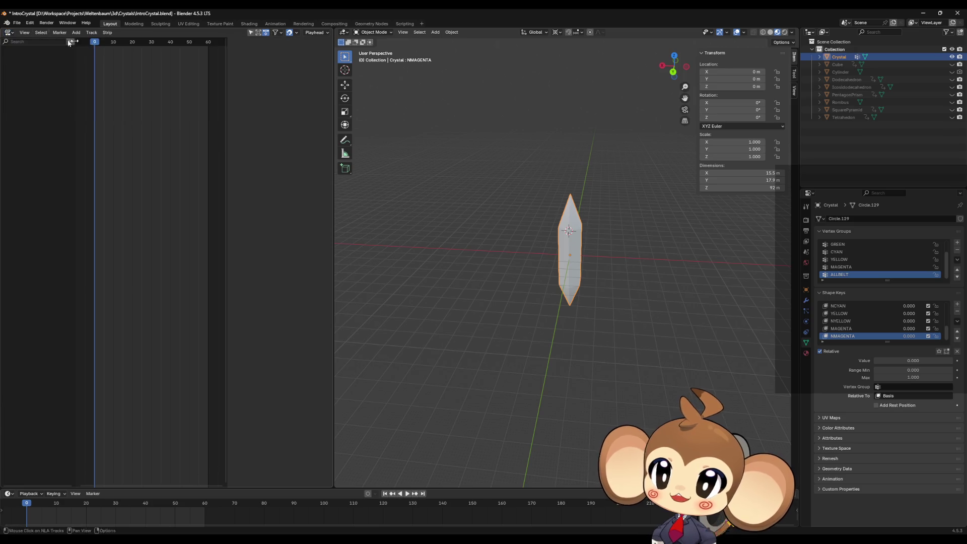
pyautogui.click(8, 33)
pyautogui.click(110, 53)
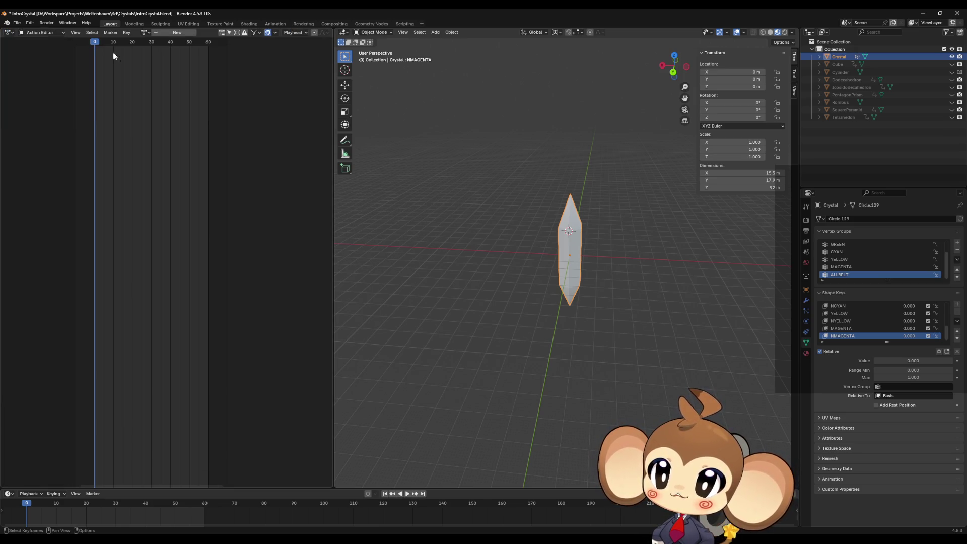
# - Create a new action for the crystal and name it CrystalIdle
pyautogui.click(169, 33)
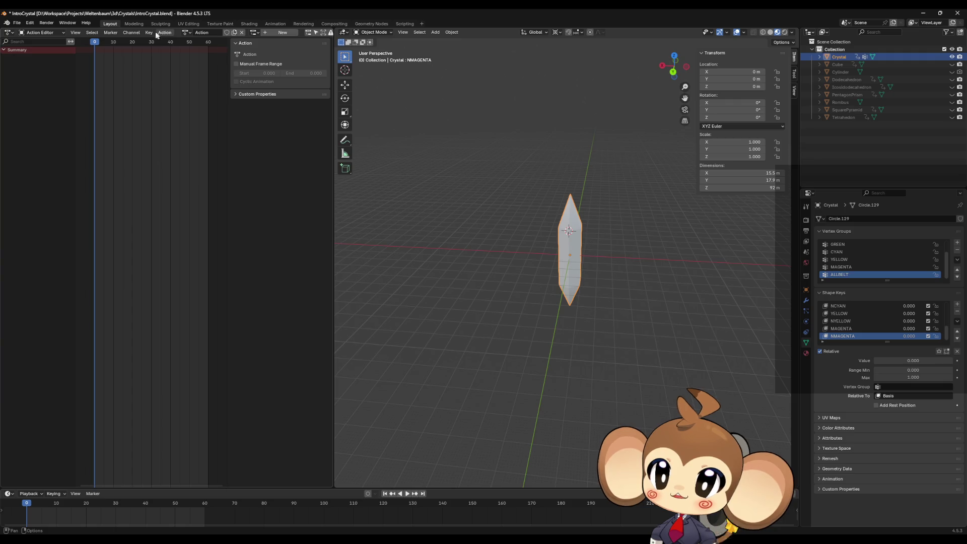
pyautogui.doubleClick(207, 33)
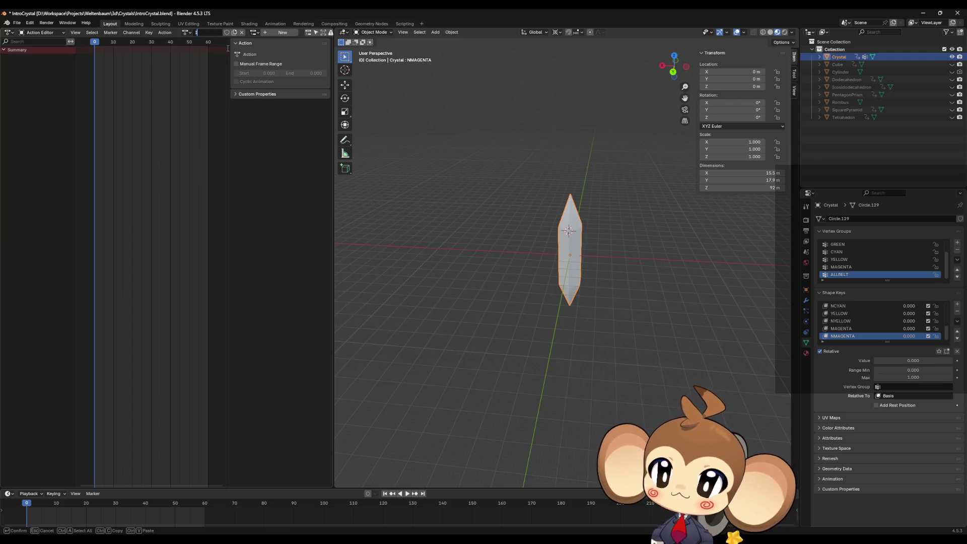
pyautogui.write('e')
pyautogui.press('Return')
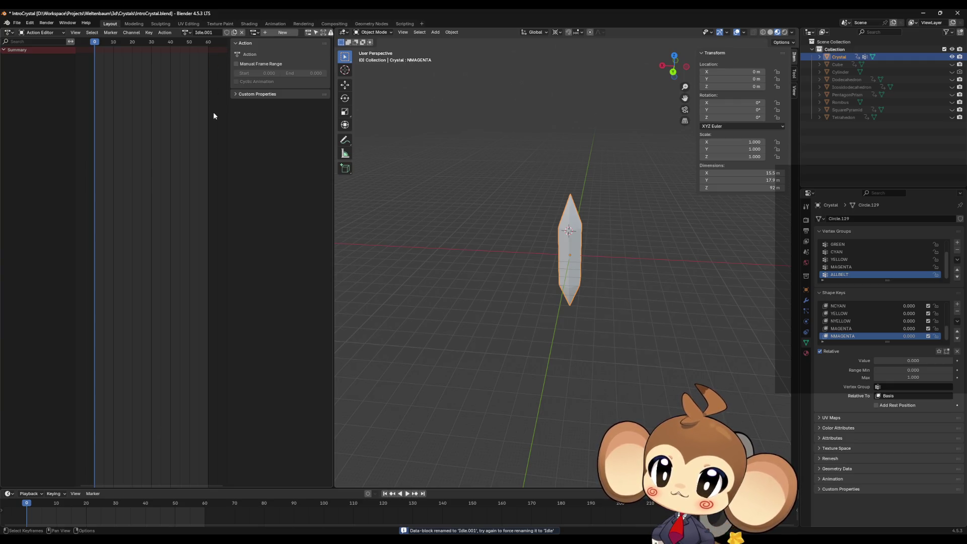
pyautogui.doubleClick(209, 33)
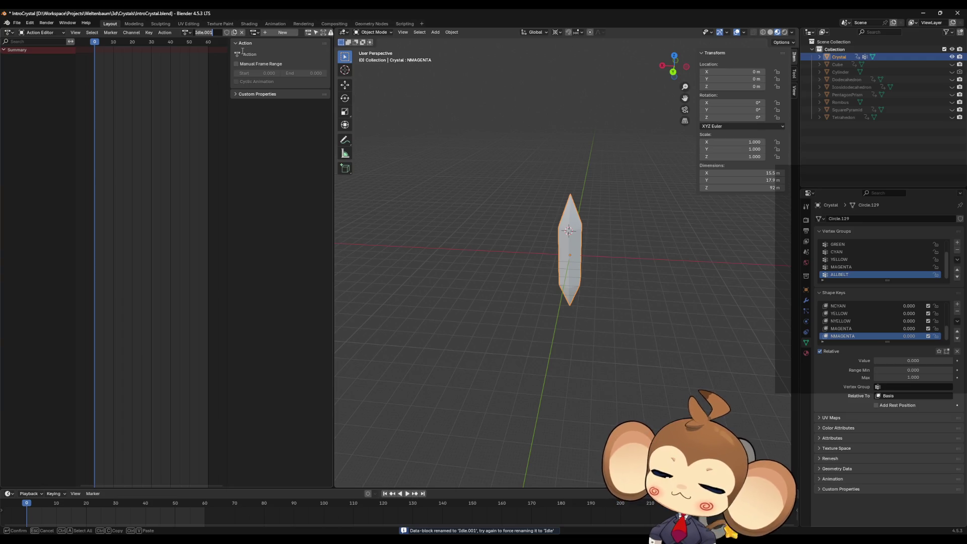
pyautogui.write('c')
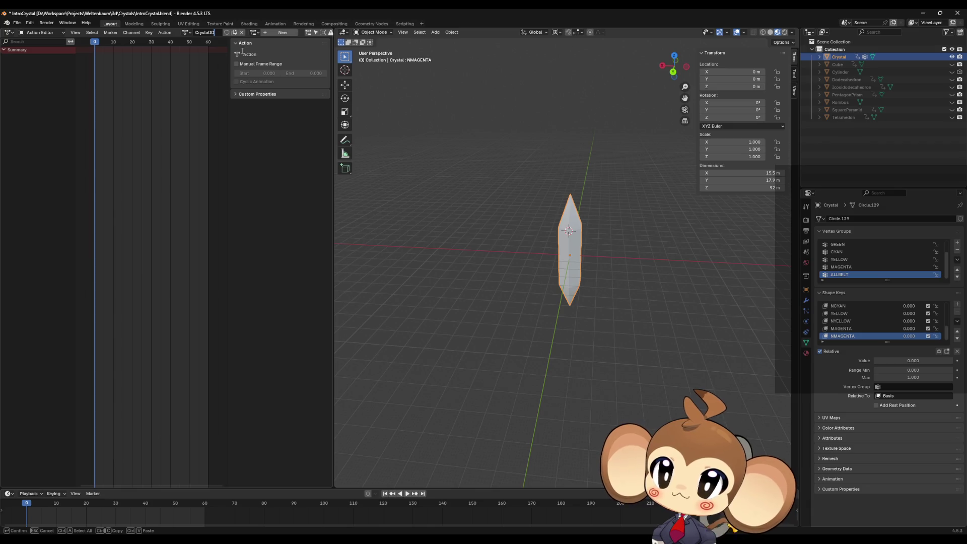
pyautogui.write('le')
pyautogui.press('Return')
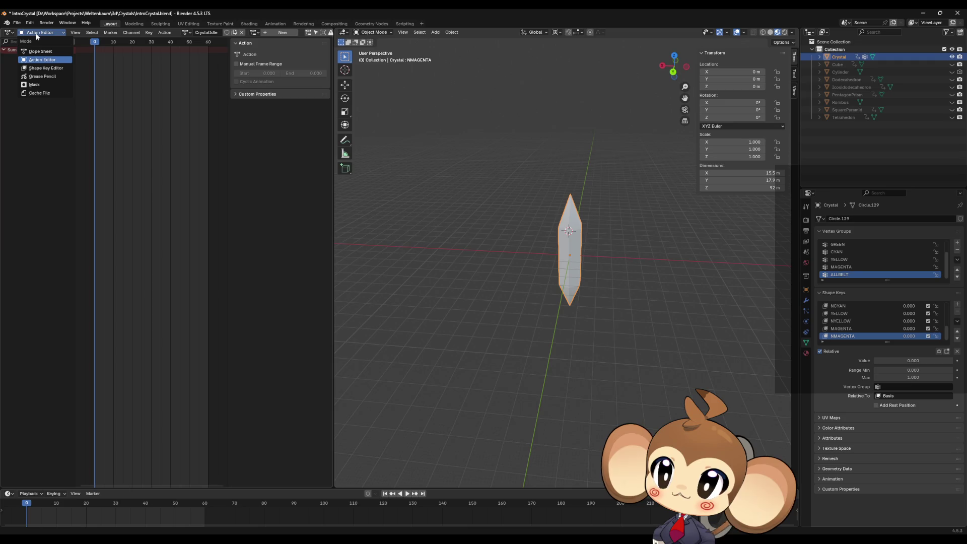
# - In the Nonlinear Animation editor, push CrystalIdle down into an NLA track and show strip properties
pyautogui.click(7, 33)
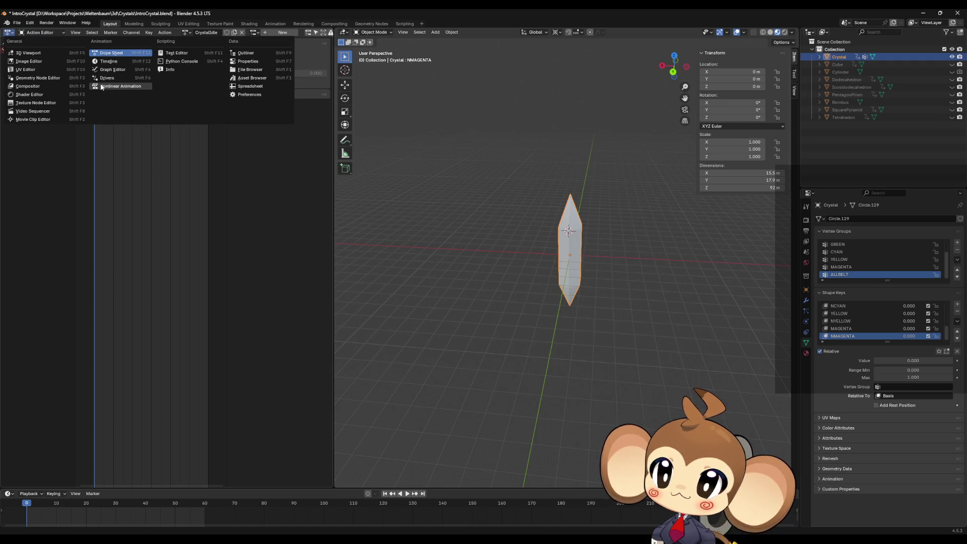
pyautogui.click(121, 87)
pyautogui.click(71, 60)
pyautogui.press('n')
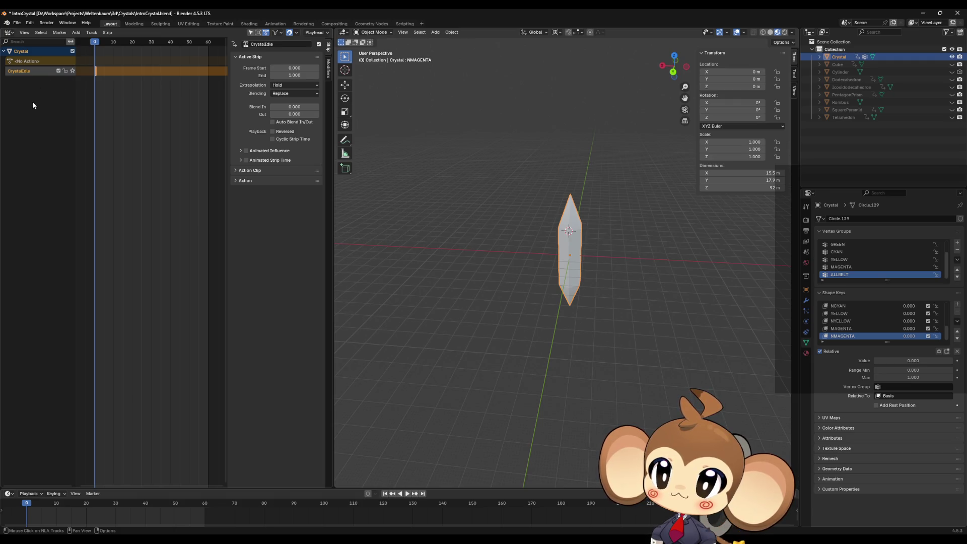
# - Export IntroCrystal.fbx using the unrealfixedanims FBX preset, then minimize Blender
pyautogui.click(18, 24)
pyautogui.moveTo(31, 138)
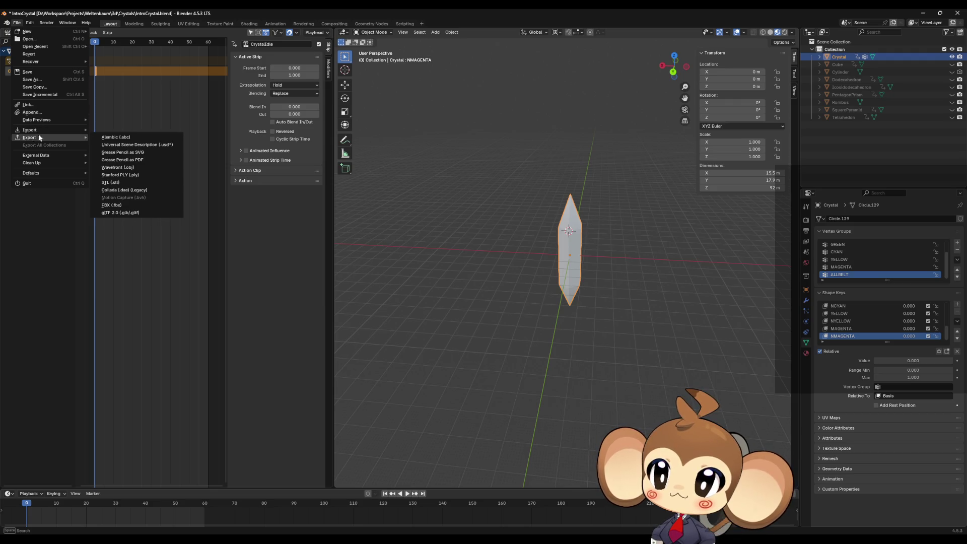
pyautogui.click(129, 207)
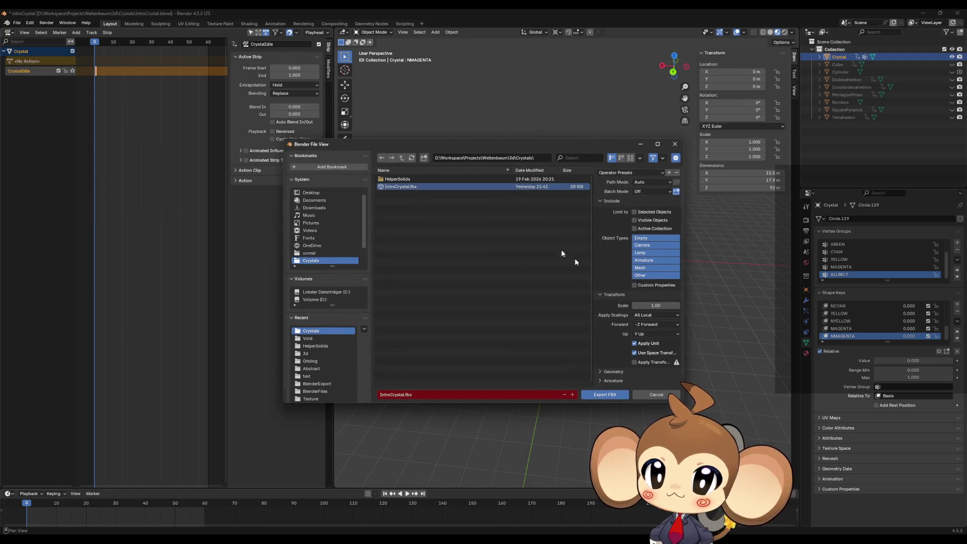
pyautogui.click(627, 173)
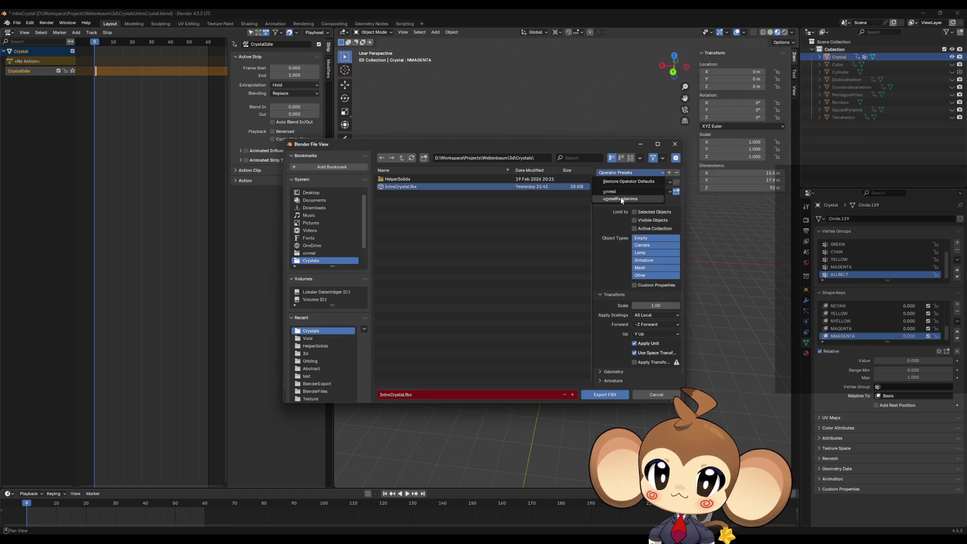
pyautogui.click(620, 199)
pyautogui.click(605, 394)
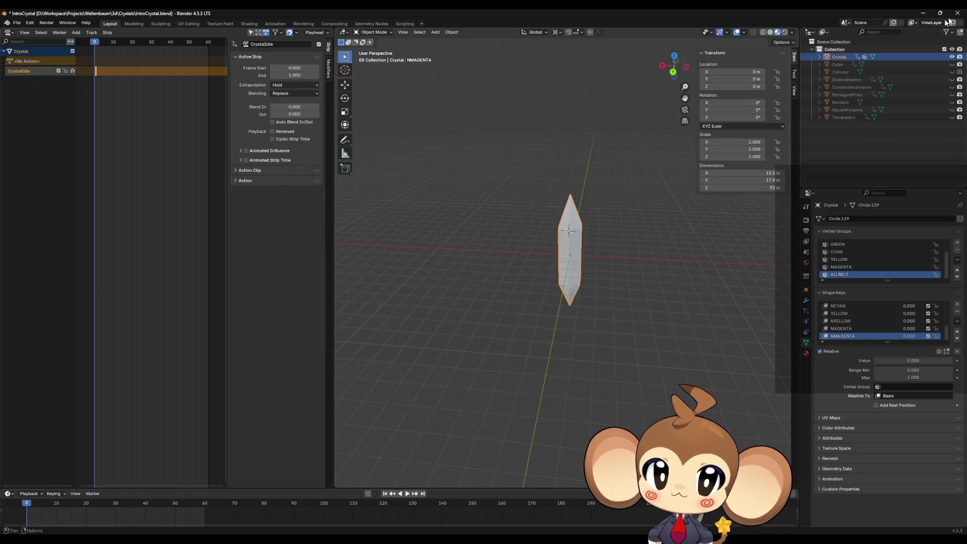
pyautogui.click(924, 14)
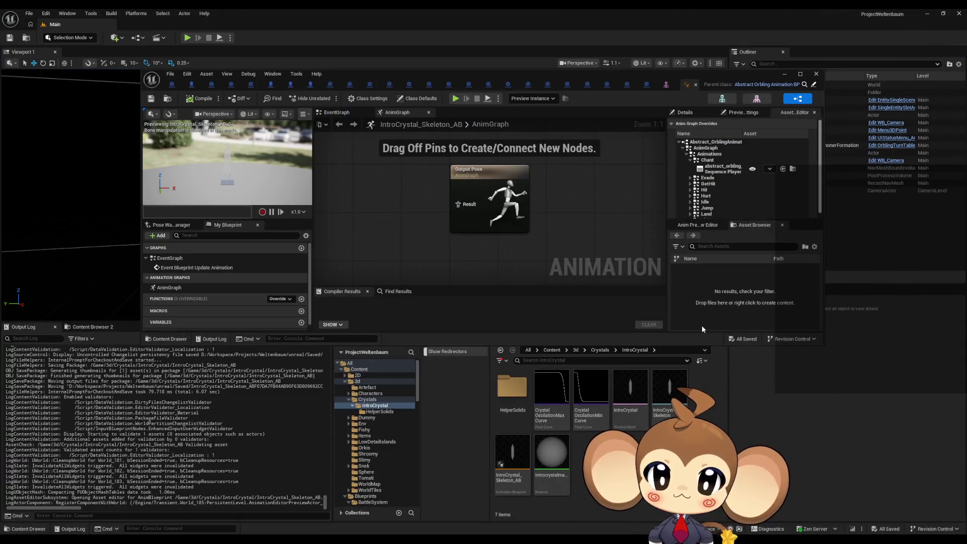
# - Reimport the IntroCrystal mesh asset from the updated FBX
pyautogui.rightClick(643, 392)
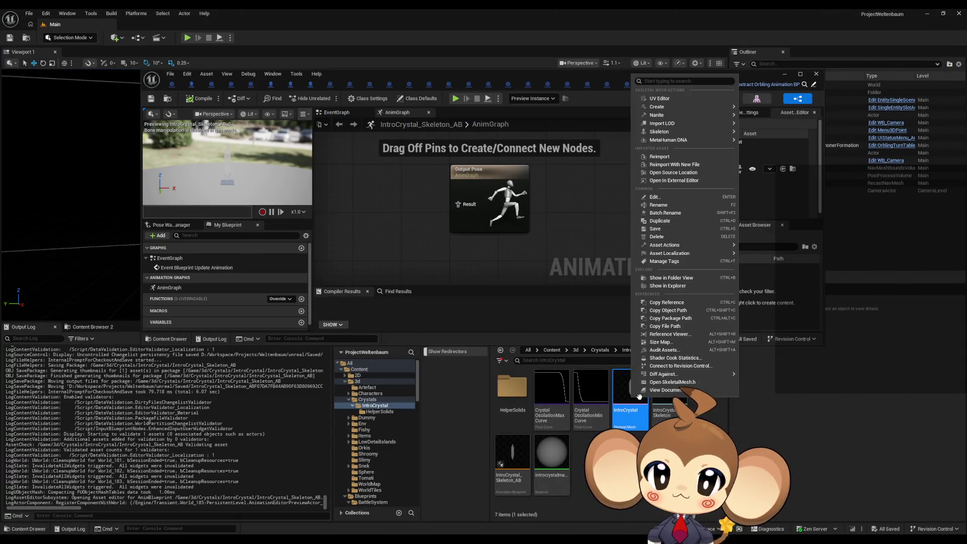
pyautogui.click(674, 157)
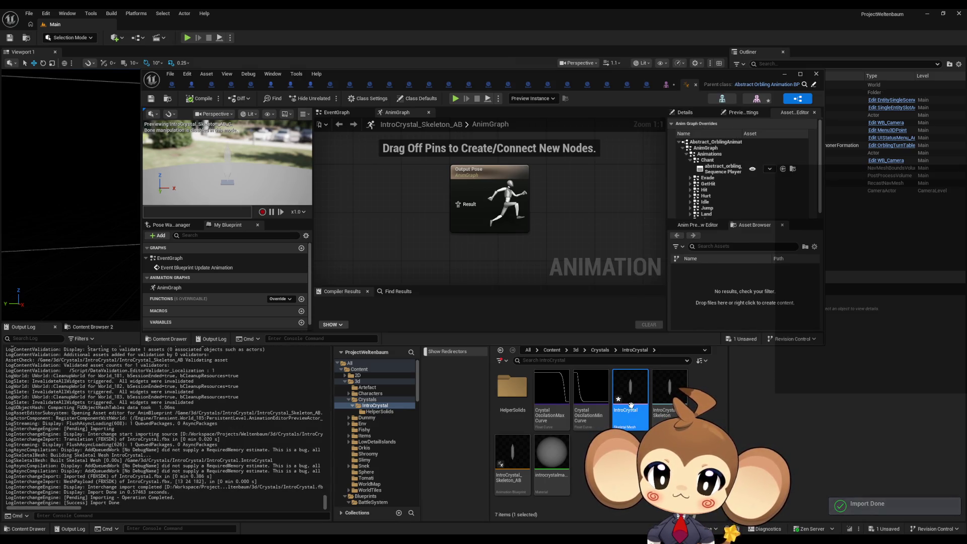
pyautogui.moveTo(640, 396)
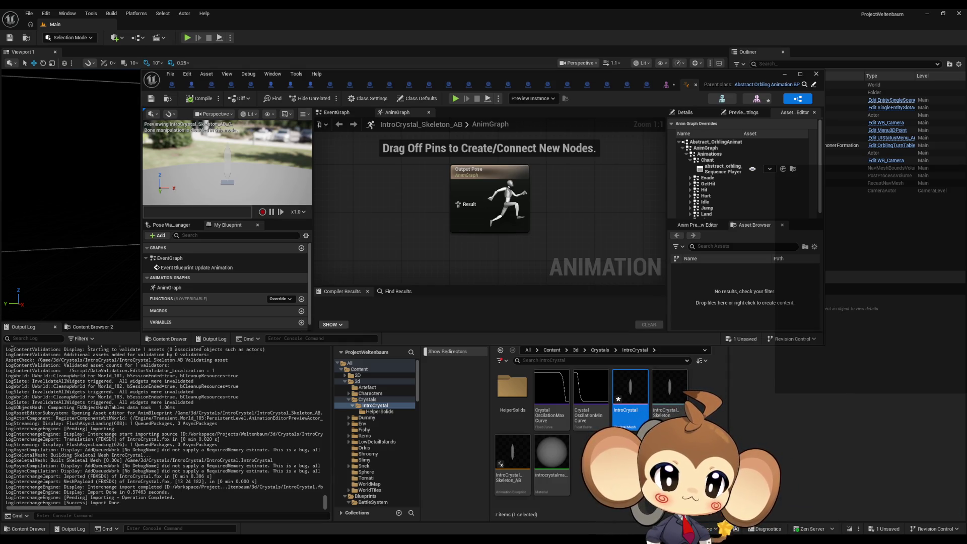
# - Create a new folder named 'del' inside IntroCrystal and open it
pyautogui.rightClick(621, 465)
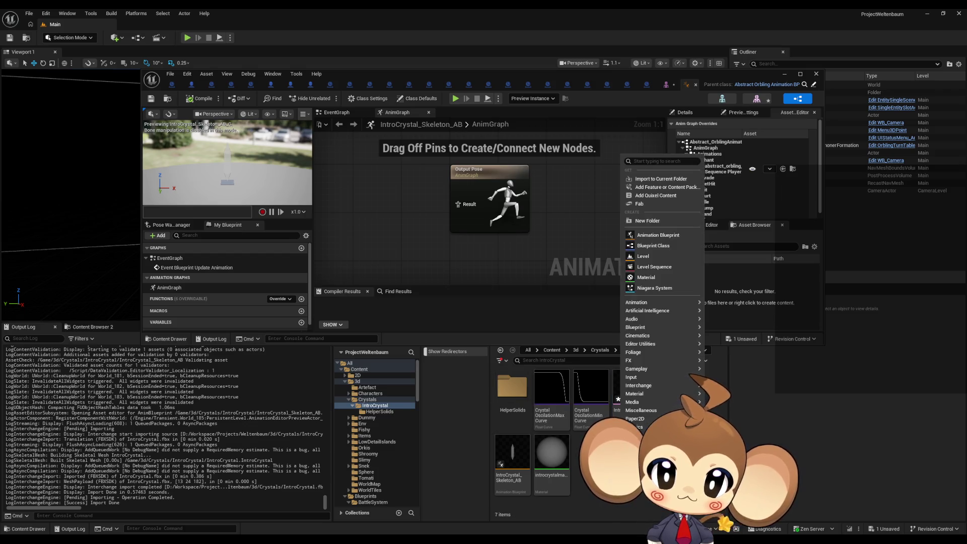
pyautogui.click(647, 221)
pyautogui.write('del')
pyautogui.press('Return')
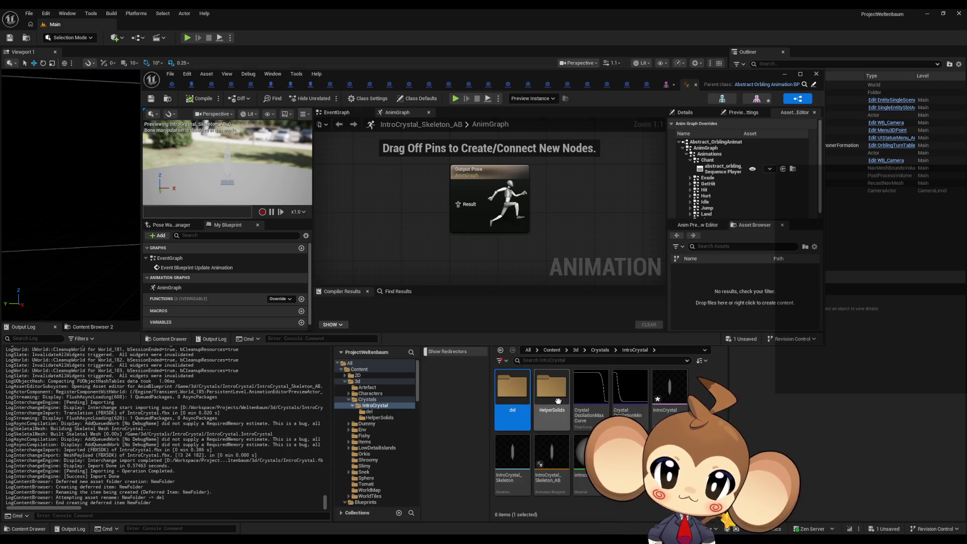
pyautogui.press('Return')
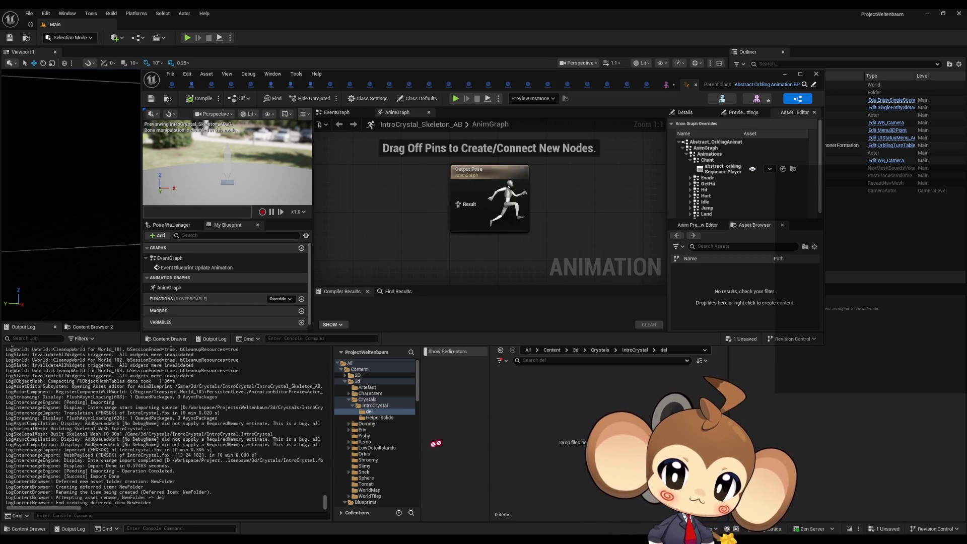
# - Test-import IntroCrystal into del, force-delete the three resulting assets, and return to IntroCrystal
pyautogui.click(569, 382)
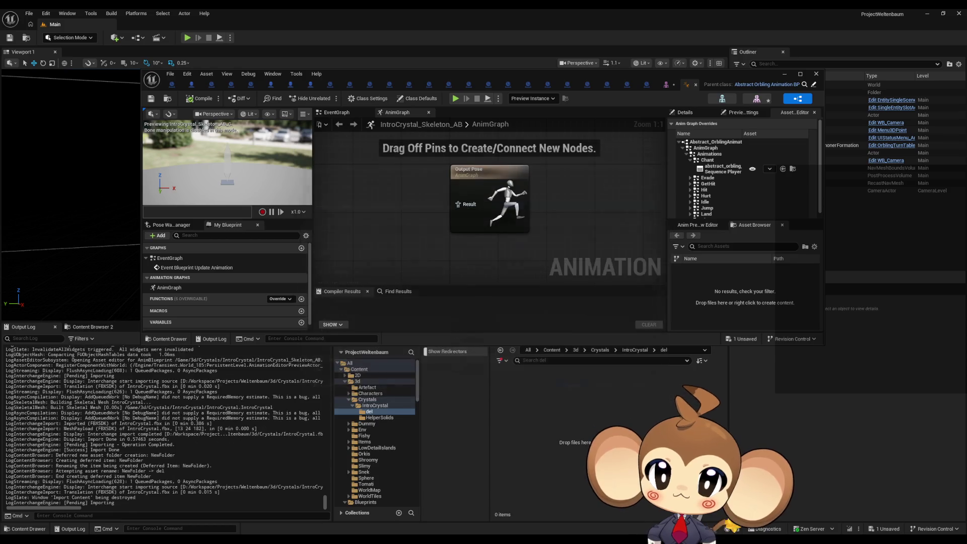
pyautogui.press('Escape')
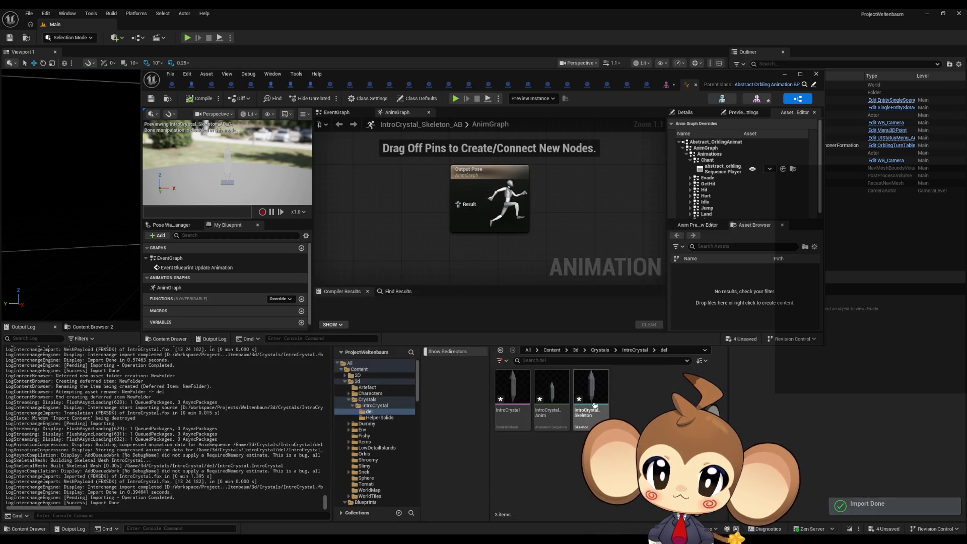
pyautogui.click(597, 406)
pyautogui.keyDown('shift'); pyautogui.click(508, 397); pyautogui.keyUp('shift')
pyautogui.rightClick(509, 398)
pyautogui.press('Escape')
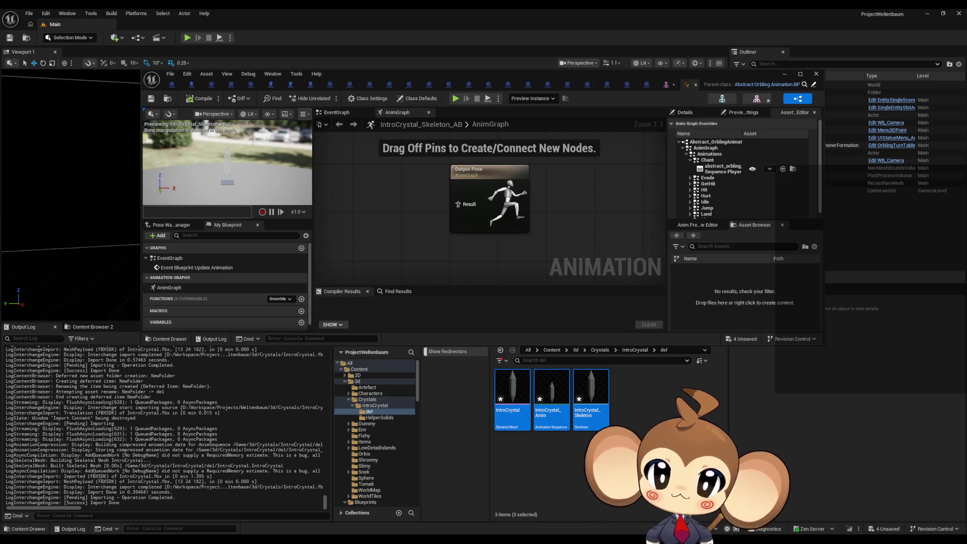
pyautogui.press('Delete')
pyautogui.click(429, 398)
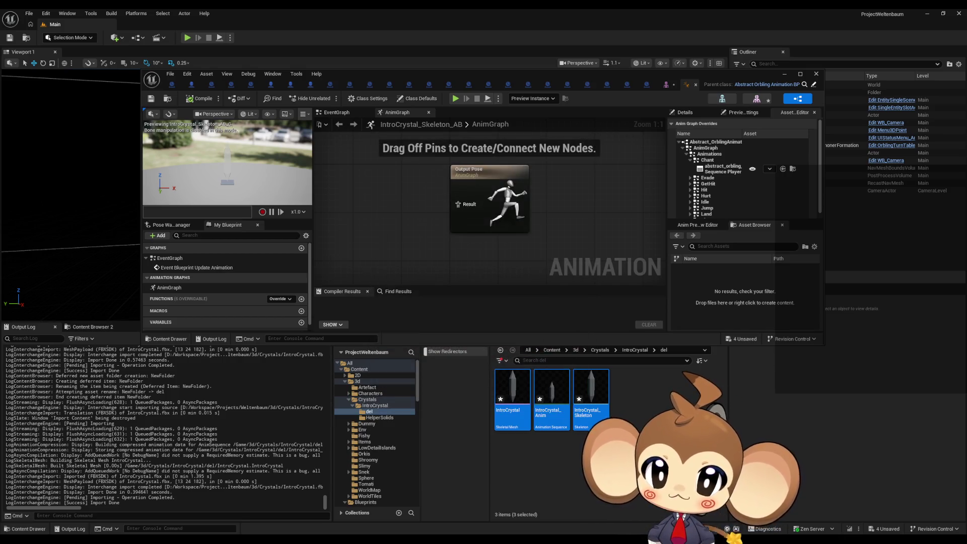
pyautogui.click(634, 350)
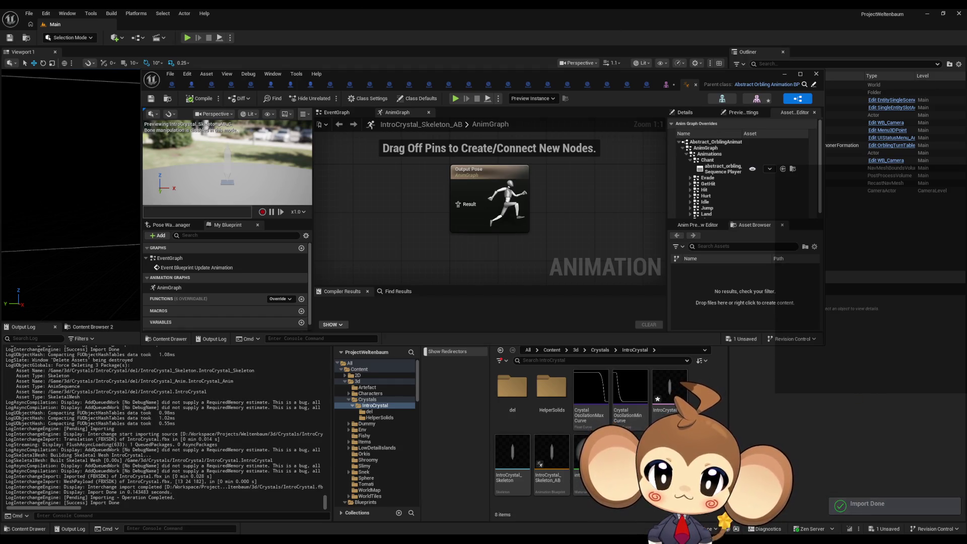
# - Import IntroCrystal.fbx from Weltenbaum/3d/Crystals and confirm it as a re-import
pyautogui.moveTo(548, 73); pyautogui.dragTo(517, 31)
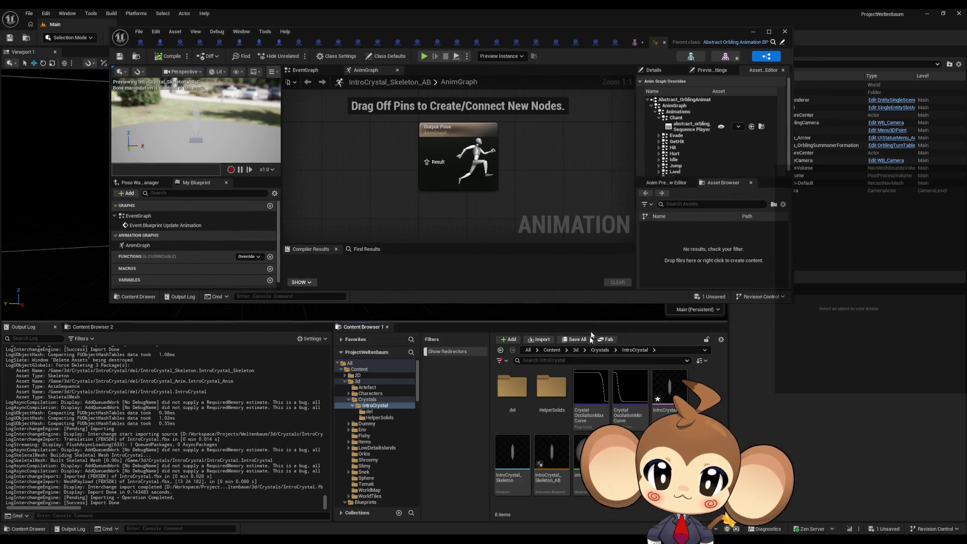
pyautogui.click(538, 339)
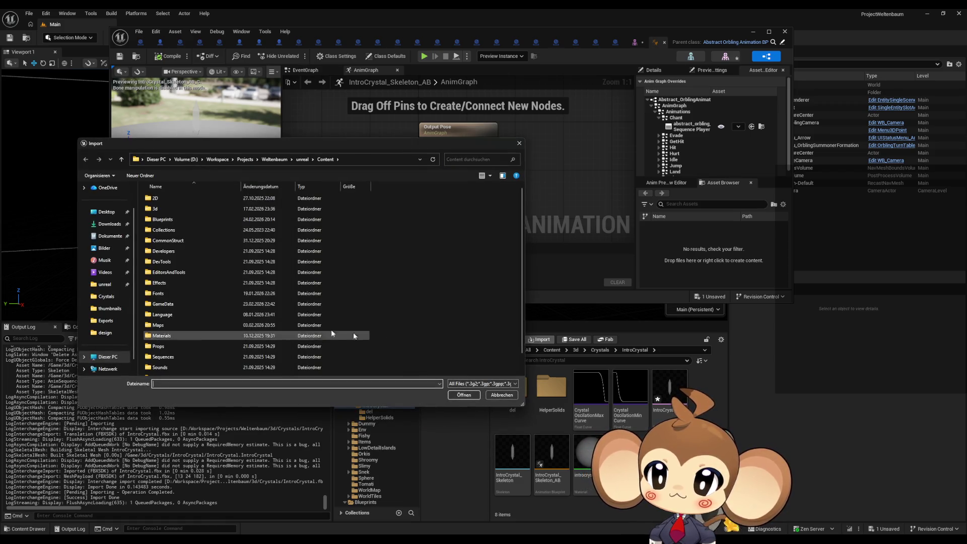
pyautogui.click(95, 331)
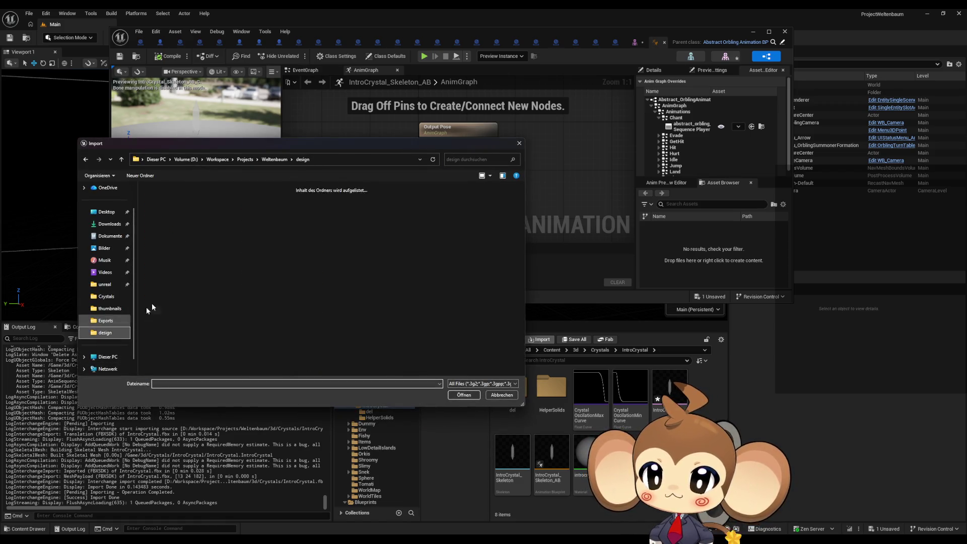
pyautogui.click(275, 160)
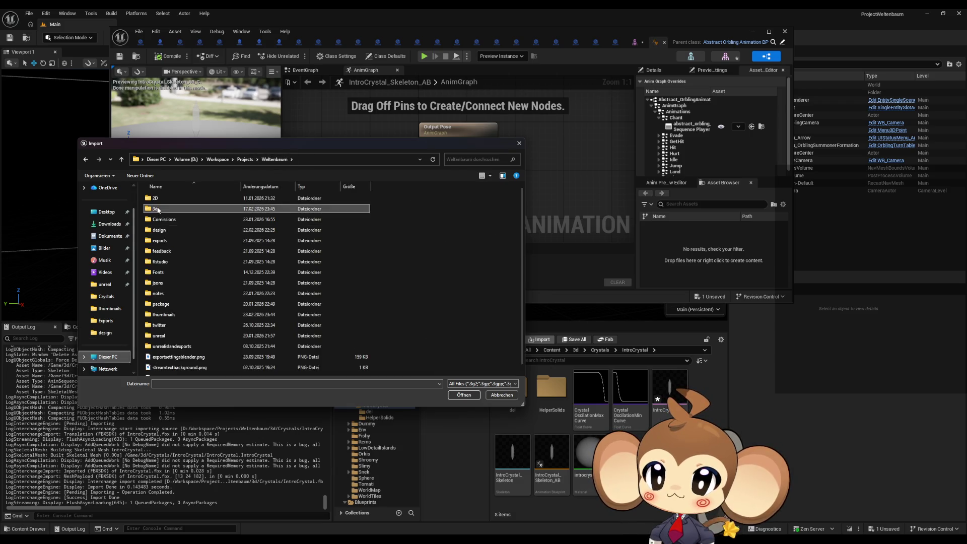
pyautogui.doubleClick(157, 210)
pyautogui.doubleClick(164, 220)
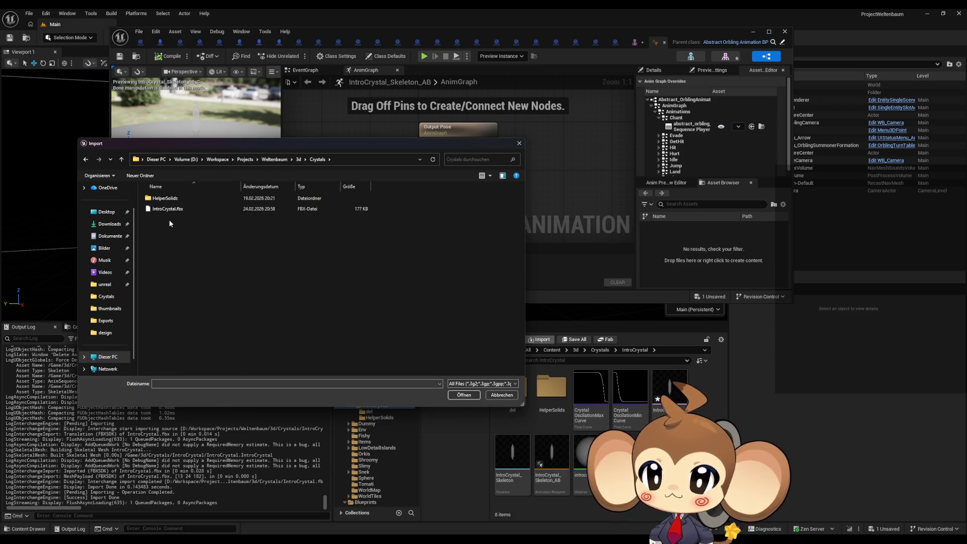
pyautogui.doubleClick(173, 209)
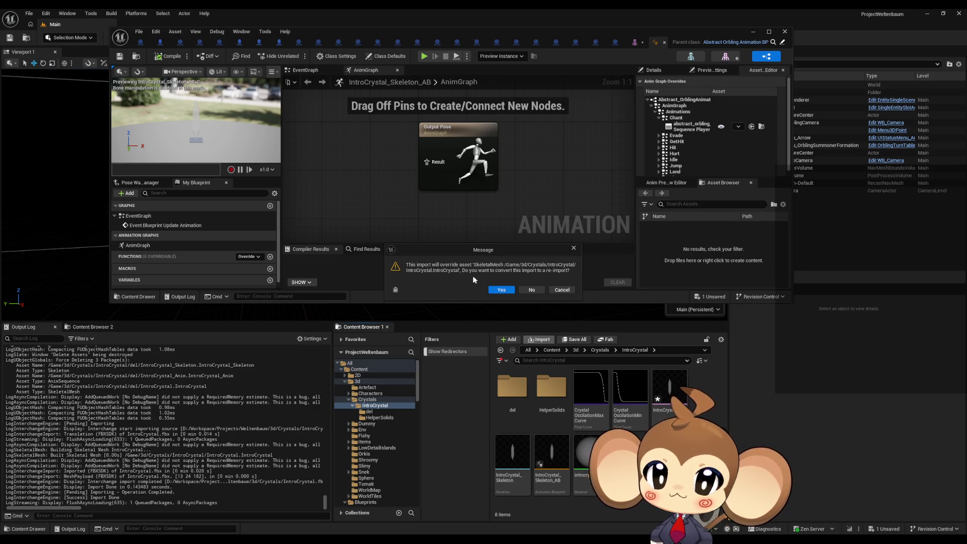
pyautogui.click(495, 289)
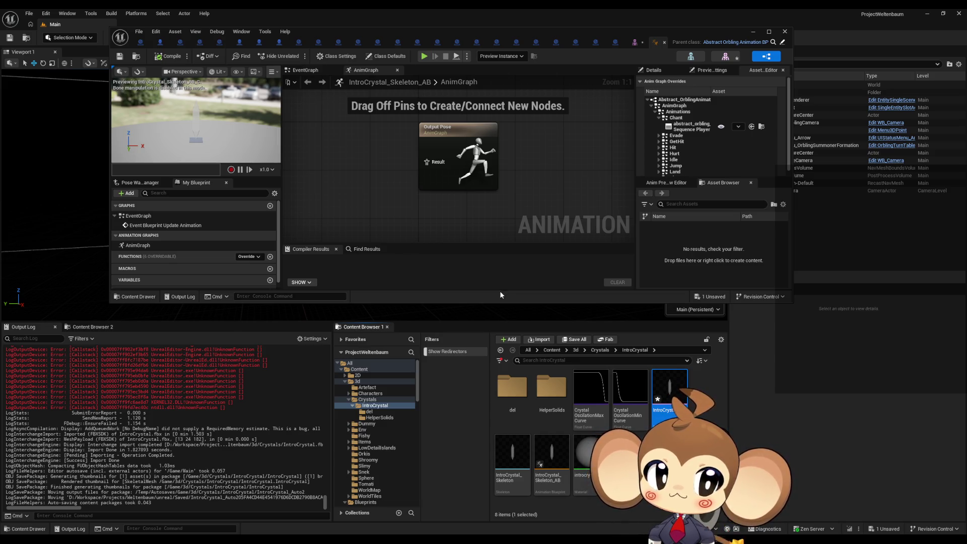
# - Open the IntroCrystal skeletal mesh's asset actions and dismiss them without choosing anything
pyautogui.rightClick(670, 387)
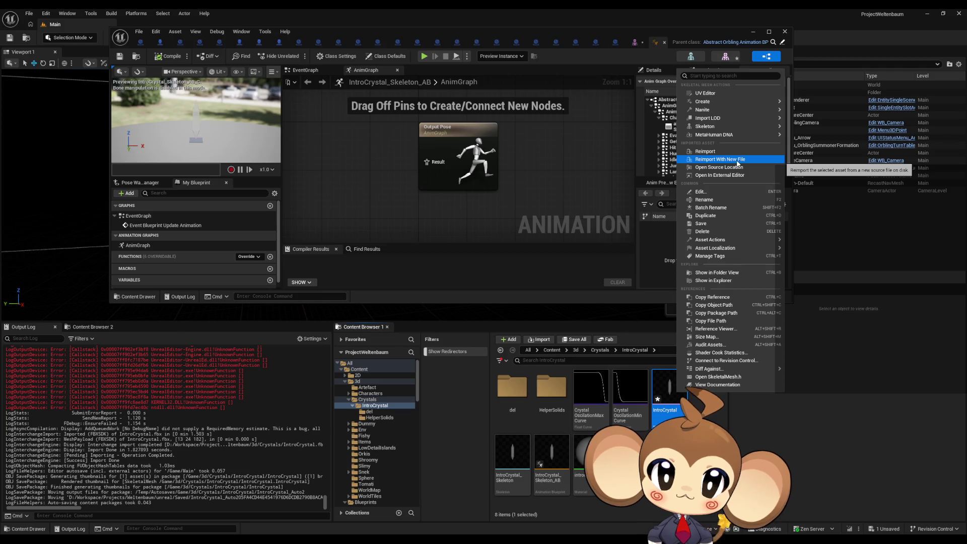
pyautogui.click(715, 499)
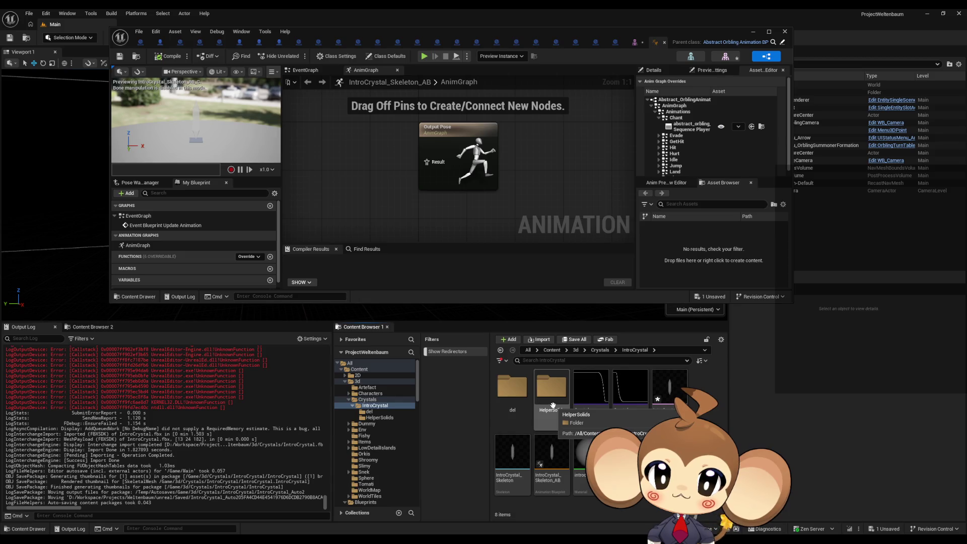
pyautogui.scroll(5, 150, 462)
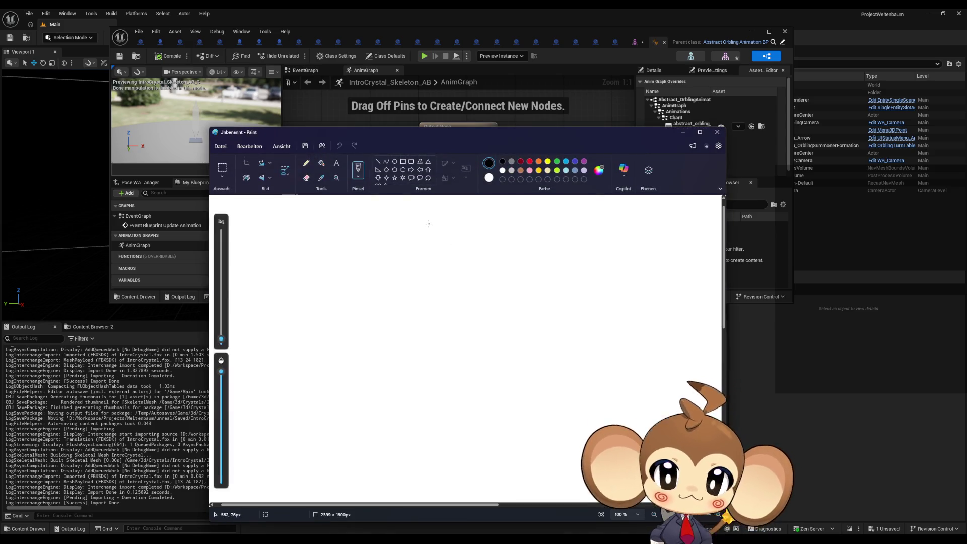
# - With a 6 px pencil, draw closed eyes, a smile, head outline, two ears and a hair tuft
pyautogui.moveTo(221, 341); pyautogui.dragTo(221, 335)
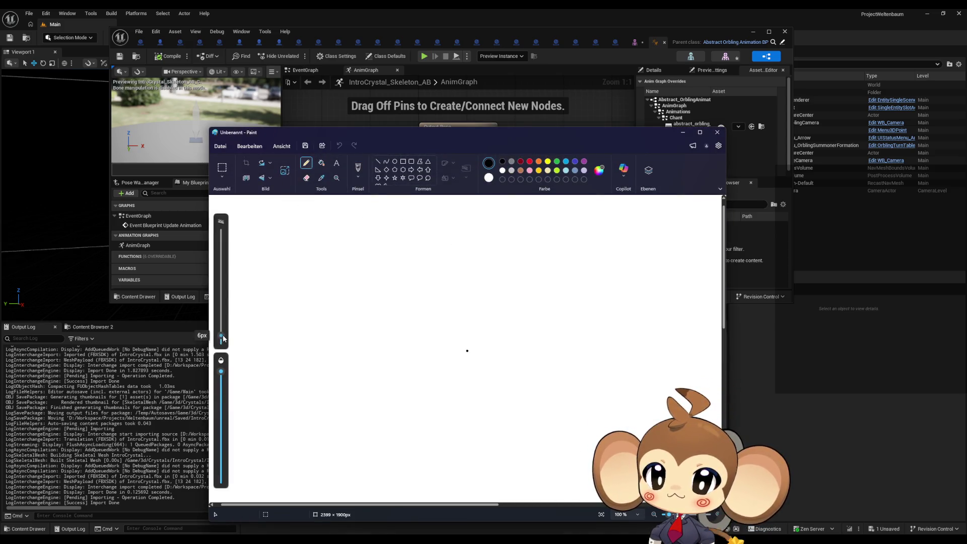
pyautogui.moveTo(389, 322); pyautogui.dragTo(452, 321)
pyautogui.moveTo(386, 347); pyautogui.dragTo(456, 345)
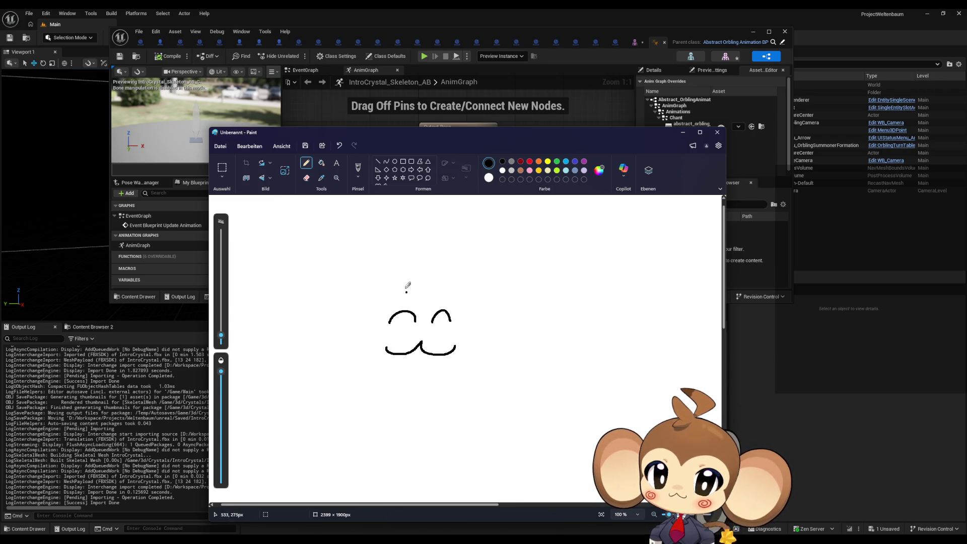
pyautogui.moveTo(423, 275)
pyautogui.mouseDown()
pyautogui.moveTo(363, 312)
pyautogui.moveTo(390, 375)
pyautogui.moveTo(485, 325)
pyautogui.moveTo(416, 275)
pyautogui.moveTo(373, 323)
pyautogui.moveTo(381, 329)
pyautogui.moveTo(362, 356)
pyautogui.mouseUp()
pyautogui.moveTo(428, 300)
pyautogui.mouseDown()
pyautogui.moveTo(468, 297)
pyautogui.moveTo(456, 330)
pyautogui.moveTo(483, 348)
pyautogui.mouseUp()
pyautogui.moveTo(472, 297)
pyautogui.mouseDown()
pyautogui.moveTo(496, 288)
pyautogui.moveTo(488, 319)
pyautogui.moveTo(480, 315)
pyautogui.moveTo(559, 307)
pyautogui.moveTo(479, 337)
pyautogui.mouseUp()
pyautogui.moveTo(373, 301)
pyautogui.mouseDown()
pyautogui.moveTo(354, 295)
pyautogui.moveTo(360, 321)
pyautogui.moveTo(379, 280)
pyautogui.moveTo(323, 335)
pyautogui.moveTo(355, 339)
pyautogui.mouseUp()
pyautogui.moveTo(429, 274); pyautogui.dragTo(417, 242)
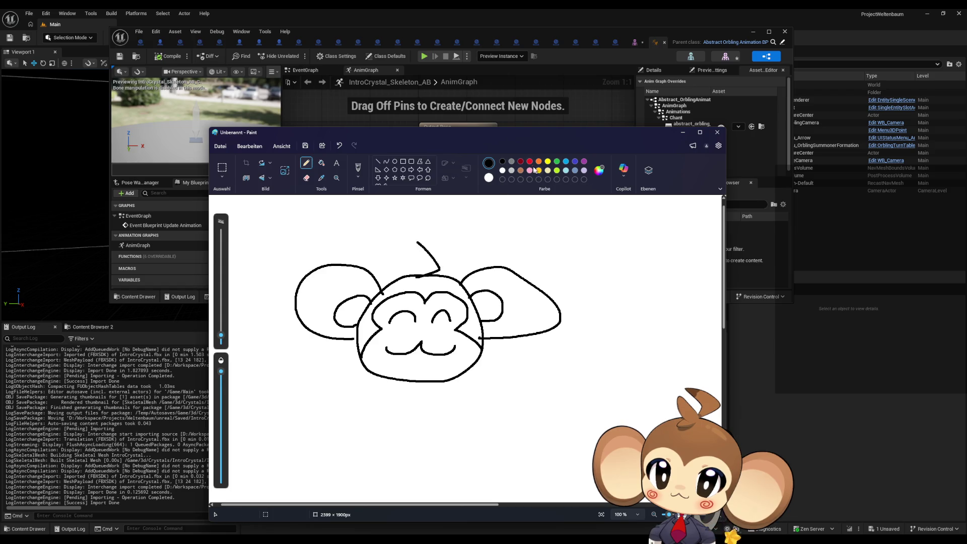